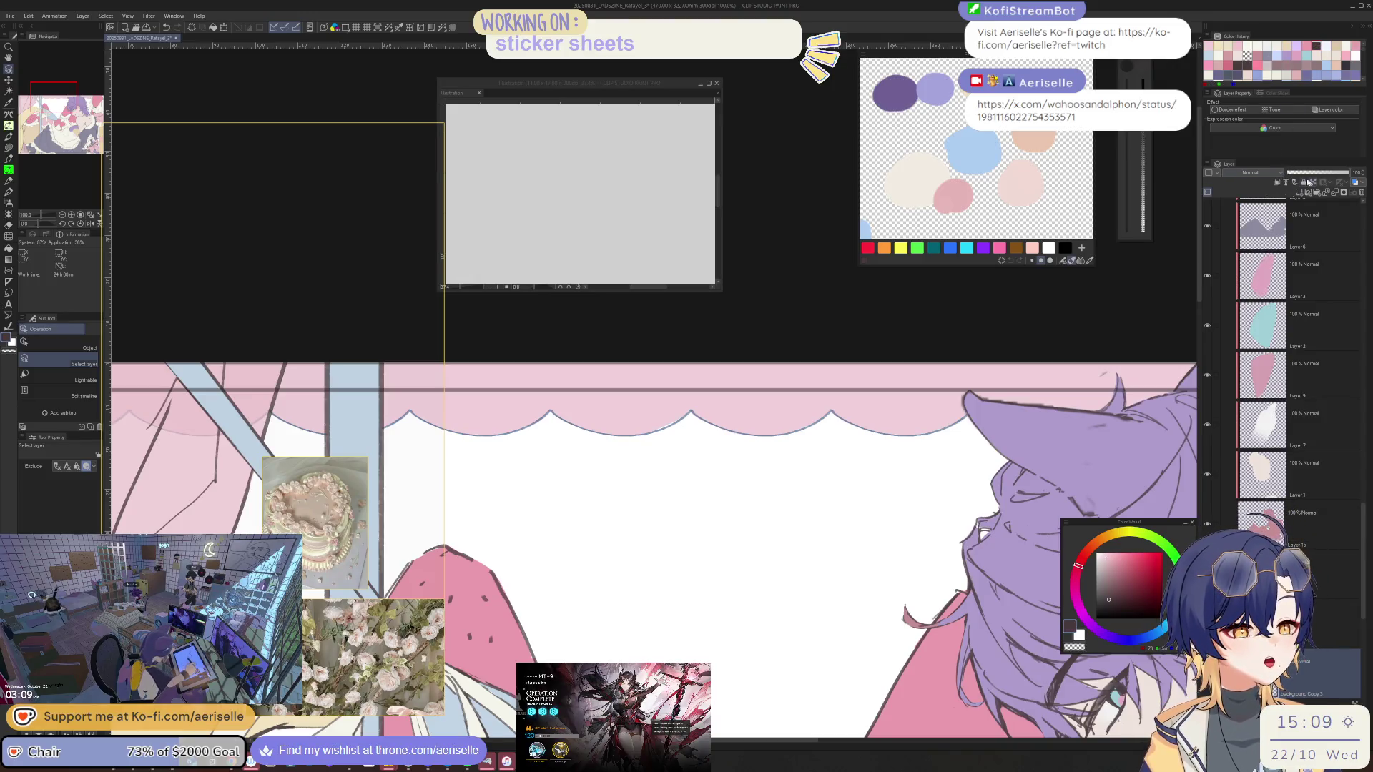
# Zoom out, pick the Lasso fill sub tool, then zoom in and pan so the artwork fills the workspace
pyautogui.hotkey('ctrl', '-')
pyautogui.hotkey('ctrl', '-')
pyautogui.hotkey('ctrl', '-')
pyautogui.press('u')
pyautogui.moveTo(1158, 386)
pyautogui.mouseDown()
pyautogui.moveTo(1151, 368)
pyautogui.moveTo(622, 526)
pyautogui.mouseUp()
pyautogui.hotkey('ctrl', '+')
pyautogui.hotkey('ctrl', '+')
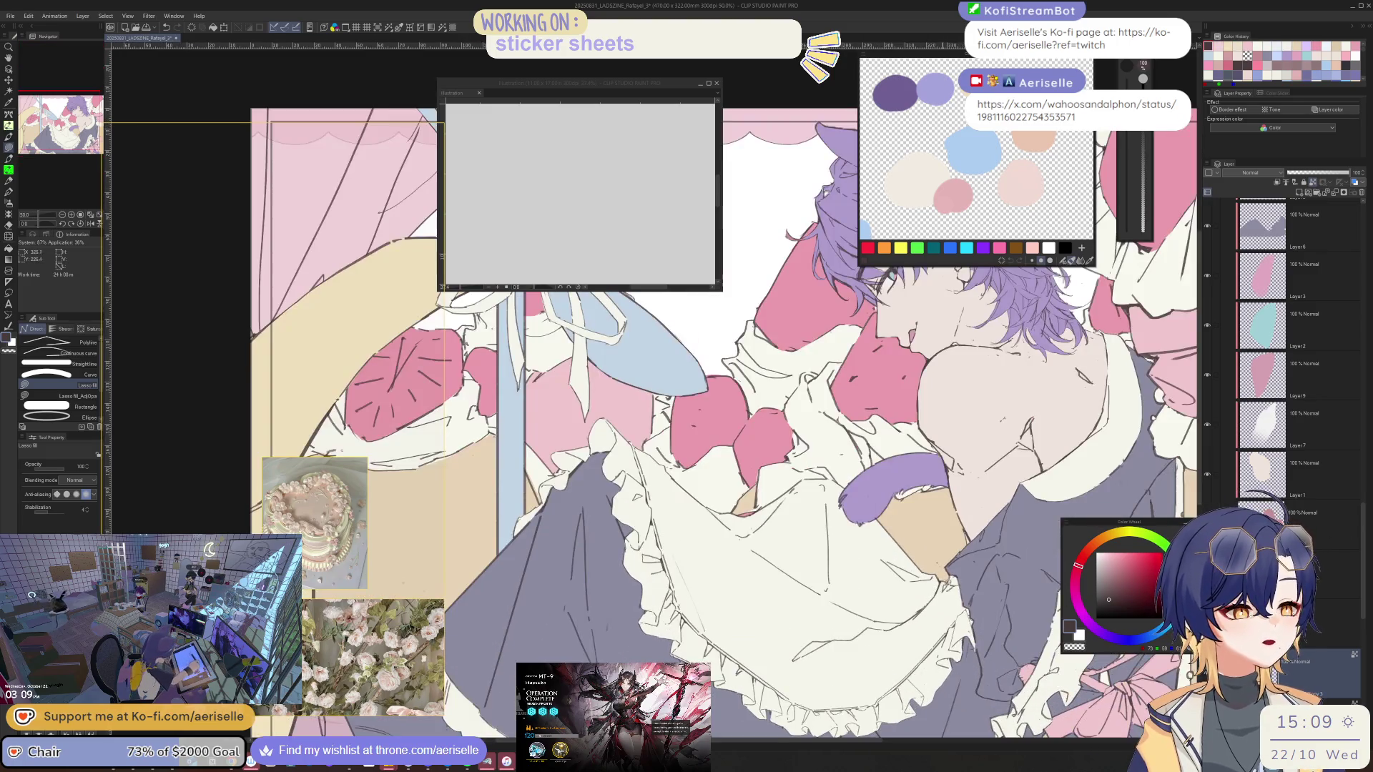
pyautogui.moveTo(949, 578); pyautogui.dragTo(910, 668)
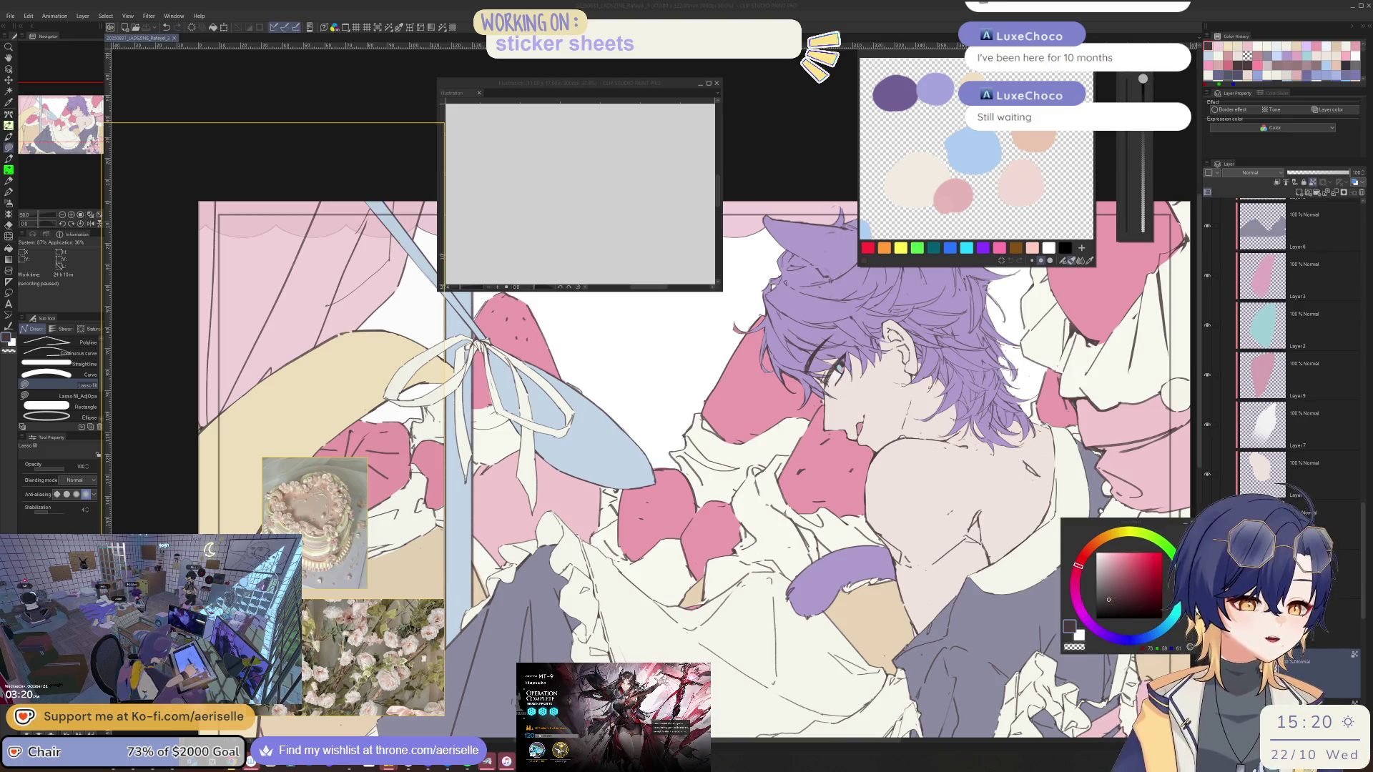
# Move the PureRef board of cake and flower references up-right and save its scene
pyautogui.moveTo(225, 158); pyautogui.dragTo(258, 104)
pyautogui.rightClick(374, 193)
pyautogui.moveTo(421, 390)
pyautogui.click(475, 384)
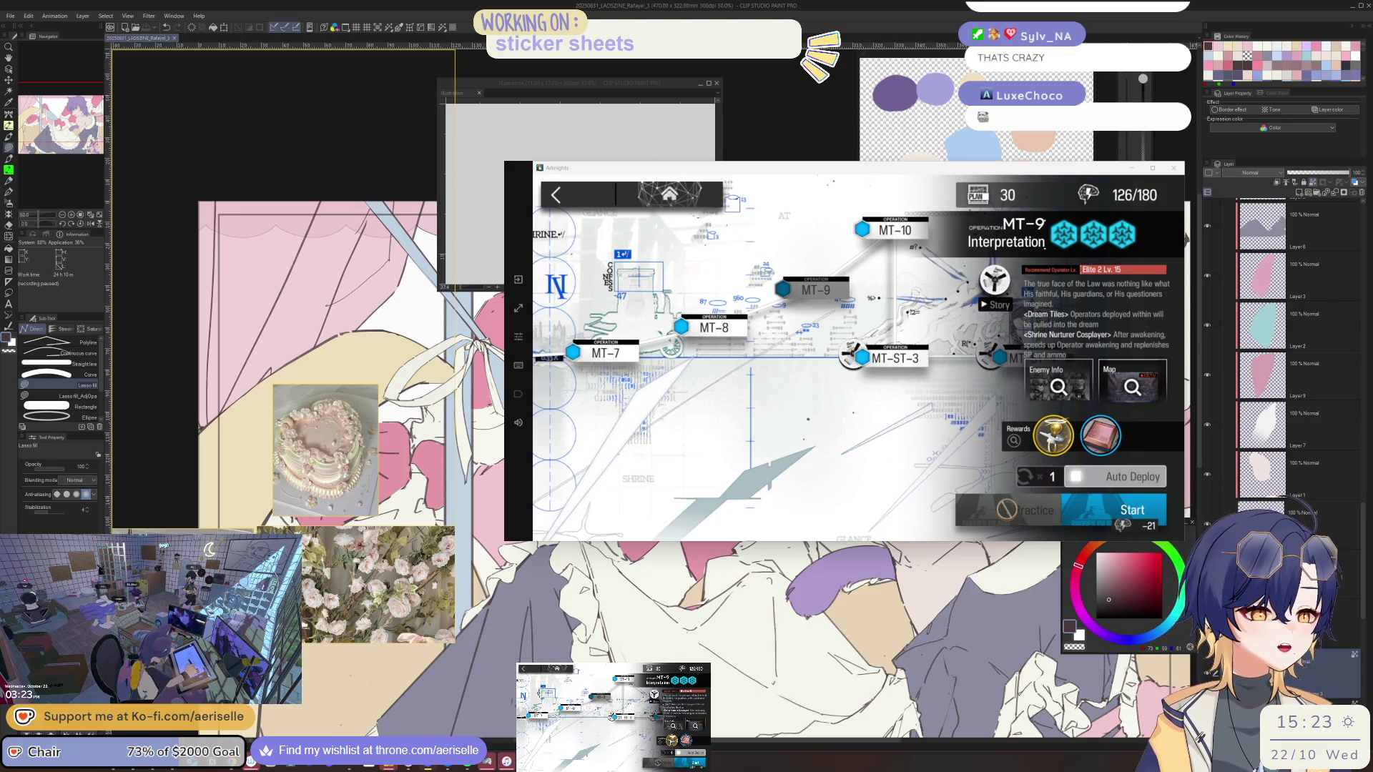
# Launch Arknights operation MT-9 on auto-deploy repeated ×6, then bring Clip Studio Paint forward
pyautogui.click(1048, 477)
pyautogui.click(1042, 277)
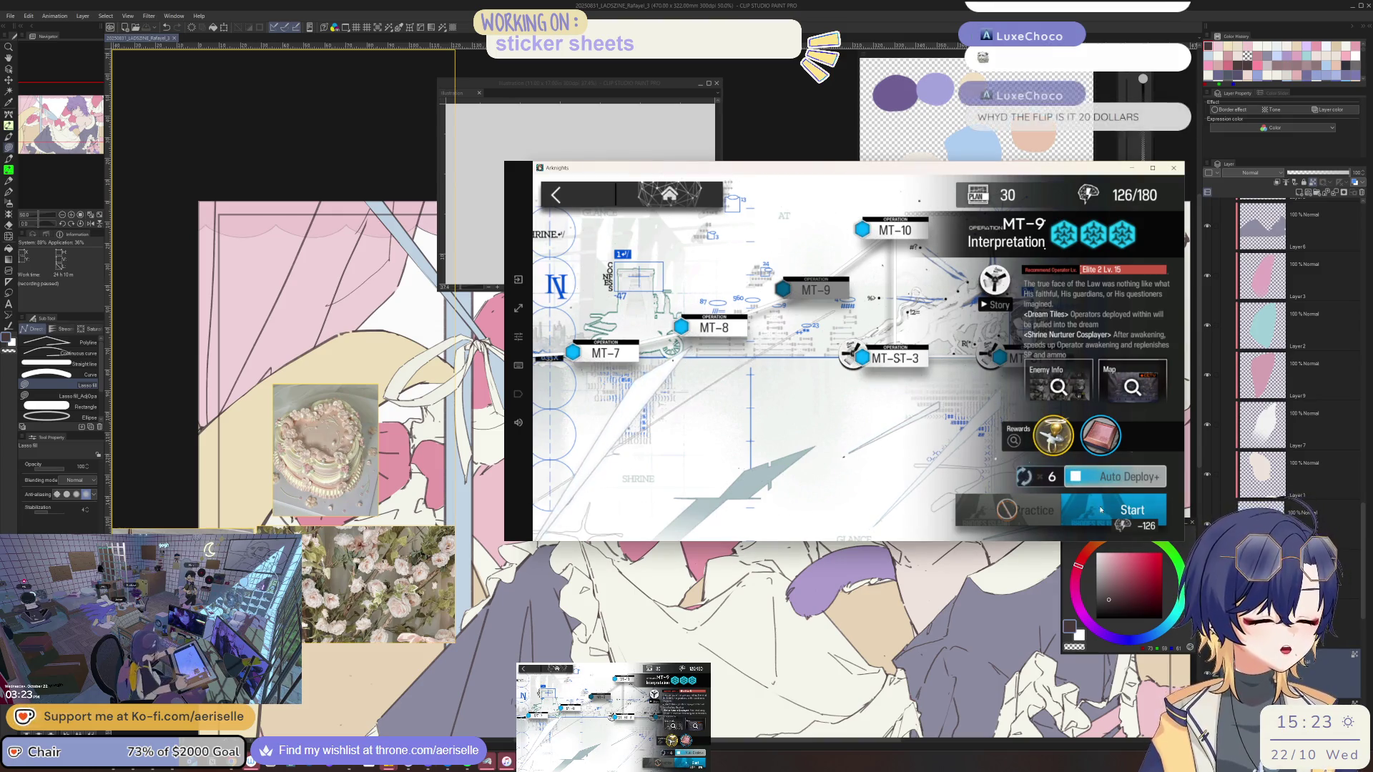
pyautogui.click(1101, 511)
pyautogui.click(1088, 489)
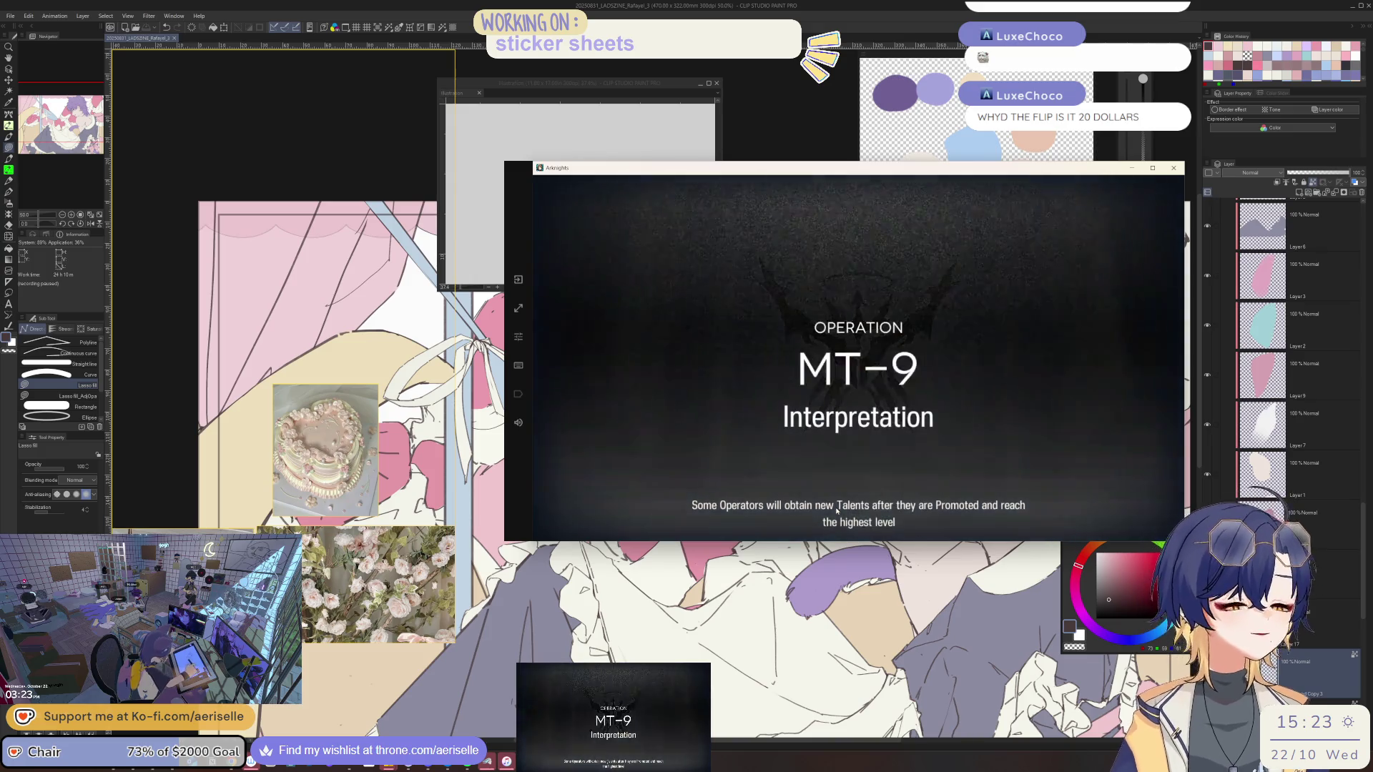
pyautogui.click(823, 133)
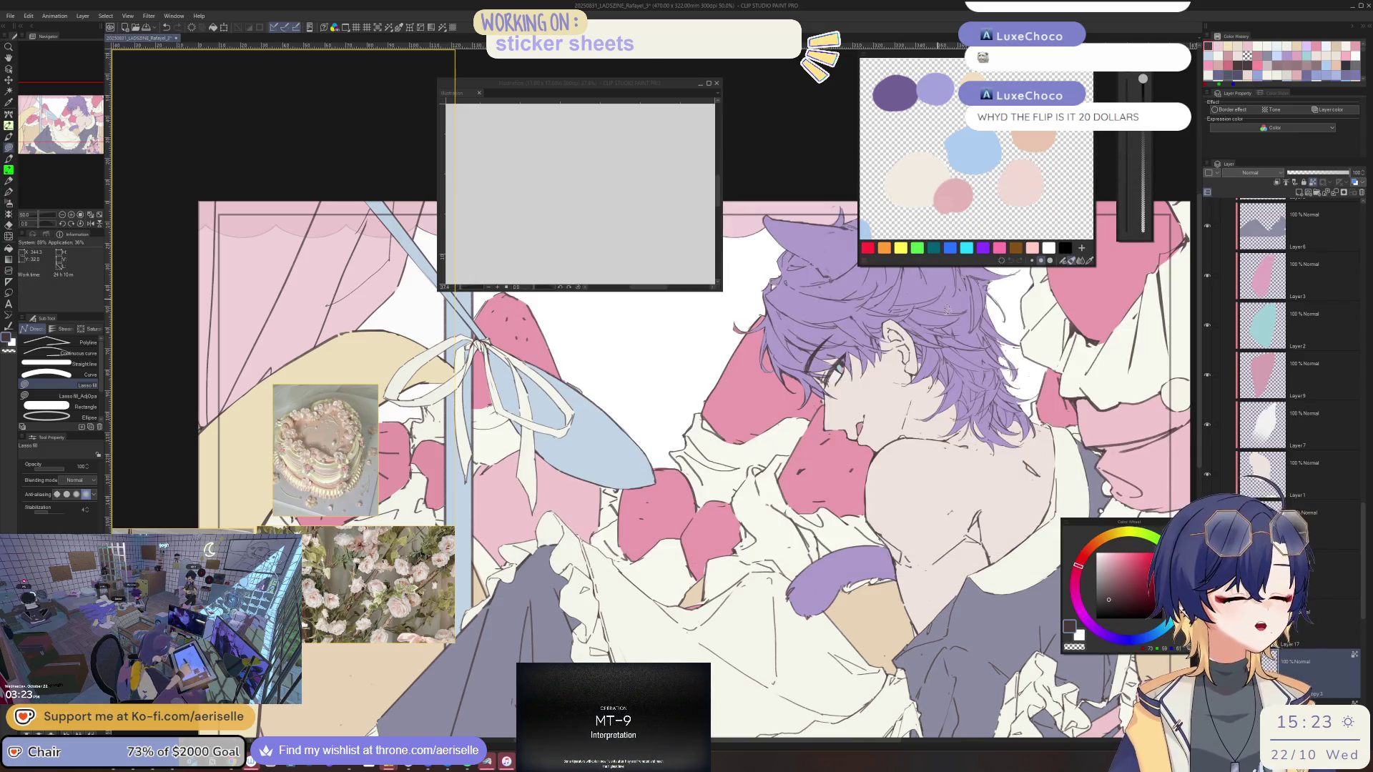
# Select Layer 1 by picking the ruffle, then lasso-fill a ruffle area with white
pyautogui.scroll(-4, 866, 482)
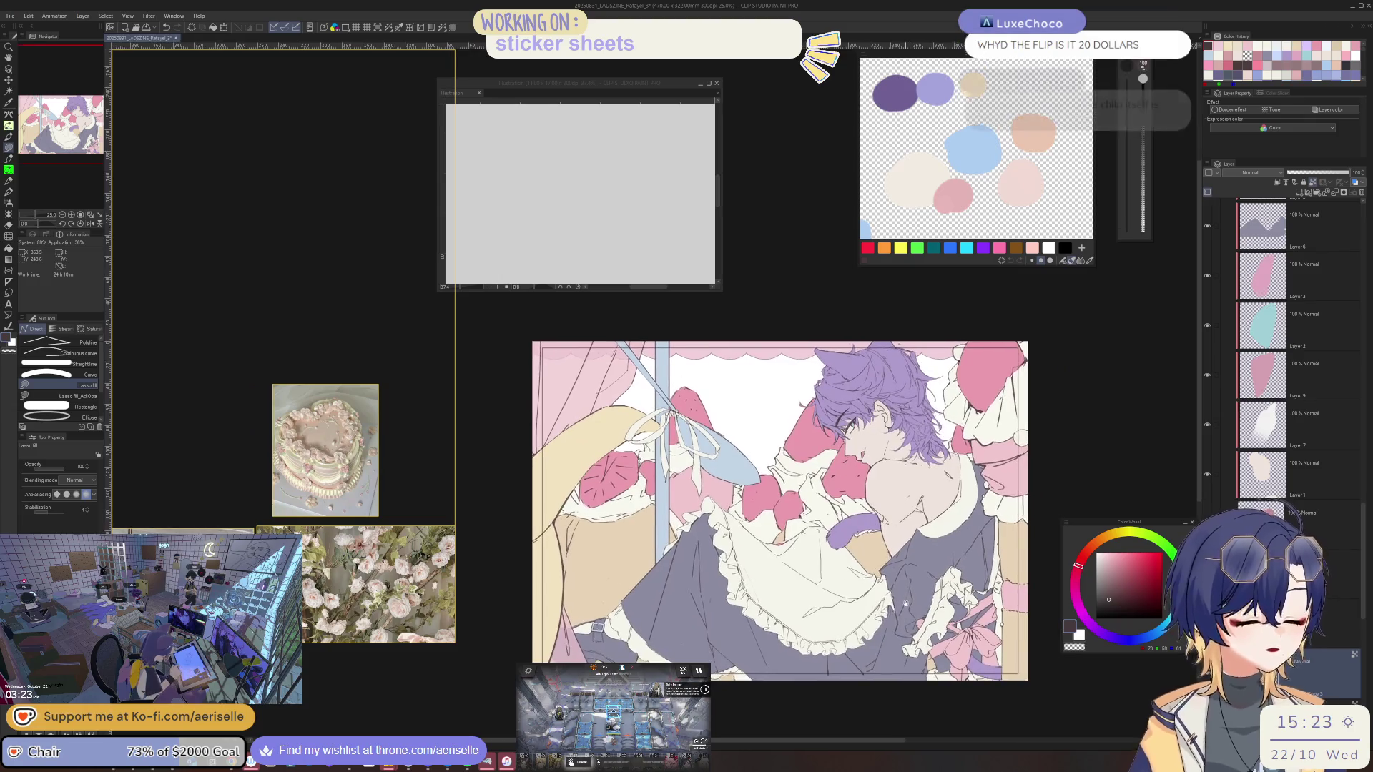
pyautogui.press('o')
pyautogui.scroll(5, 589, 527)
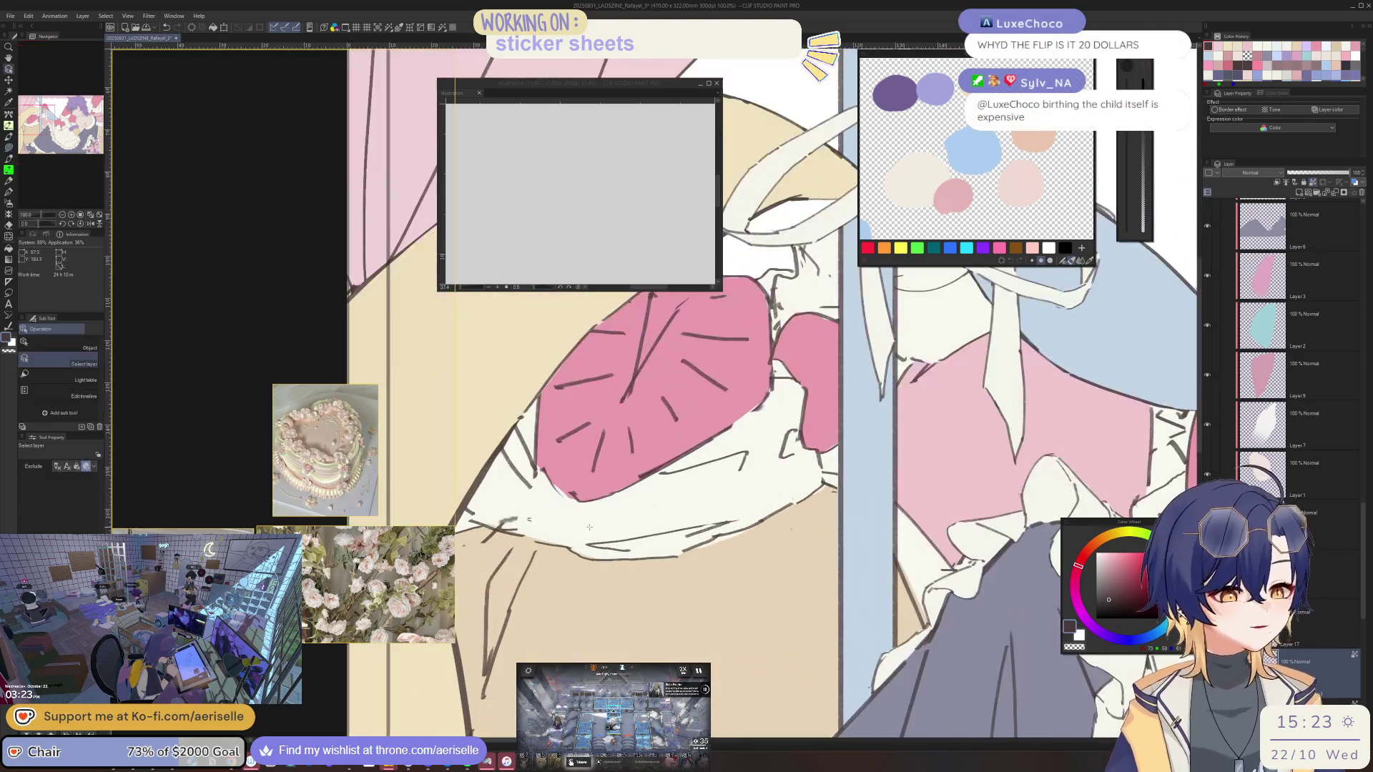
pyautogui.click(574, 545)
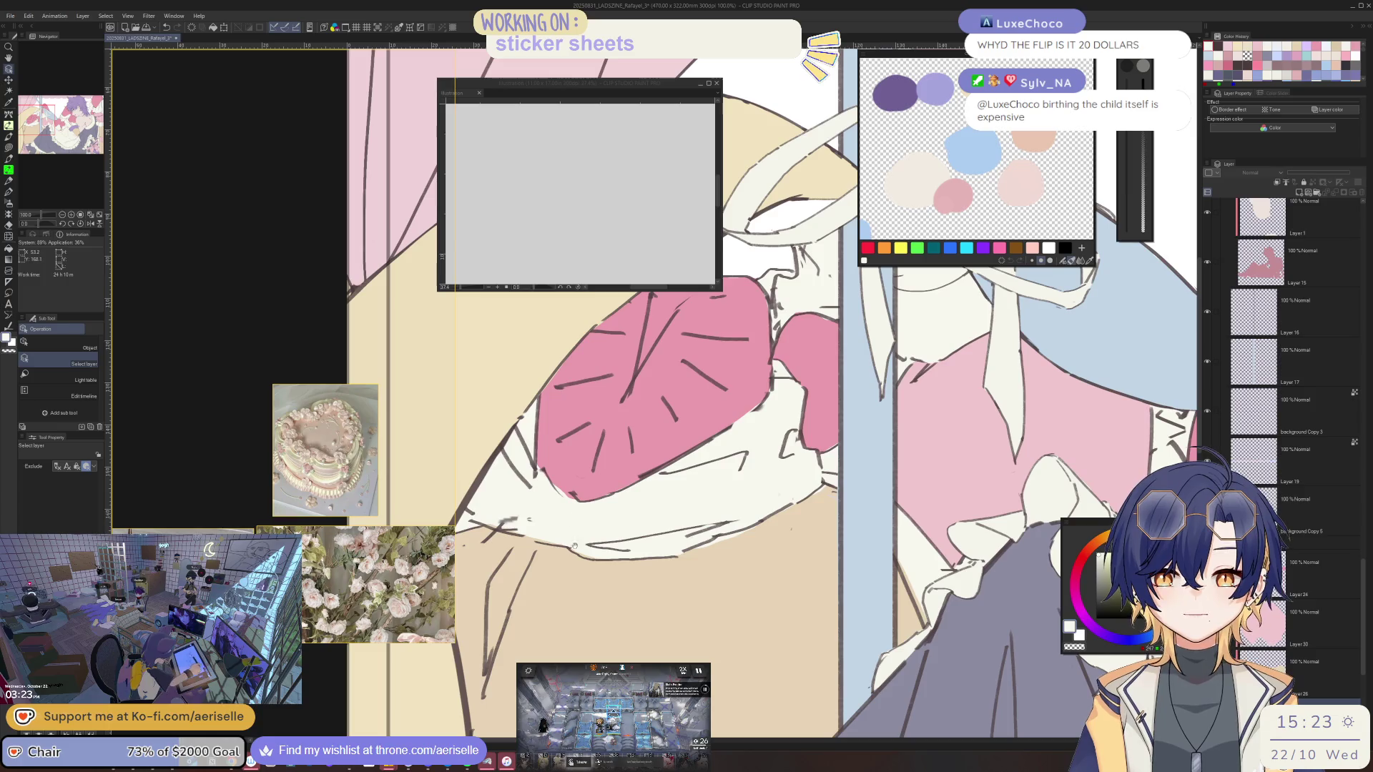
pyautogui.scroll(2, 574, 546)
pyautogui.press('u')
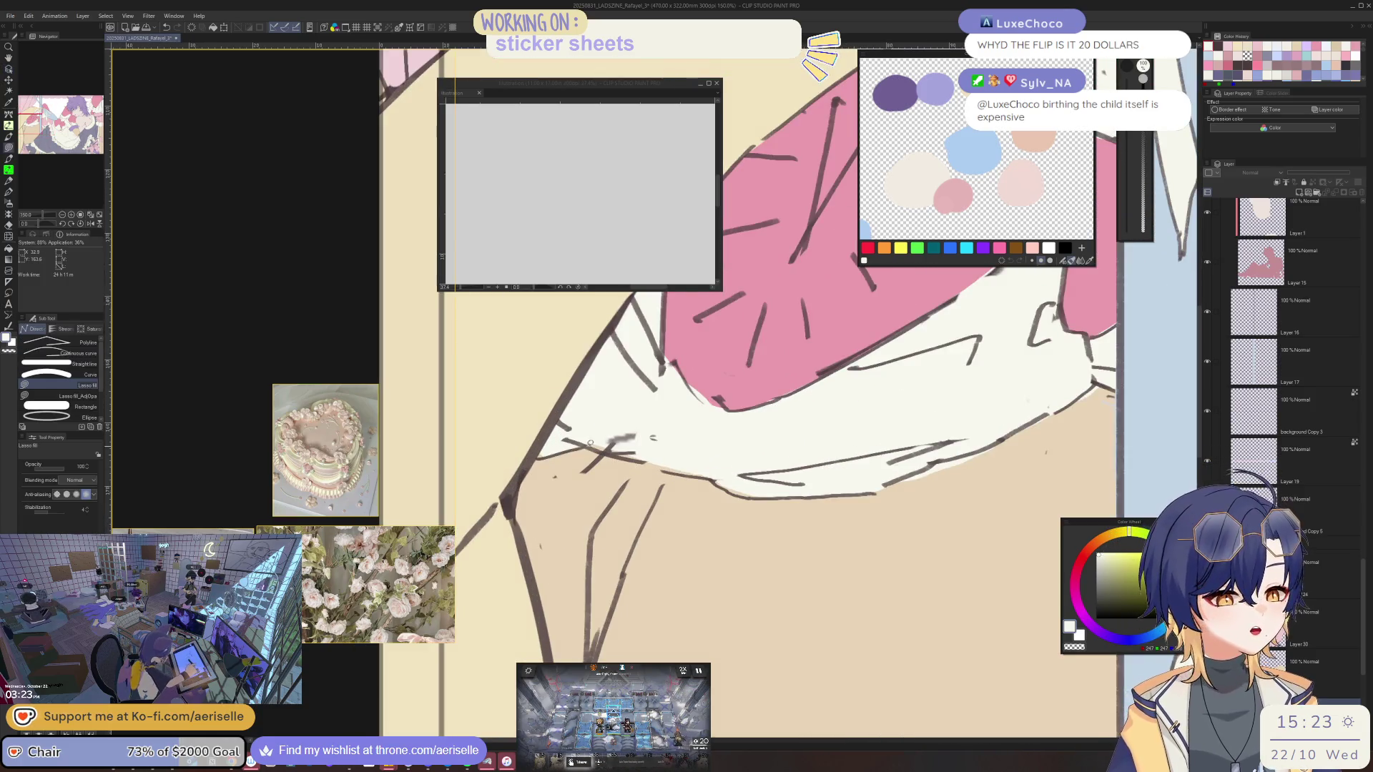
pyautogui.moveTo(697, 478)
pyautogui.mouseDown()
pyautogui.moveTo(755, 471)
pyautogui.moveTo(772, 434)
pyautogui.moveTo(743, 436)
pyautogui.mouseUp()
# Mirror the view, pan right, and lasso-fill white over the tan strip below the ruffle
pyautogui.press('h')
pyautogui.moveTo(661, 483); pyautogui.dragTo(819, 484)
pyautogui.press('o')
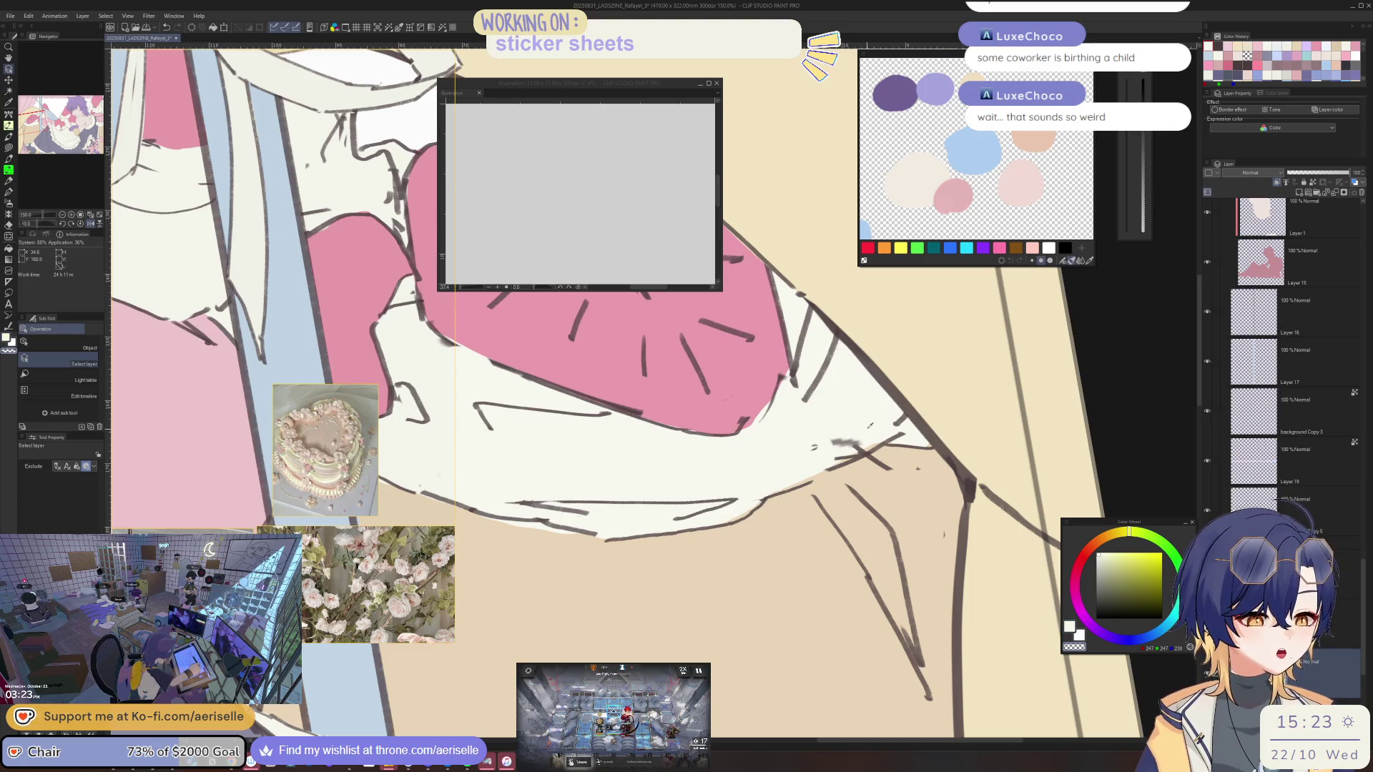
pyautogui.press('u')
pyautogui.moveTo(766, 494); pyautogui.dragTo(878, 434)
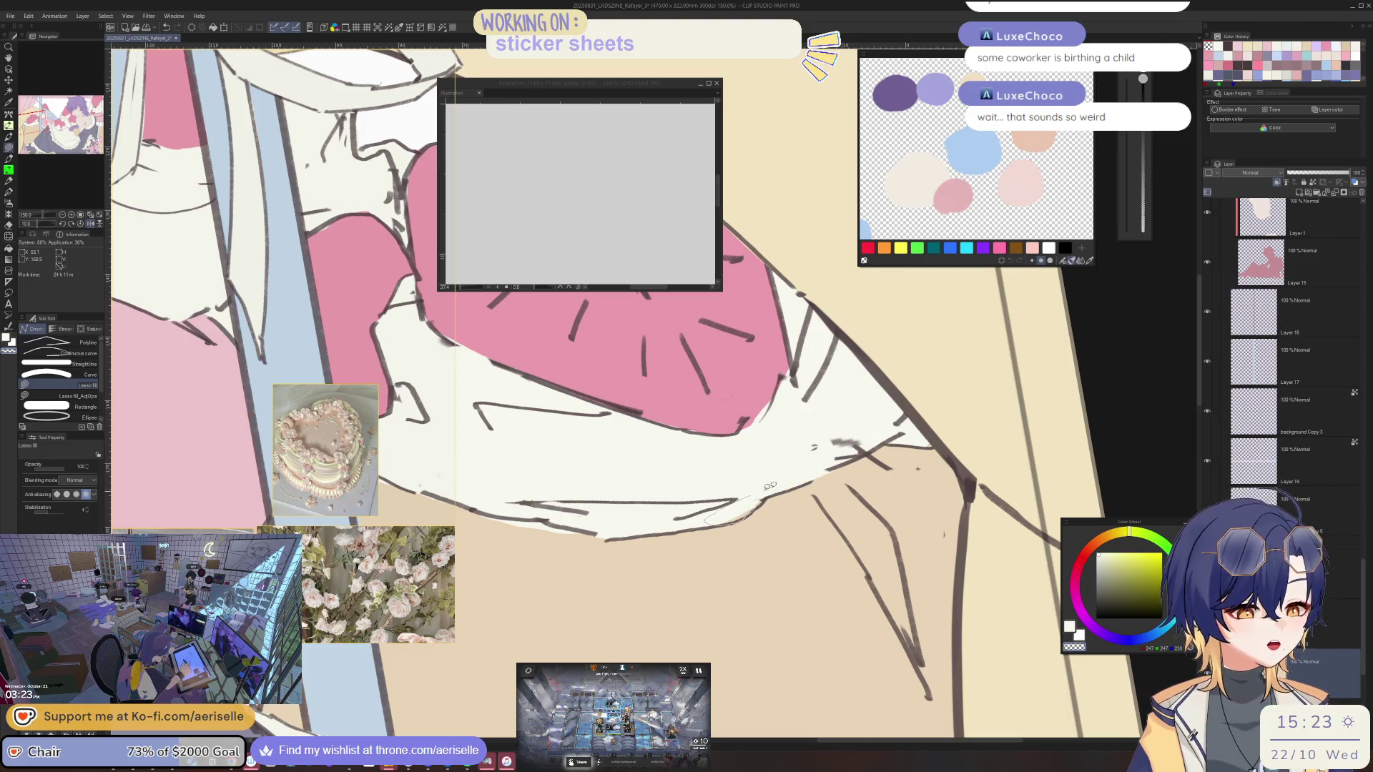
# Eyedrop the tan colour and lasso-fill two areas below the ruffle with it
pyautogui.scroll(-3, 761, 488)
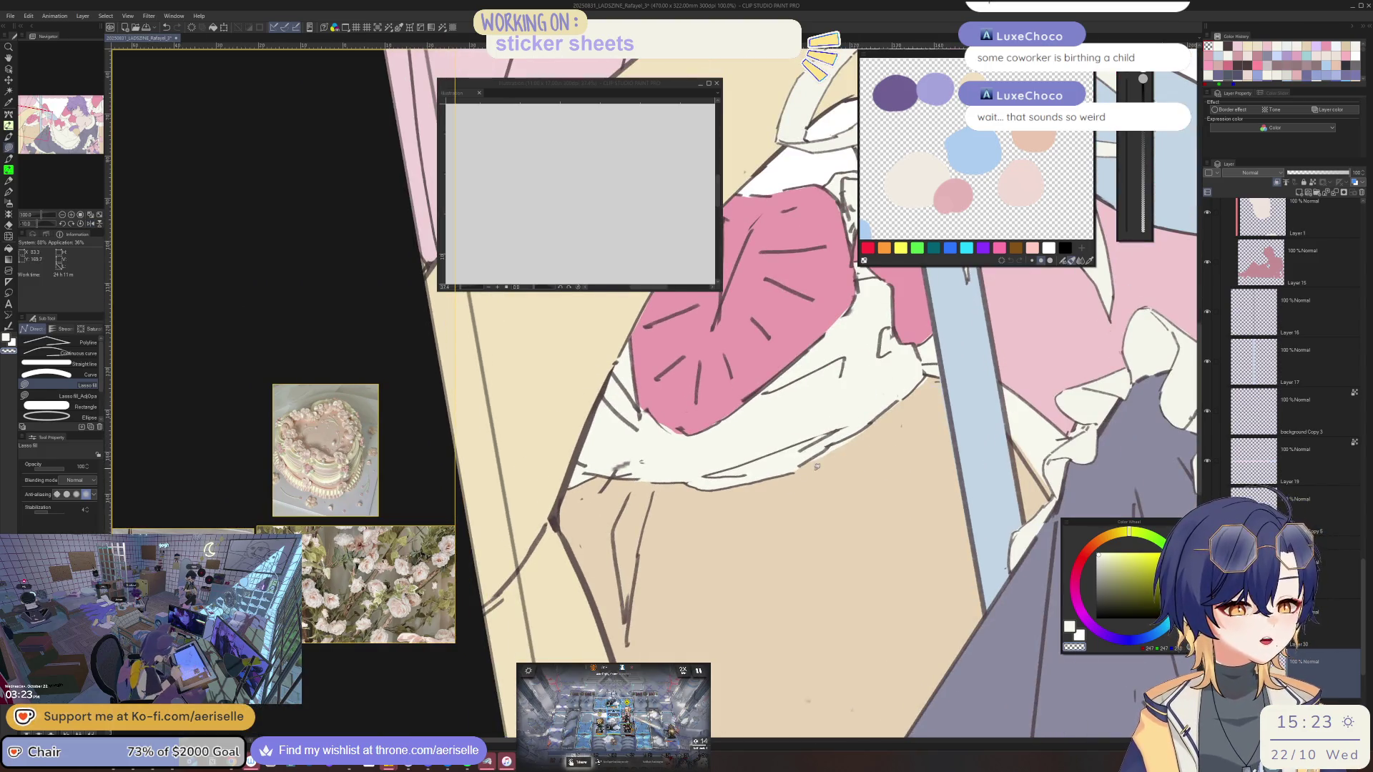
pyautogui.keyDown('alt'); pyautogui.click(816, 472); pyautogui.keyUp('alt')
pyautogui.scroll(2, 883, 414)
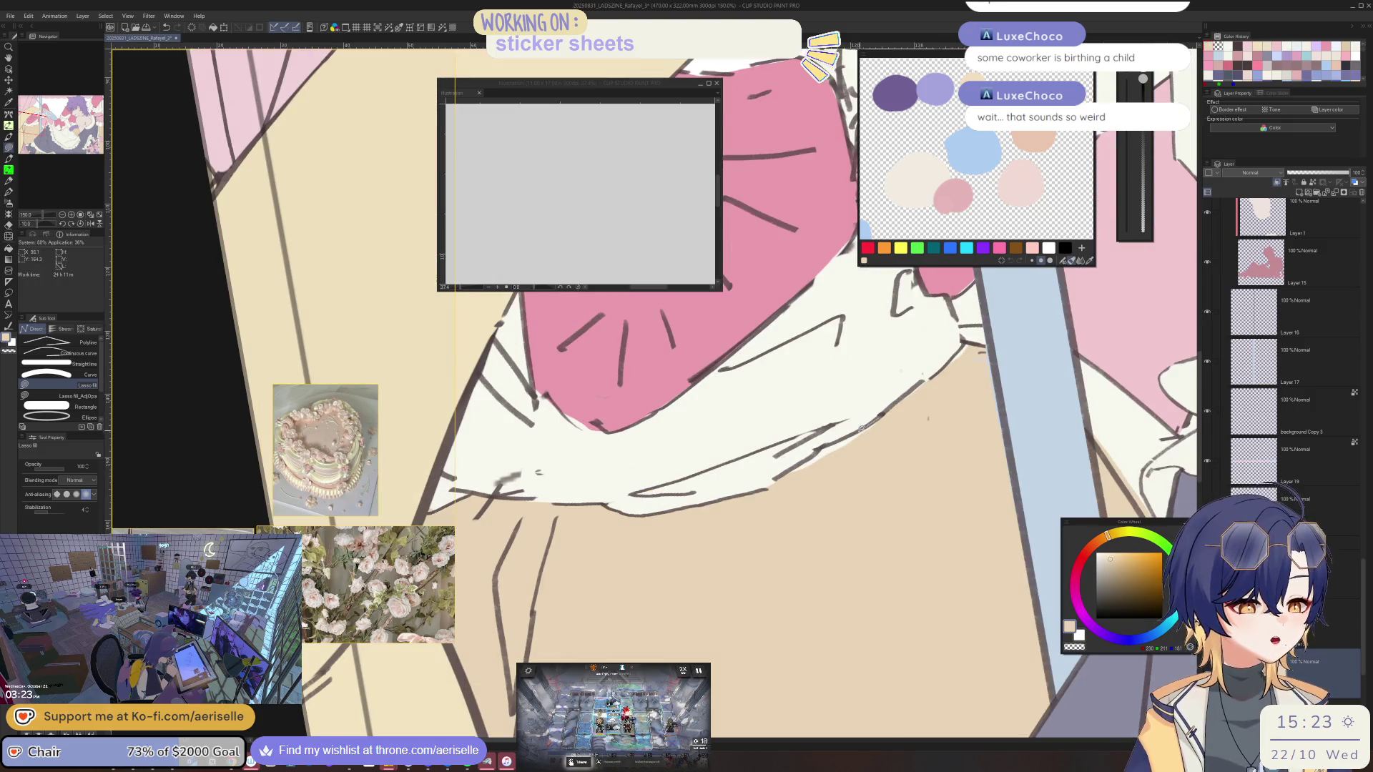
pyautogui.moveTo(780, 491)
pyautogui.mouseDown()
pyautogui.moveTo(904, 435)
pyautogui.moveTo(944, 397)
pyautogui.moveTo(962, 348)
pyautogui.moveTo(886, 409)
pyautogui.mouseUp()
pyautogui.scroll(-2, 886, 410)
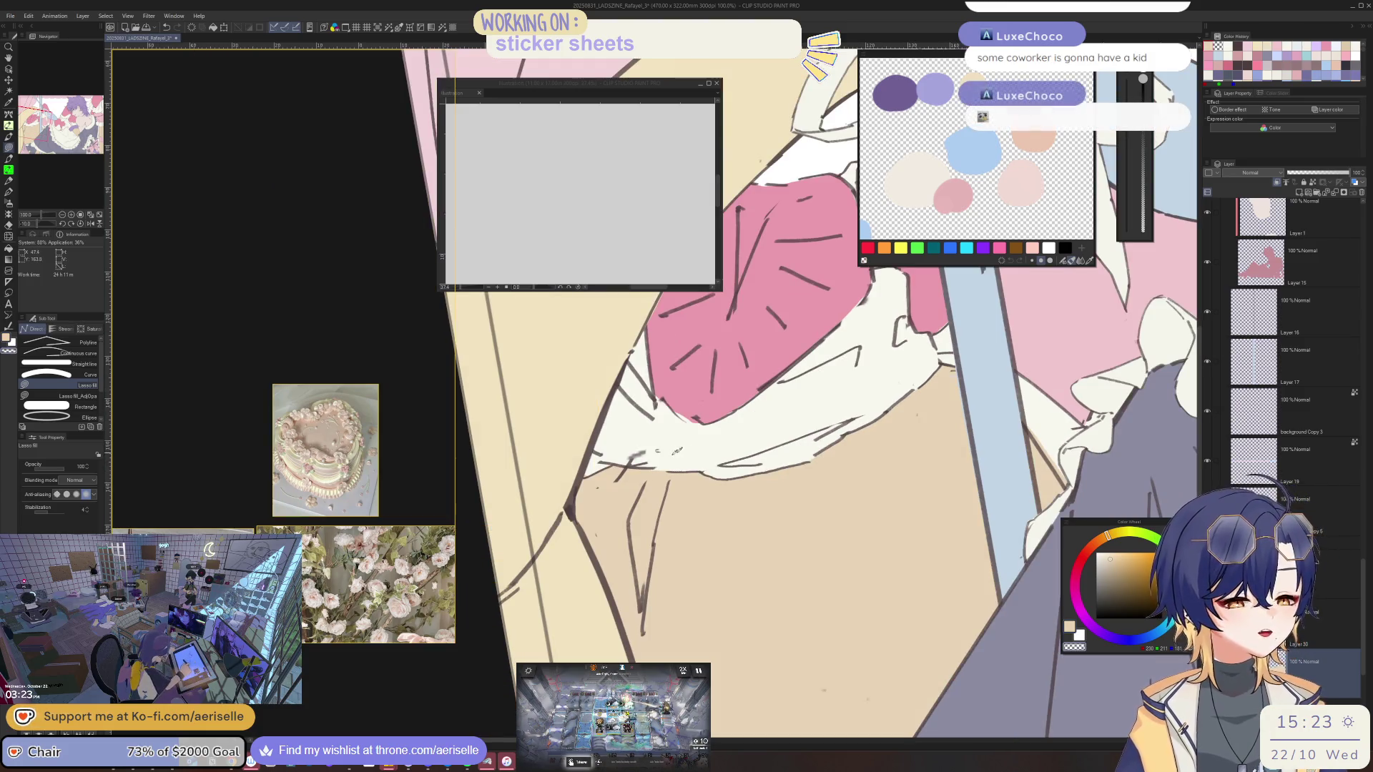
pyautogui.scroll(2, 676, 451)
pyautogui.moveTo(619, 540); pyautogui.dragTo(631, 649)
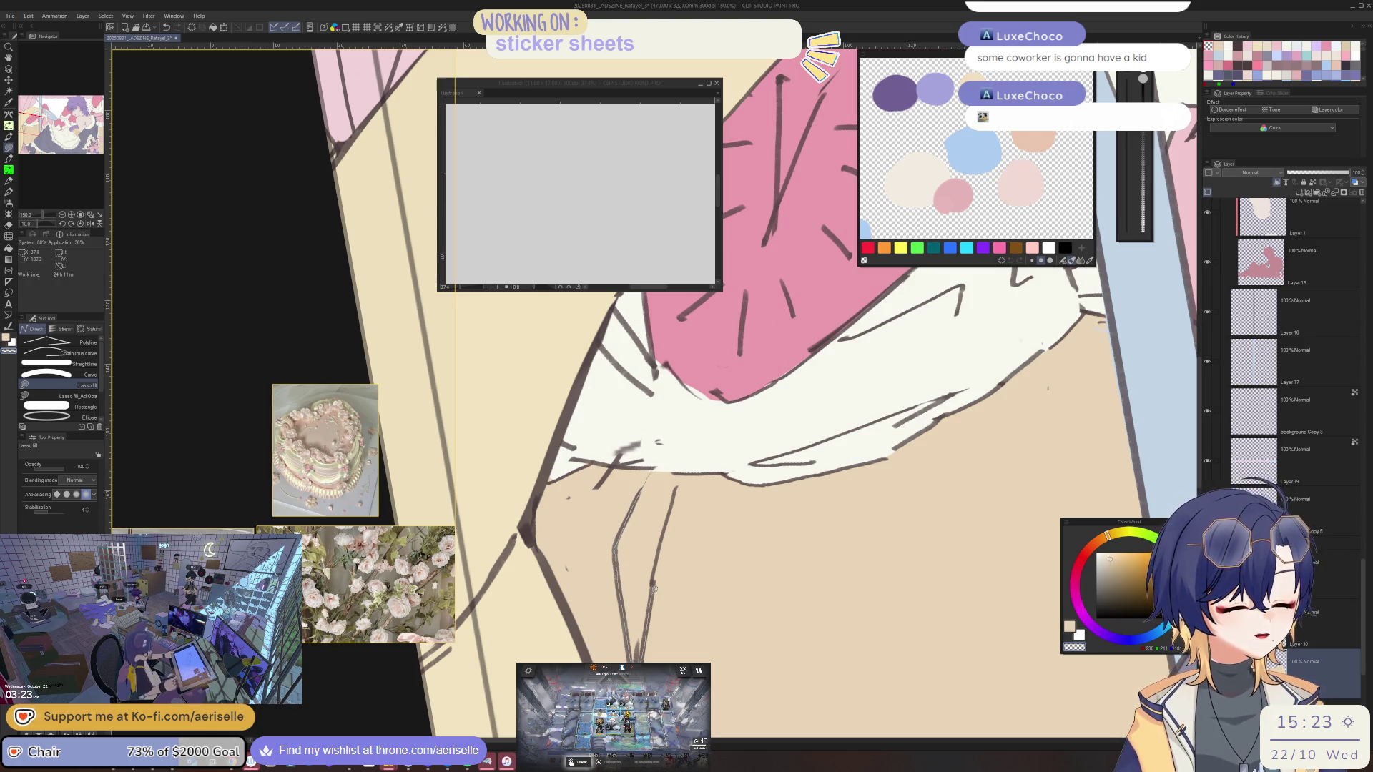
pyautogui.scroll(-3, 682, 416)
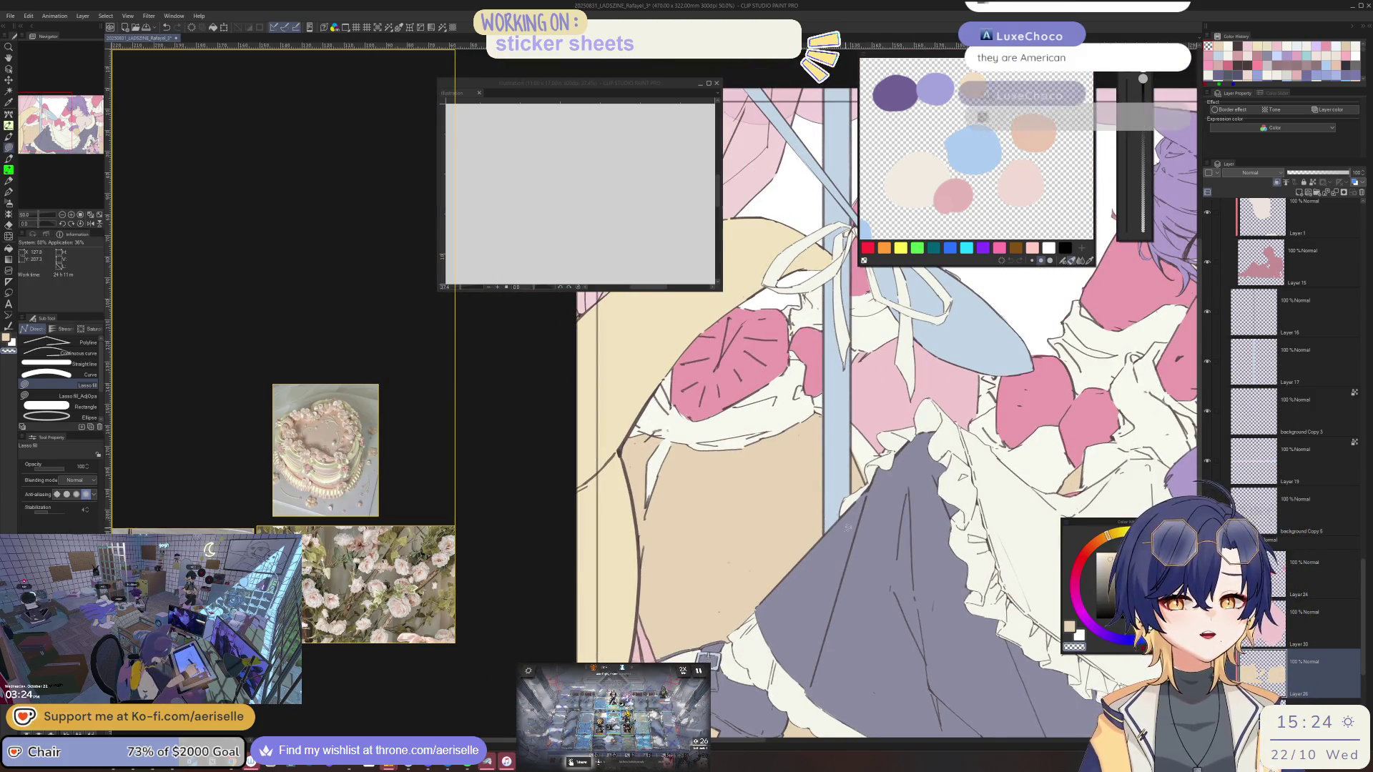
pyautogui.scroll(2, 853, 503)
# Bring the upper ruffles into view and hide the vertical pole's blue fill layer
pyautogui.moveTo(779, 581); pyautogui.dragTo(840, 615)
pyautogui.scroll(-2, 840, 615)
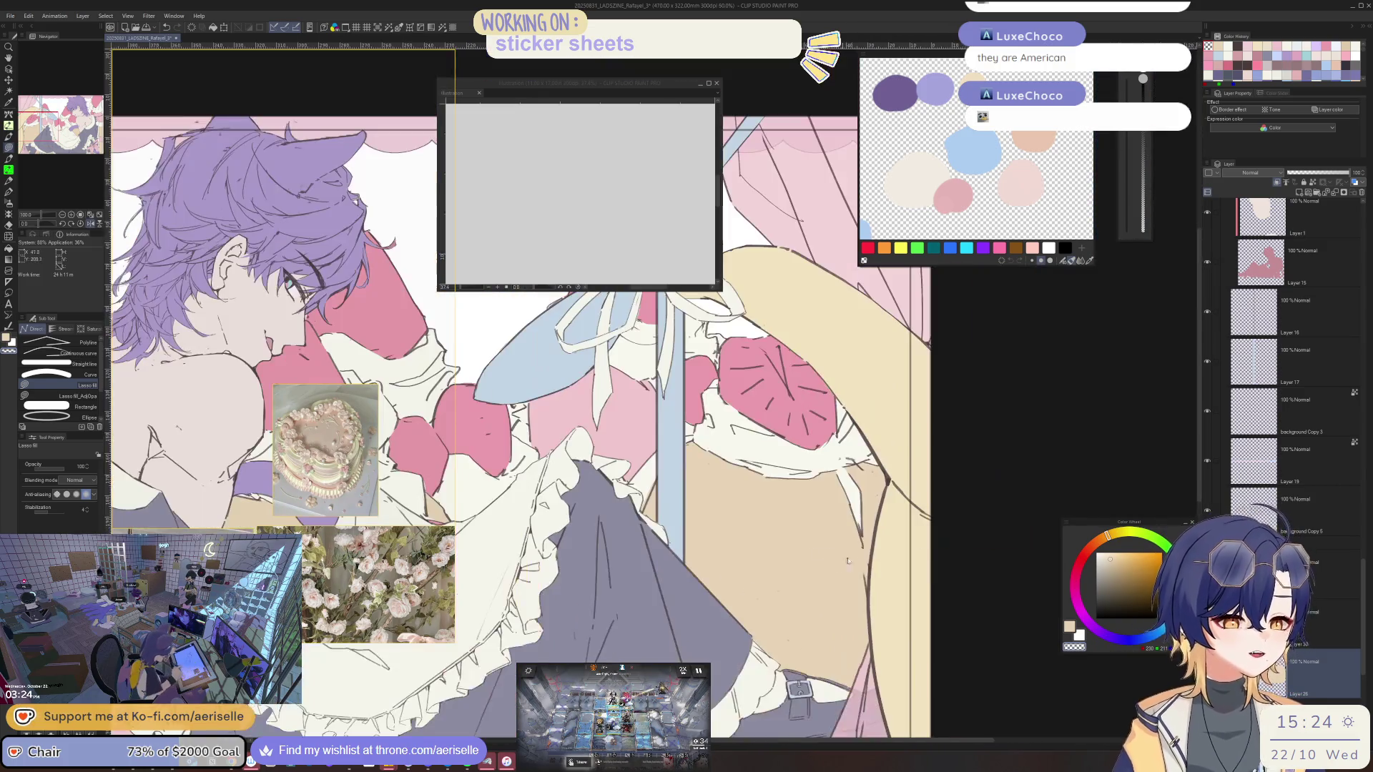
pyautogui.click(1208, 362)
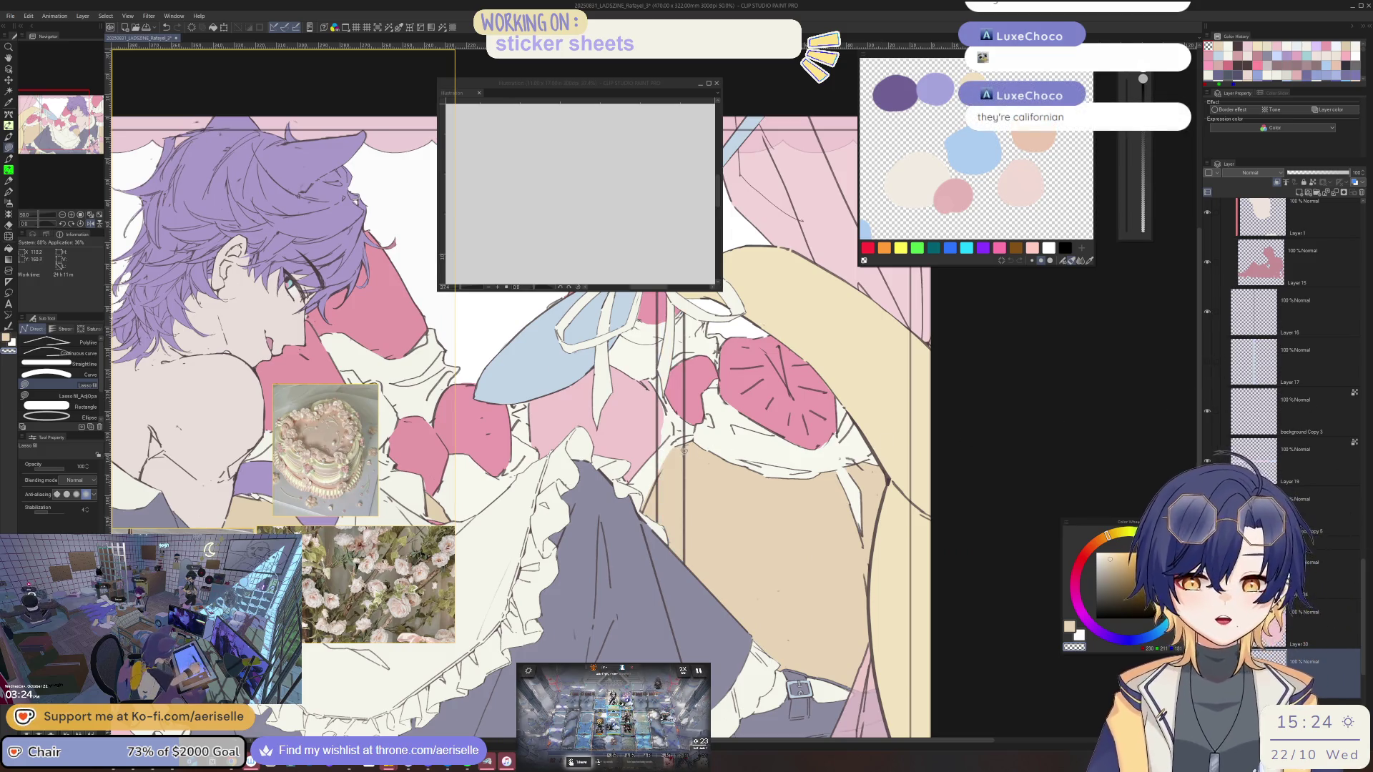
pyautogui.scroll(4, 683, 451)
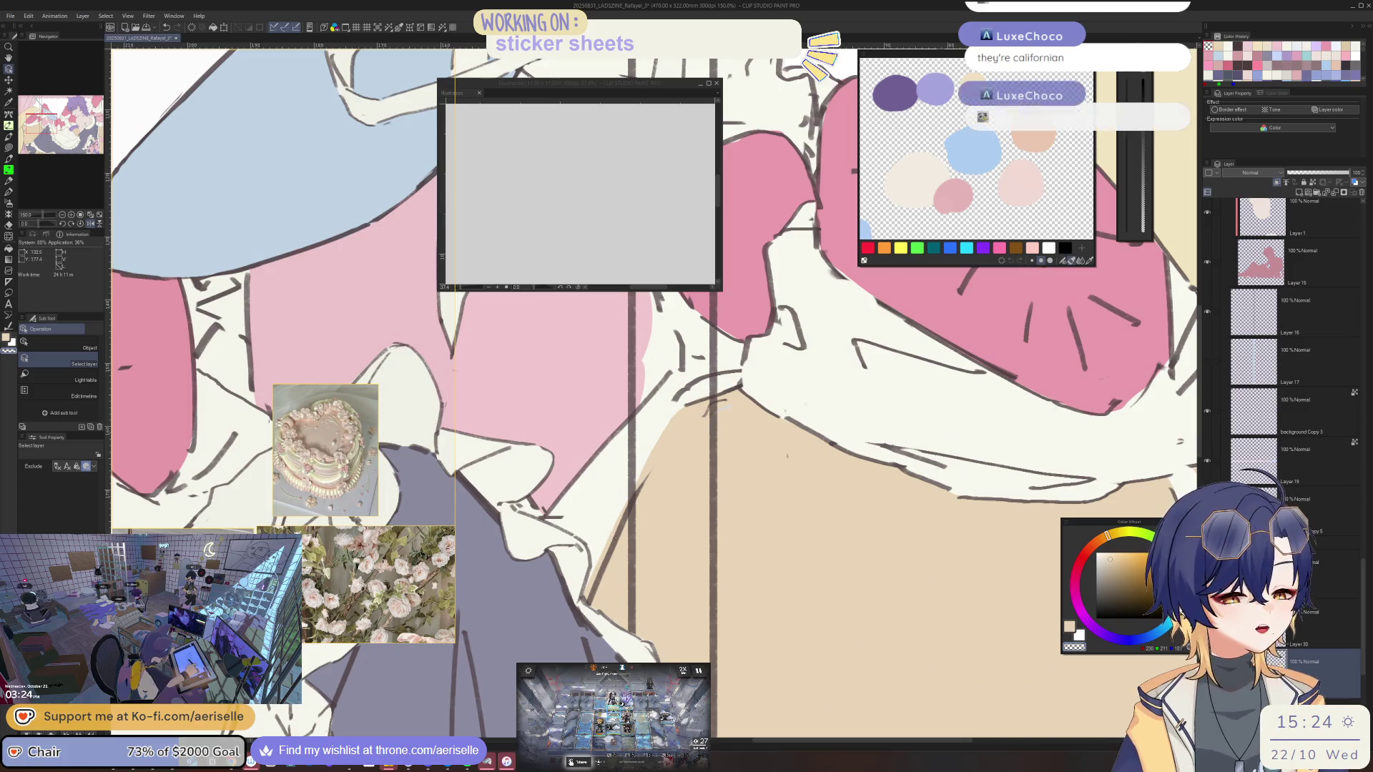
# Pick the line-art layer, switch to the eraser, and make Layer 4 active
pyautogui.click(720, 406)
pyautogui.press('e')
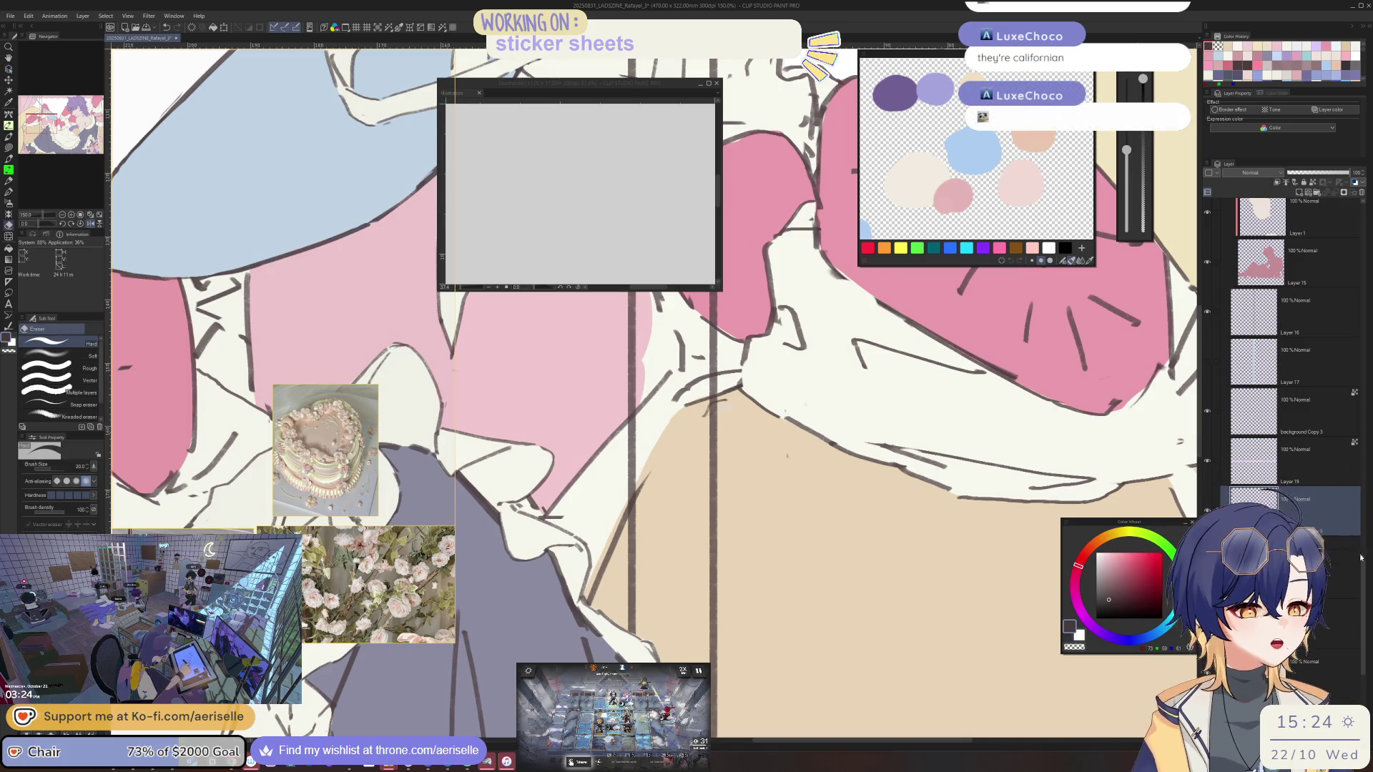
pyautogui.scroll(10, 1357, 552)
pyautogui.scroll(-5, 1334, 427)
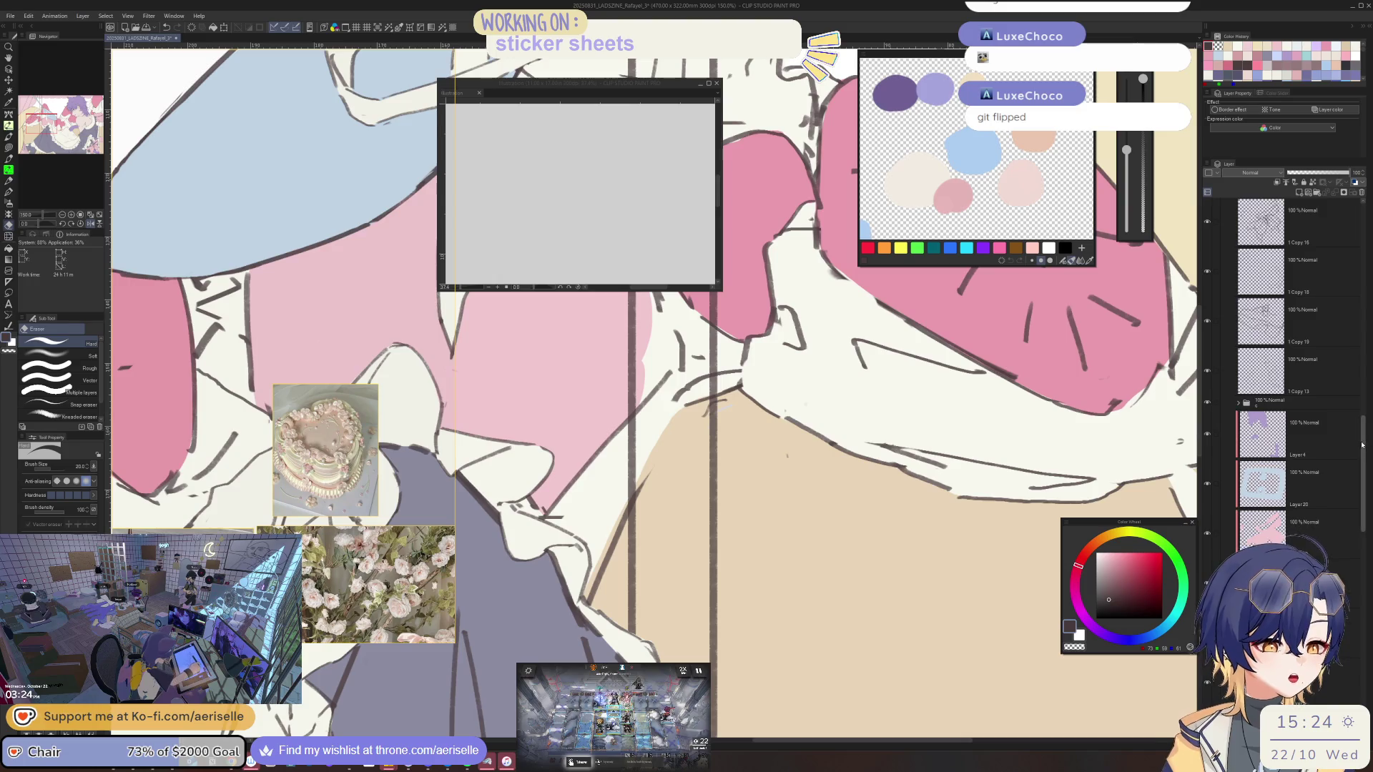
pyautogui.scroll(-2, 1237, 406)
pyautogui.click(1237, 347)
pyautogui.moveTo(1235, 362); pyautogui.dragTo(1237, 500)
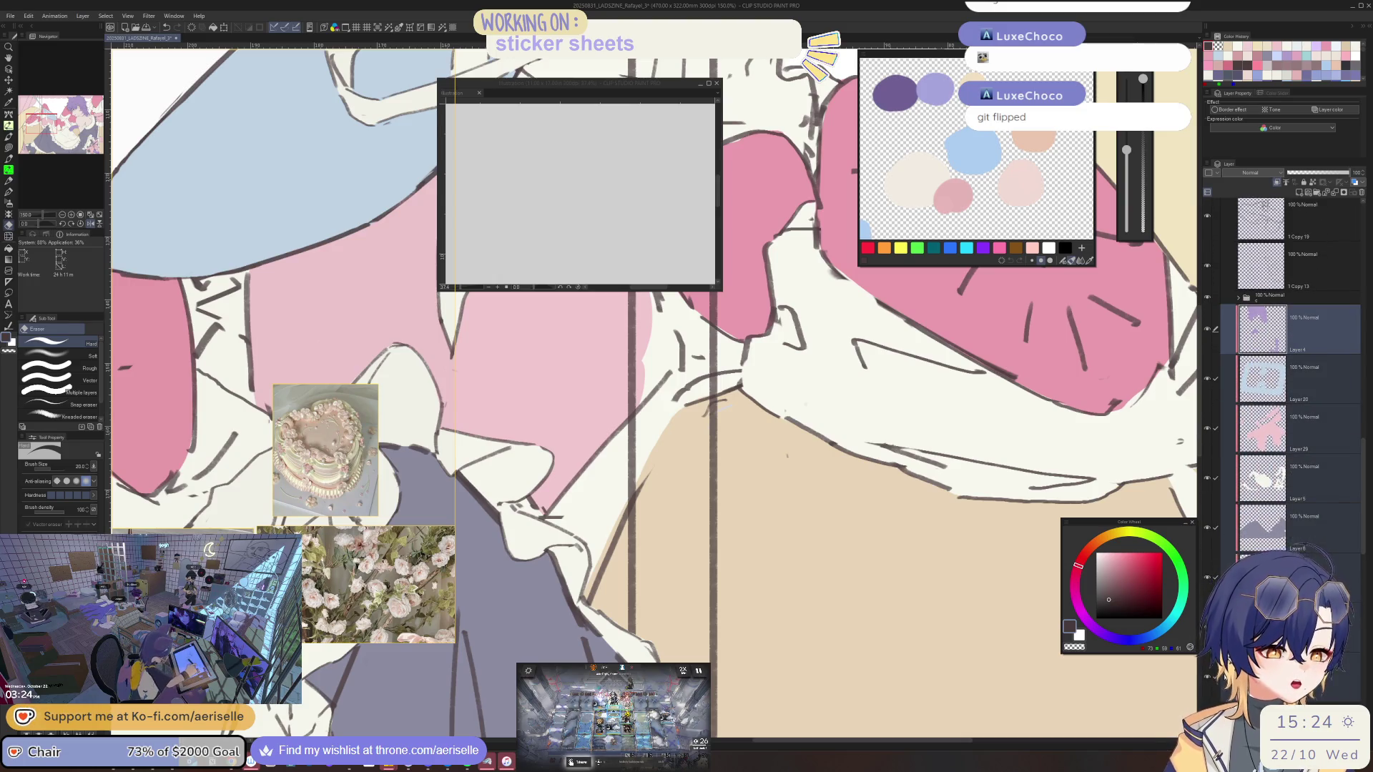
pyautogui.scroll(-2, 1363, 563)
pyautogui.scroll(-3, 1362, 562)
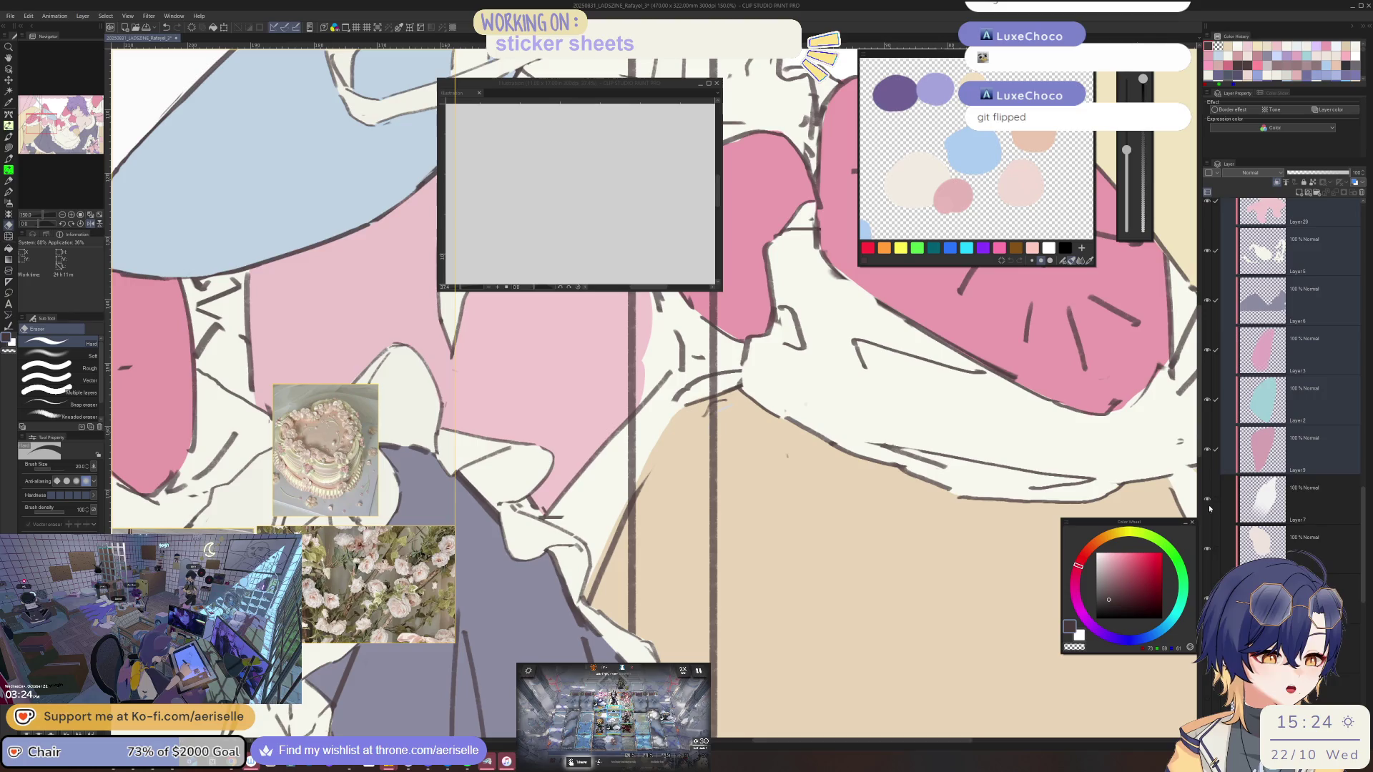
pyautogui.scroll(5, 1362, 546)
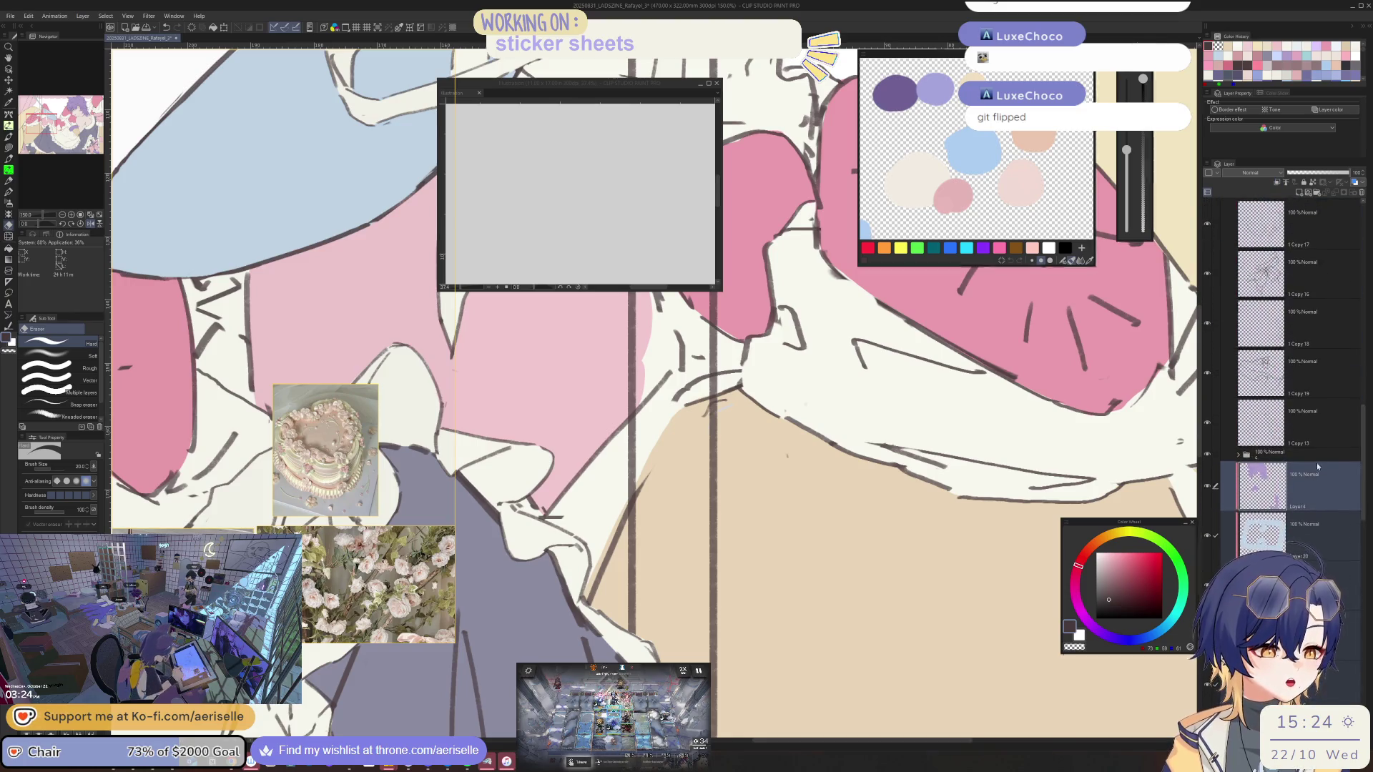
# Select the line-art folder, erase the old stroke along the tan edge, and redraw it with MONOBRUSH
pyautogui.click(1244, 453)
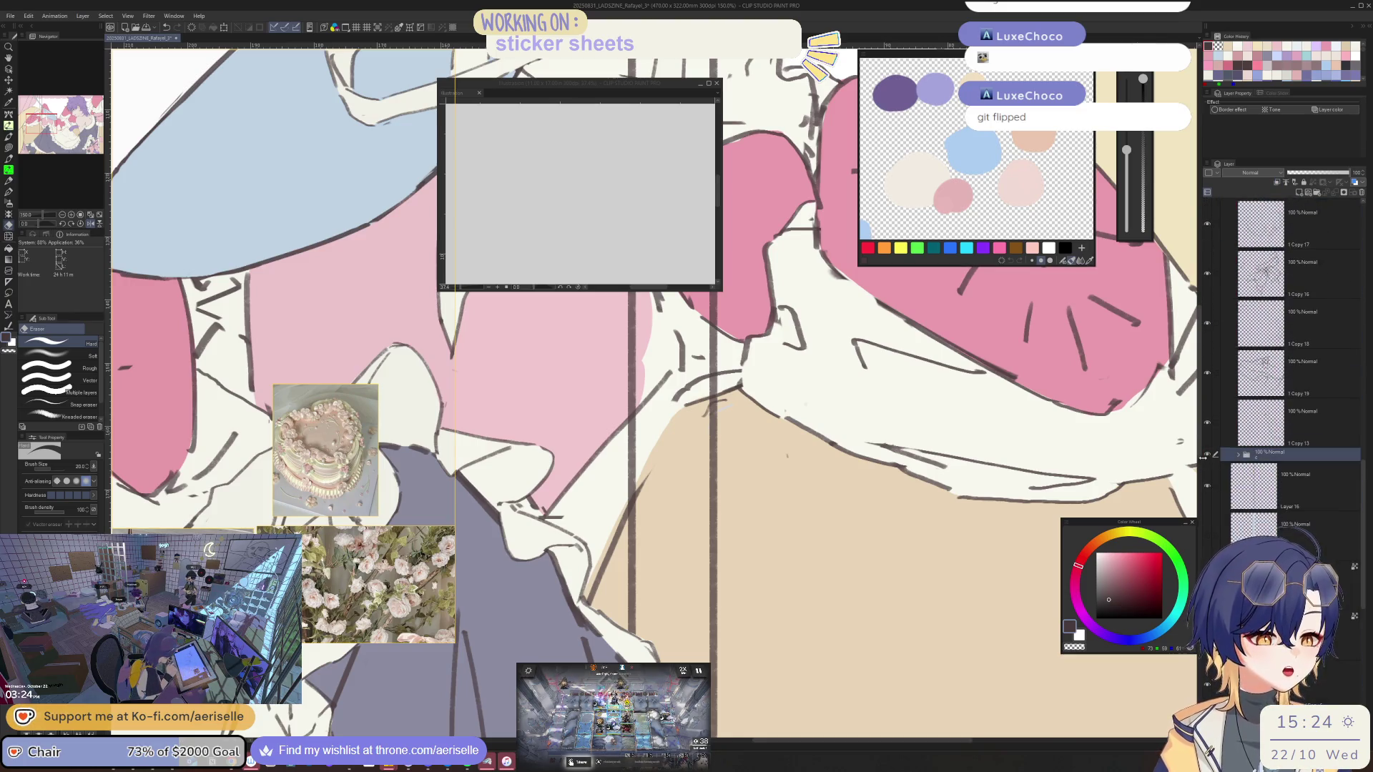
pyautogui.press('b')
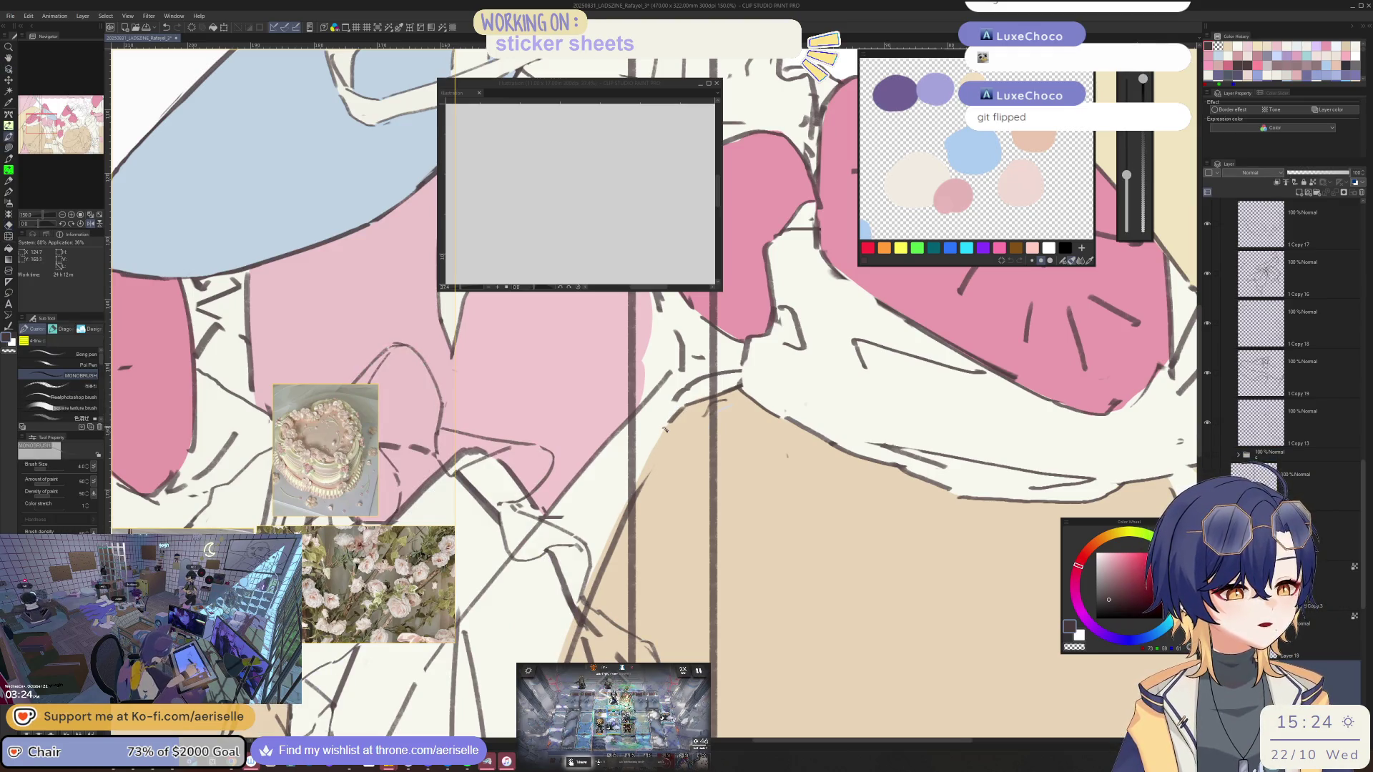
pyautogui.press('e')
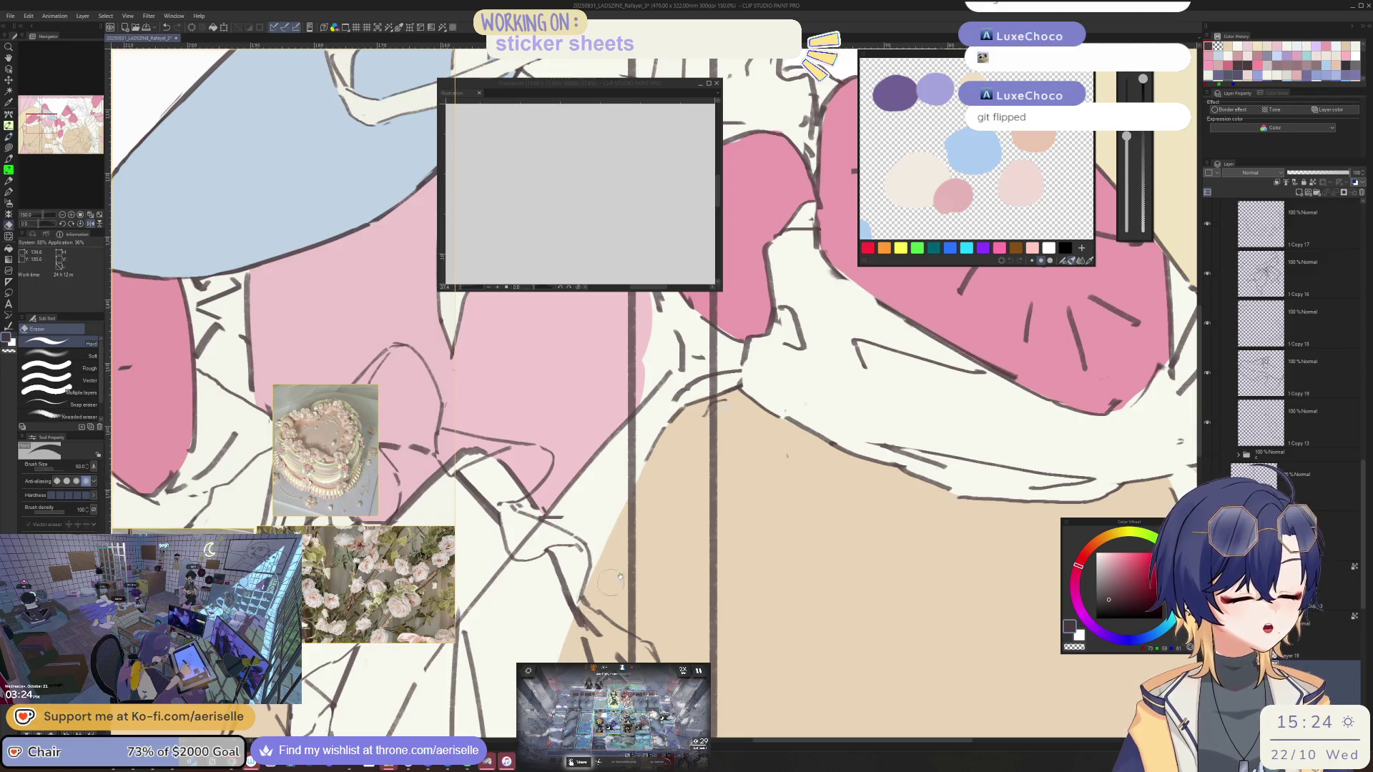
pyautogui.moveTo(596, 592); pyautogui.dragTo(645, 449)
pyautogui.press('b')
pyautogui.moveTo(695, 333); pyautogui.dragTo(582, 565)
pyautogui.scroll(-3, 600, 548)
pyautogui.scroll(2, 601, 548)
# Touch up the dark strokes along the tan edge with the brush
pyautogui.press('e')
pyautogui.press('b')
pyautogui.moveTo(616, 426); pyautogui.dragTo(572, 573)
pyautogui.moveTo(617, 426); pyautogui.dragTo(571, 565)
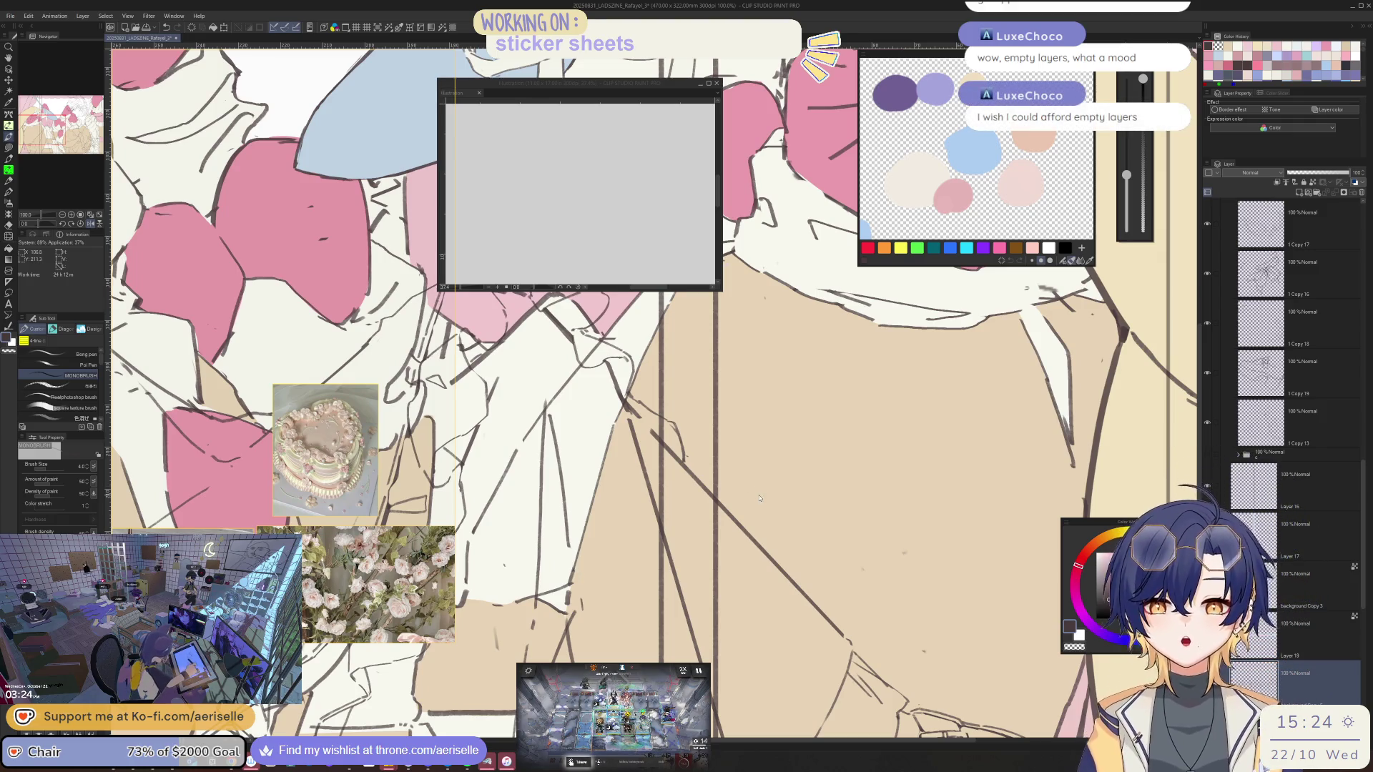
pyautogui.scroll(-3, 760, 498)
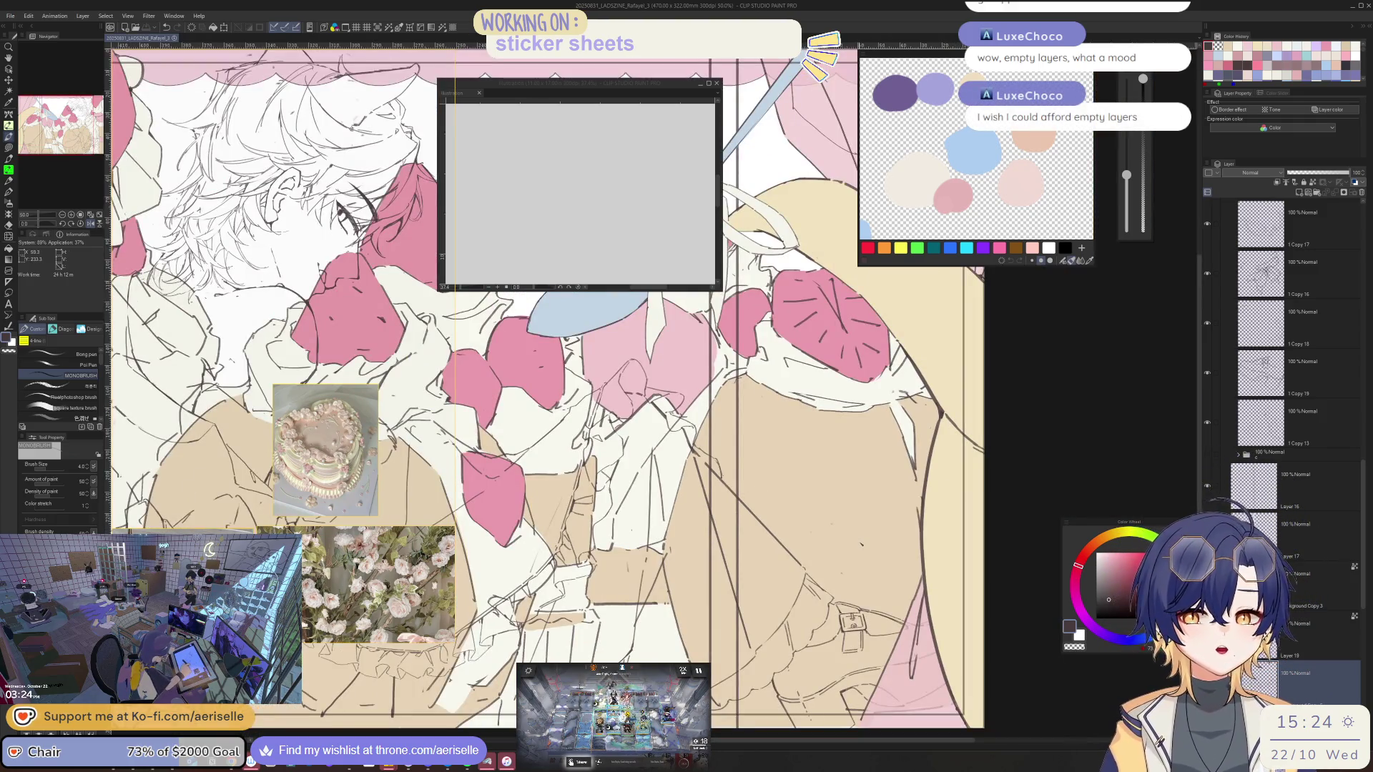
pyautogui.scroll(-1, 861, 543)
# Mirror the view to check, turn the hidden coloured layers back on, and flip back
pyautogui.press('h')
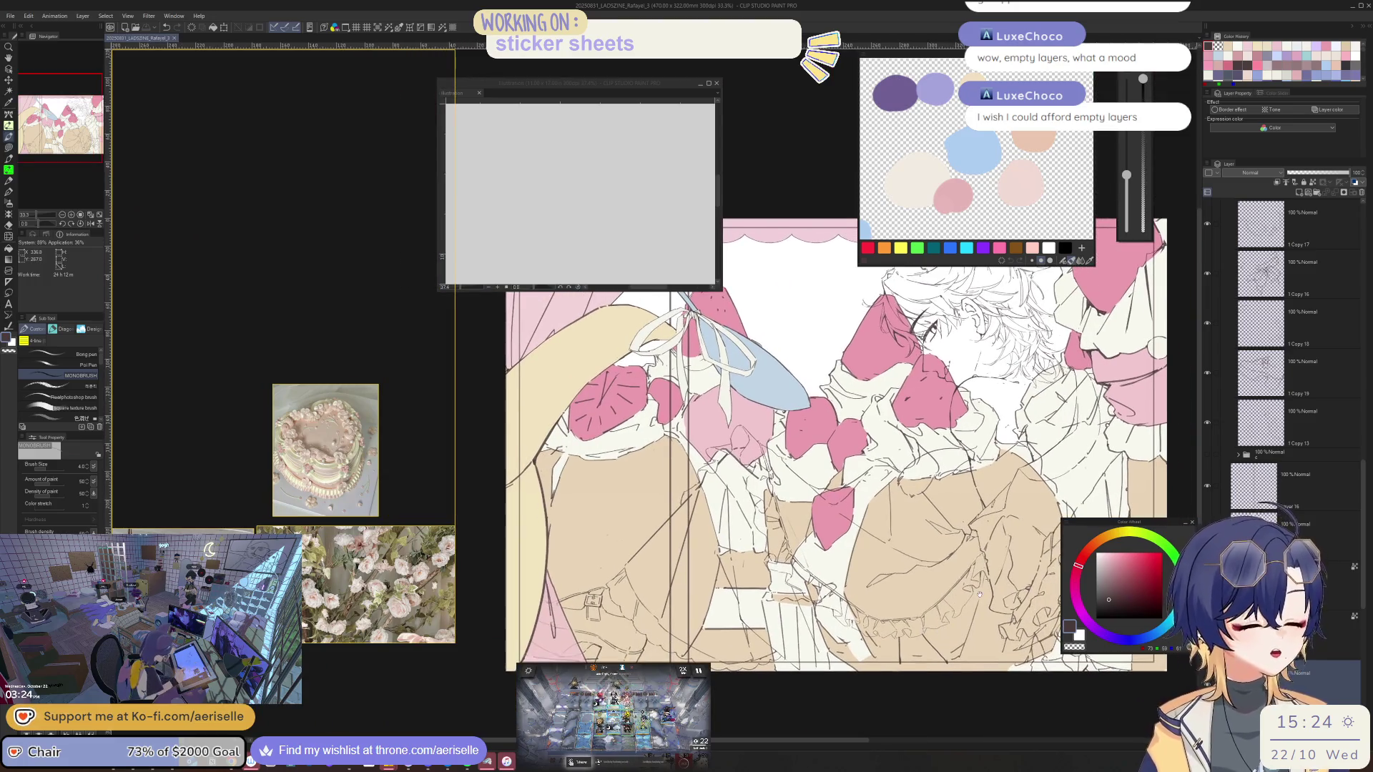
pyautogui.scroll(1, 1220, 485)
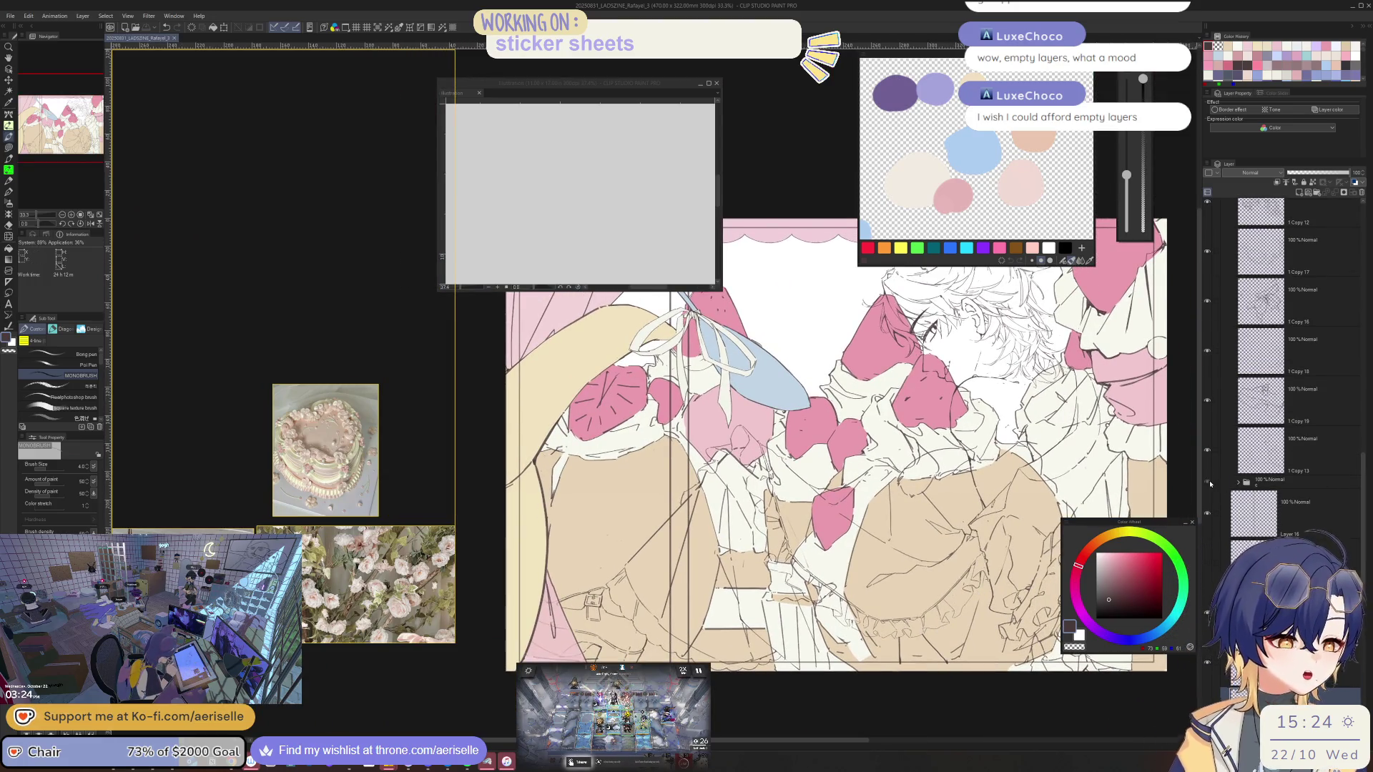
pyautogui.click(1207, 482)
pyautogui.press('h')
pyautogui.scroll(-3, 930, 508)
pyautogui.scroll(4, 978, 500)
# Pan the illustration slightly left and up with the Operation tool
pyautogui.press('o')
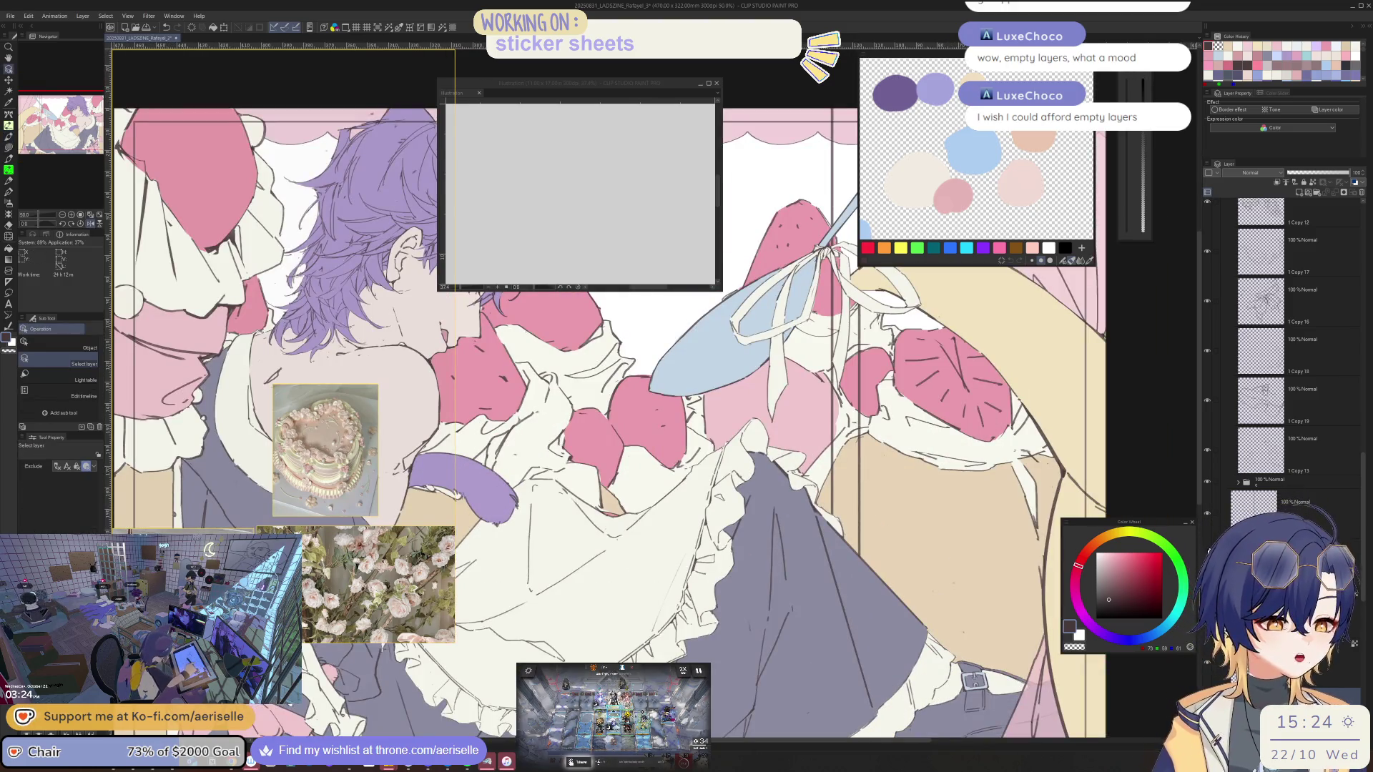
pyautogui.scroll(-2, 972, 550)
pyautogui.moveTo(787, 501)
pyautogui.mouseDown()
pyautogui.moveTo(751, 501)
pyautogui.moveTo(767, 507)
pyautogui.mouseUp()
pyautogui.moveTo(964, 624)
pyautogui.mouseDown()
pyautogui.moveTo(983, 593)
pyautogui.moveTo(971, 599)
pyautogui.mouseUp()
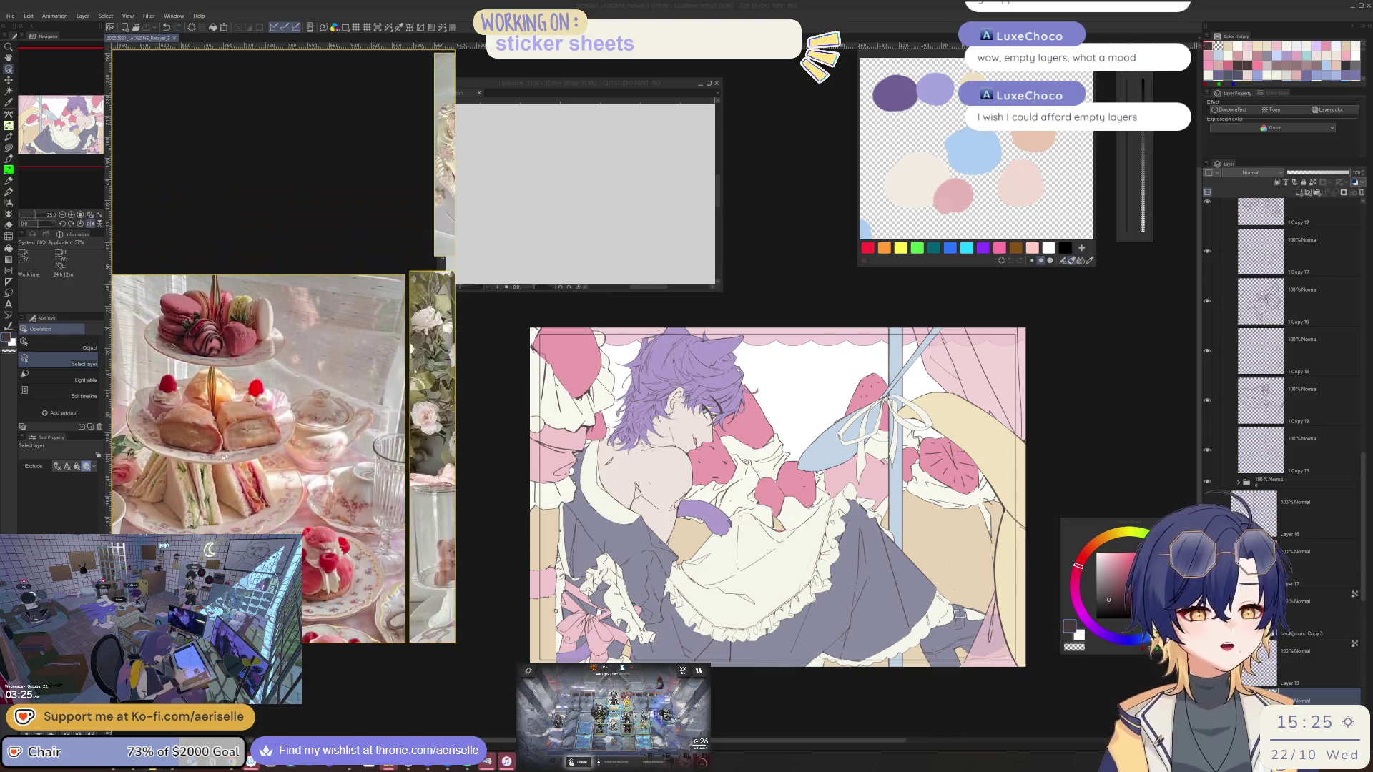
pyautogui.click(189, 455)
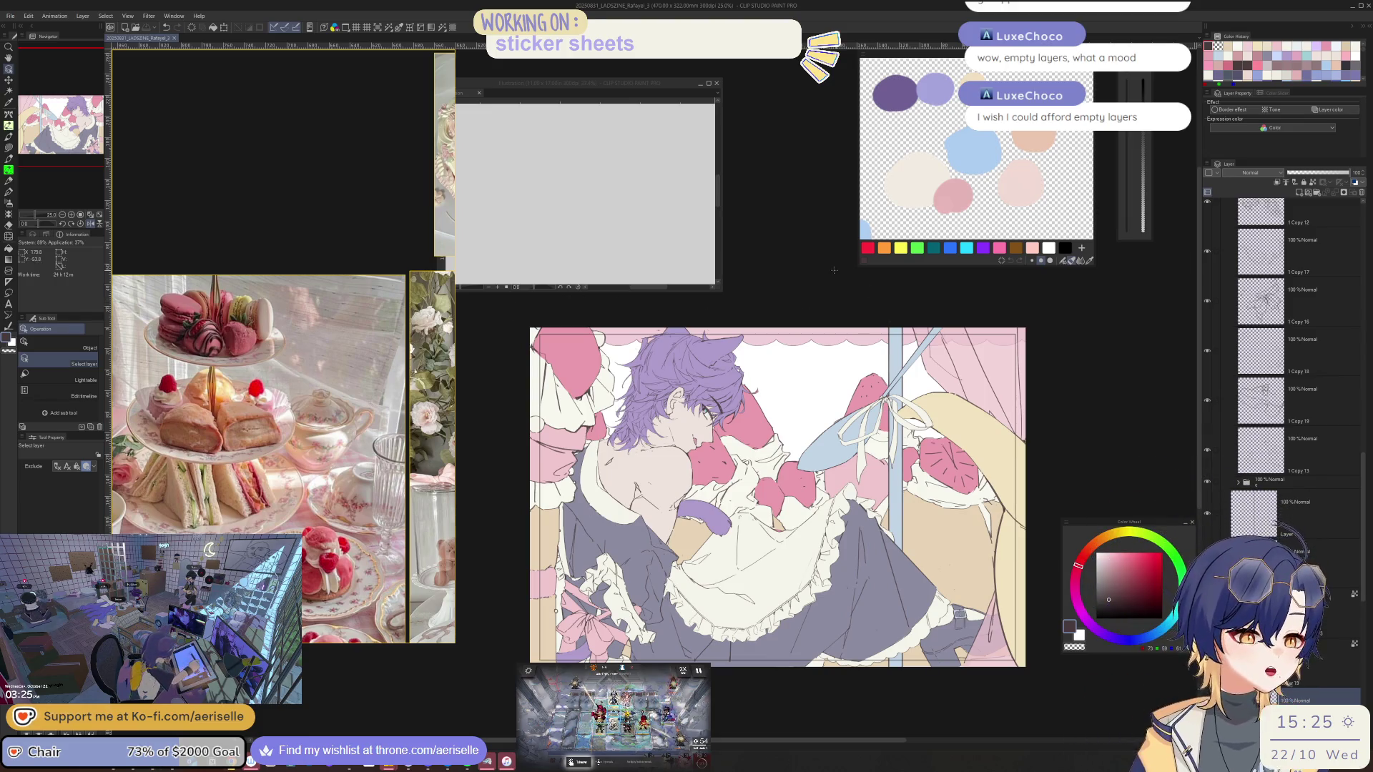
pyautogui.press('h')
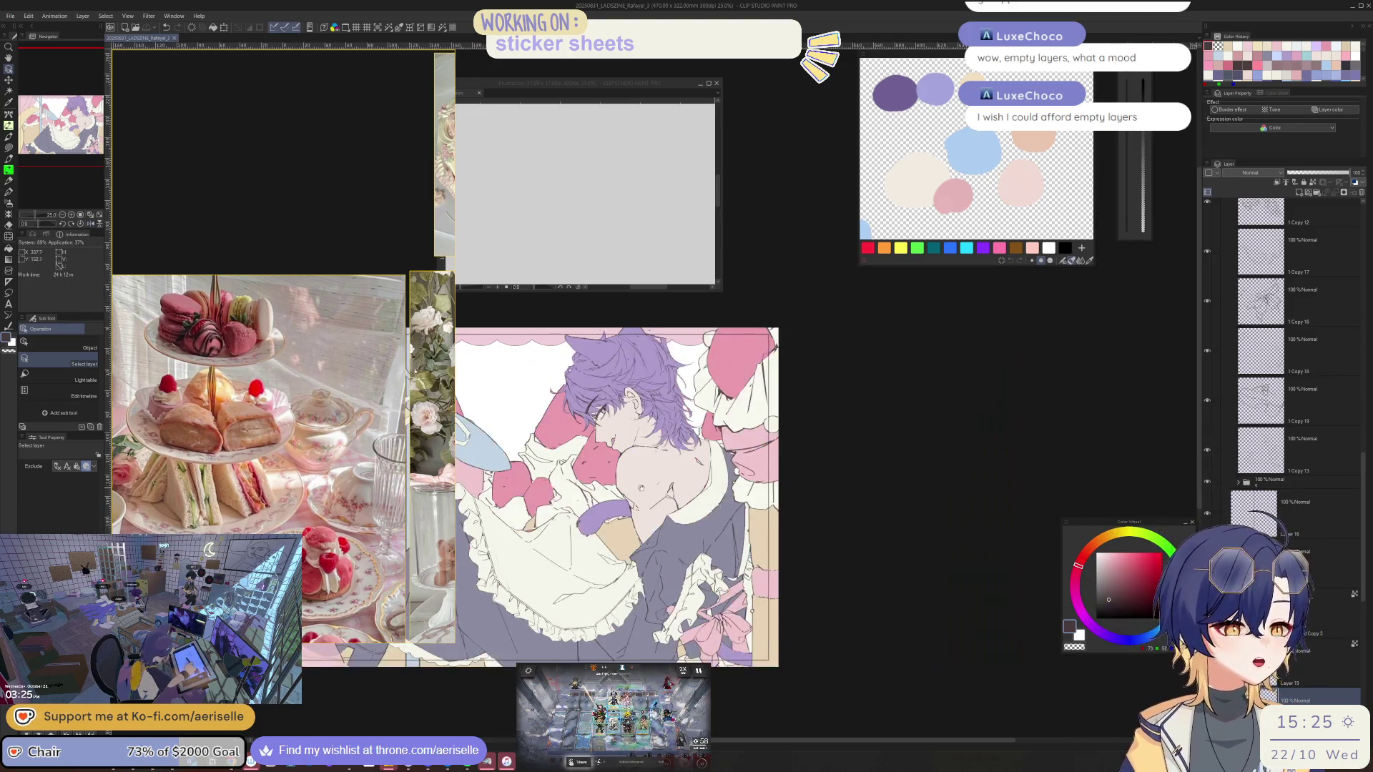
pyautogui.press('h')
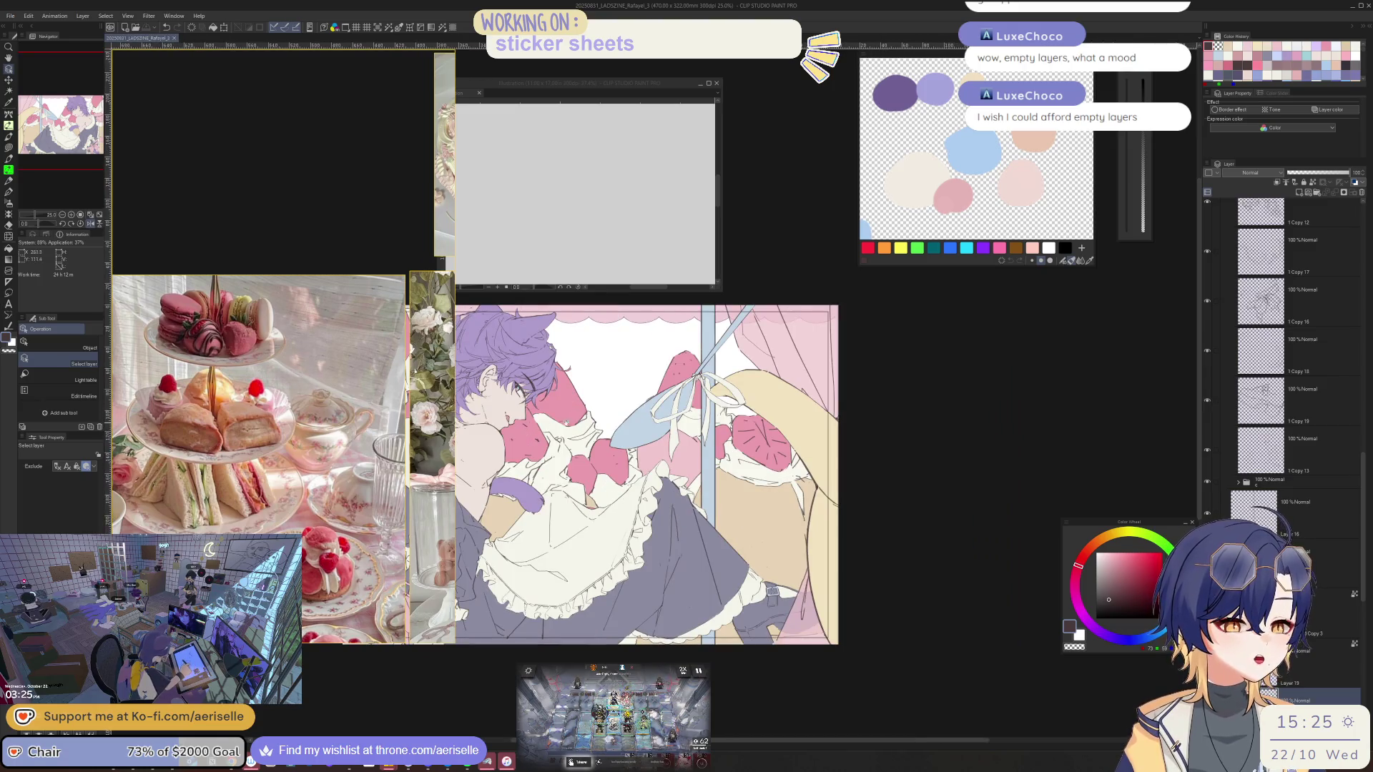
pyautogui.scroll(8, 479, 379)
pyautogui.scroll(-4, 608, 375)
pyautogui.hscroll(2, 826, 482)
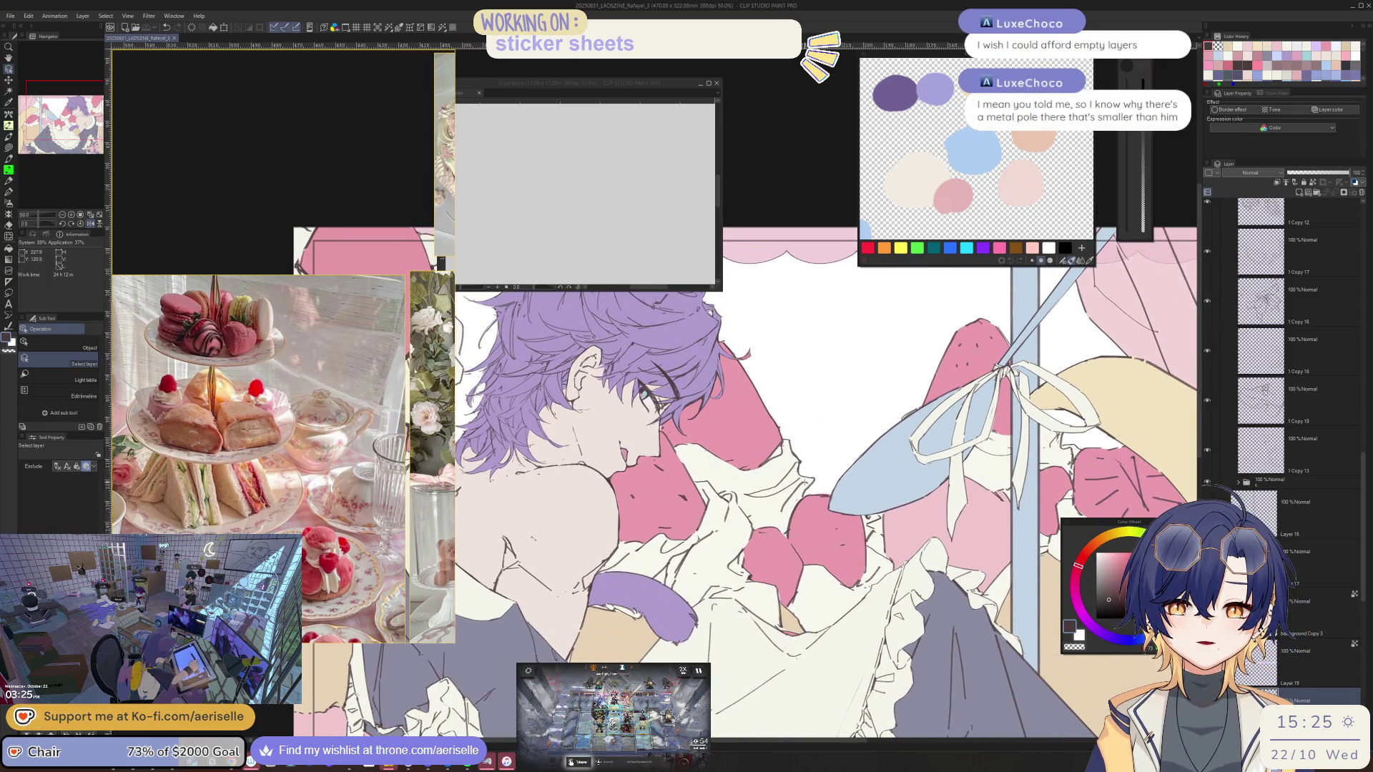
pyautogui.scroll(-2, 794, 526)
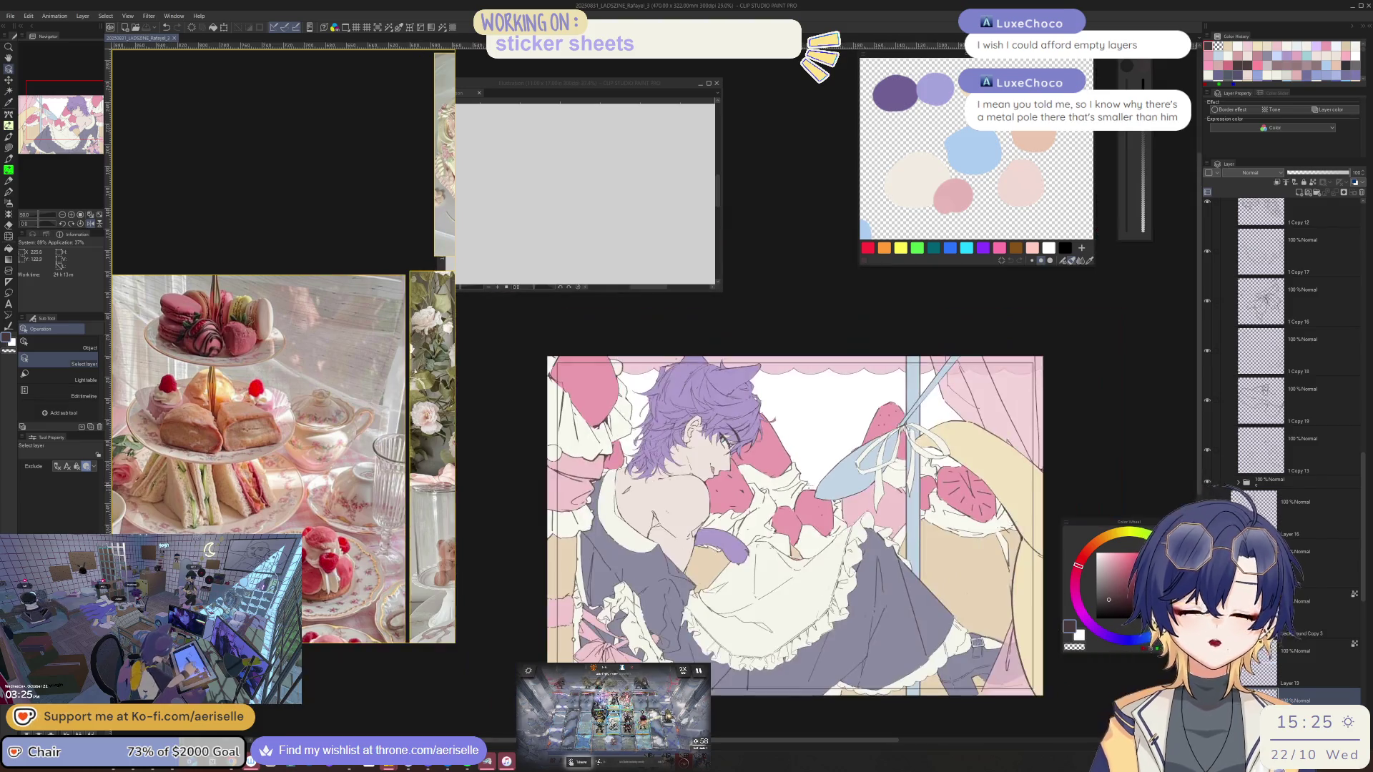
pyautogui.scroll(-2, 769, 500)
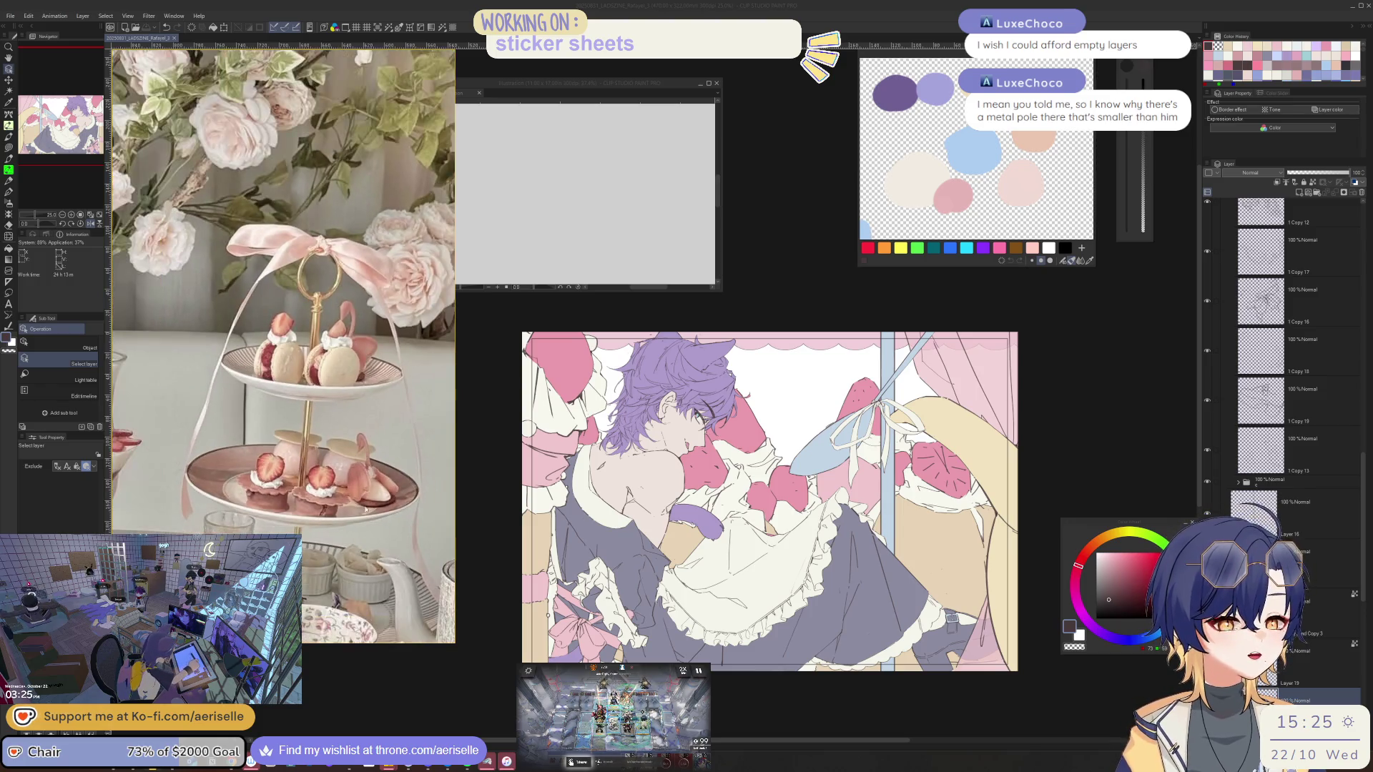
# Refocus the illustration, pan it slightly up, and drag the blank Illustration canvas to the centre
pyautogui.click(401, 388)
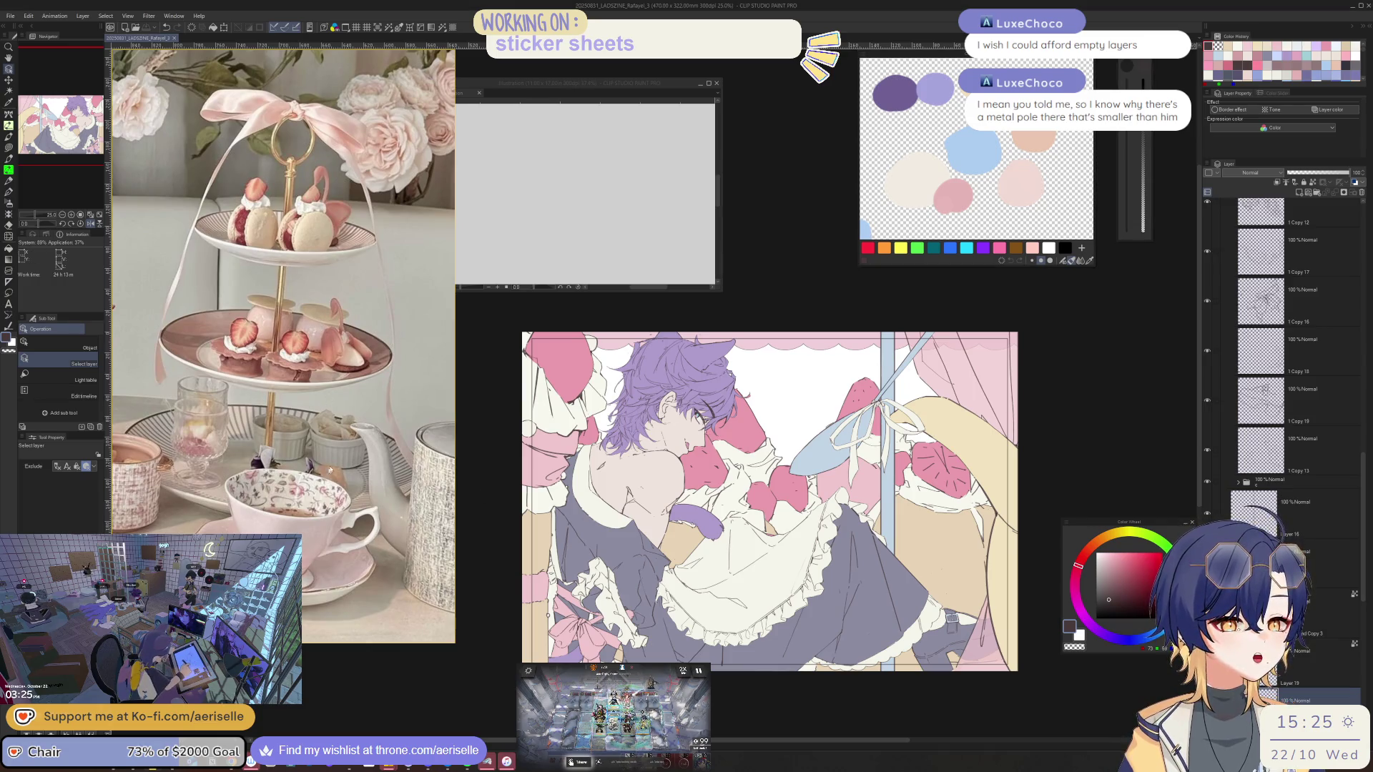
pyautogui.scroll(-1, 519, 489)
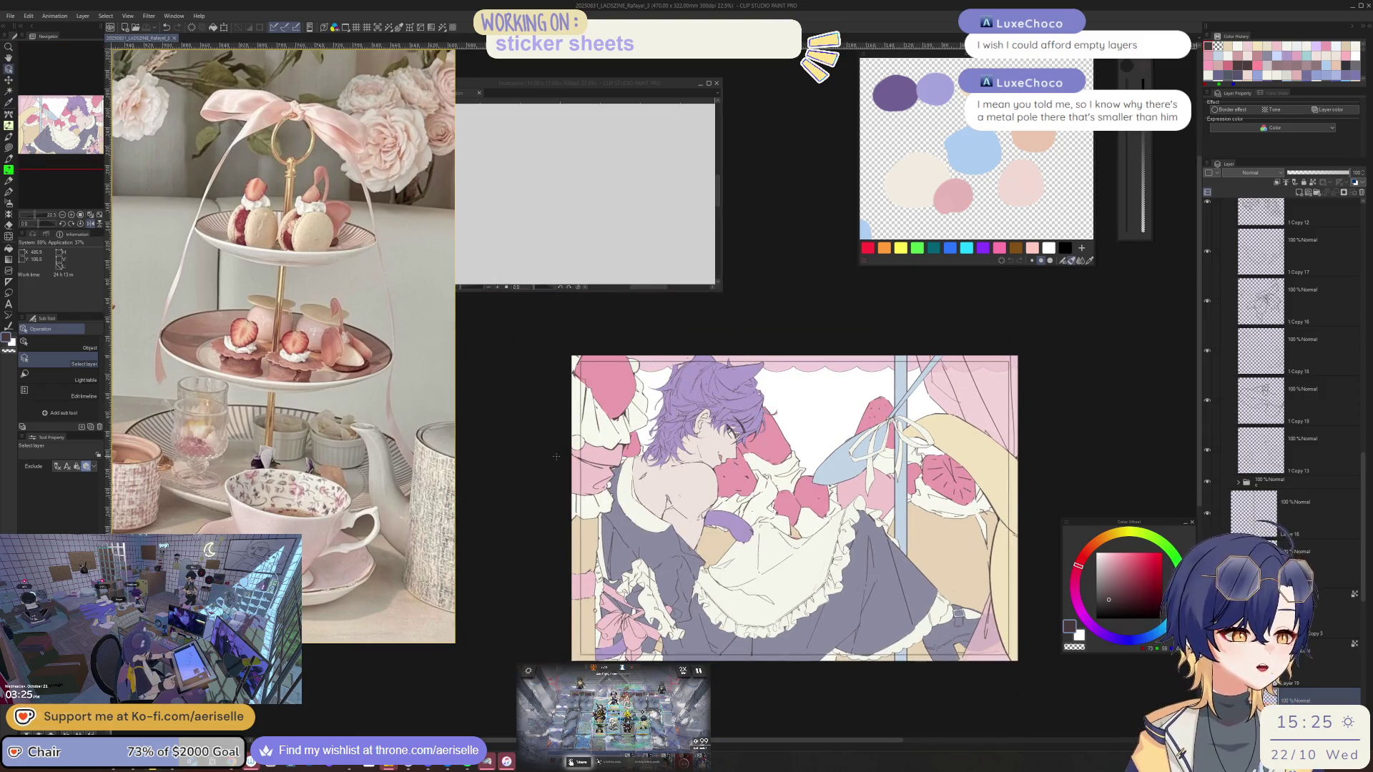
pyautogui.moveTo(1363, 494)
pyautogui.mouseDown()
pyautogui.moveTo(1363, 325)
pyautogui.moveTo(1362, 347)
pyautogui.mouseUp()
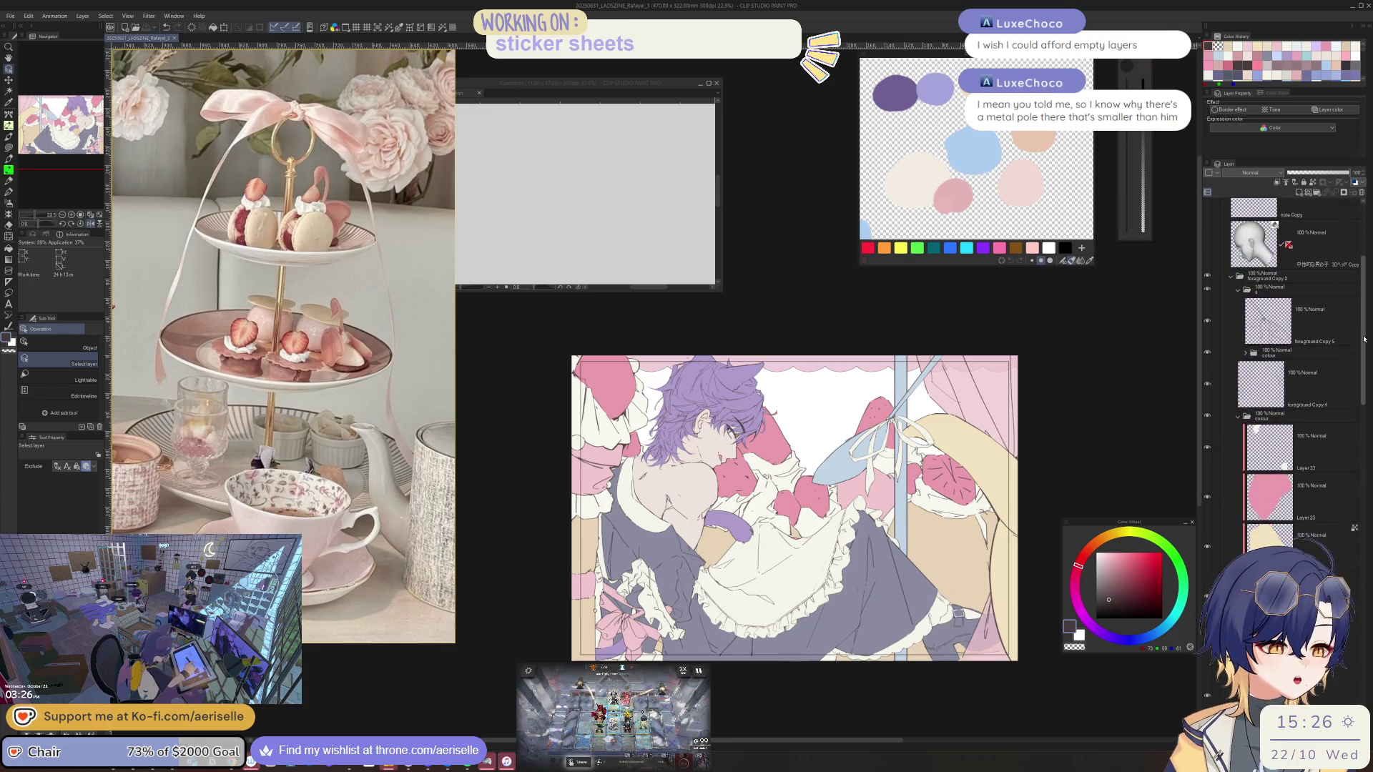
pyautogui.moveTo(818, 663)
pyautogui.mouseDown()
pyautogui.moveTo(791, 651)
pyautogui.moveTo(811, 636)
pyautogui.mouseUp()
pyautogui.scroll(3, 729, 469)
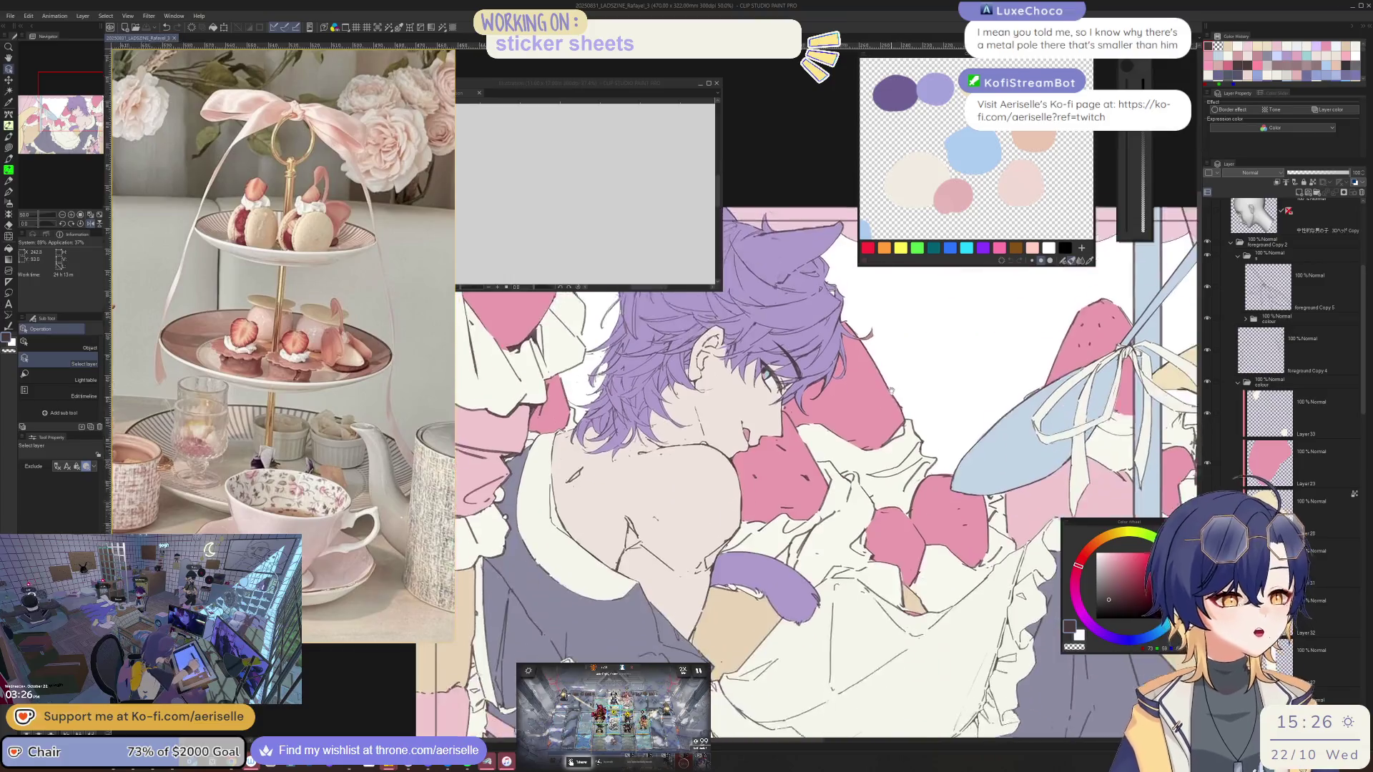
pyautogui.moveTo(586, 83)
pyautogui.mouseDown()
pyautogui.moveTo(683, 141)
pyautogui.moveTo(744, 213)
pyautogui.mouseUp()
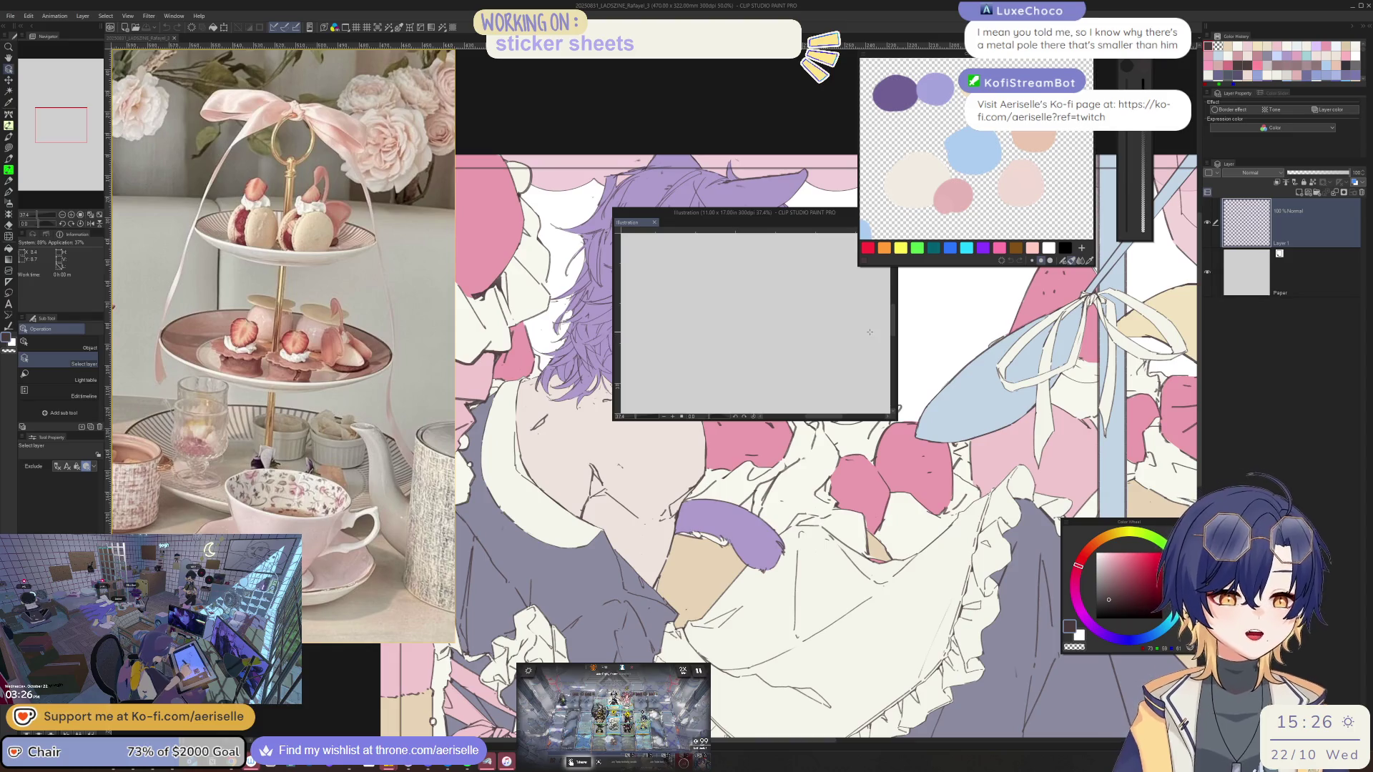
# Start a new empty PureRef board, shrink its window, and move the blank Illustration canvas up-right
pyautogui.rightClick(379, 635)
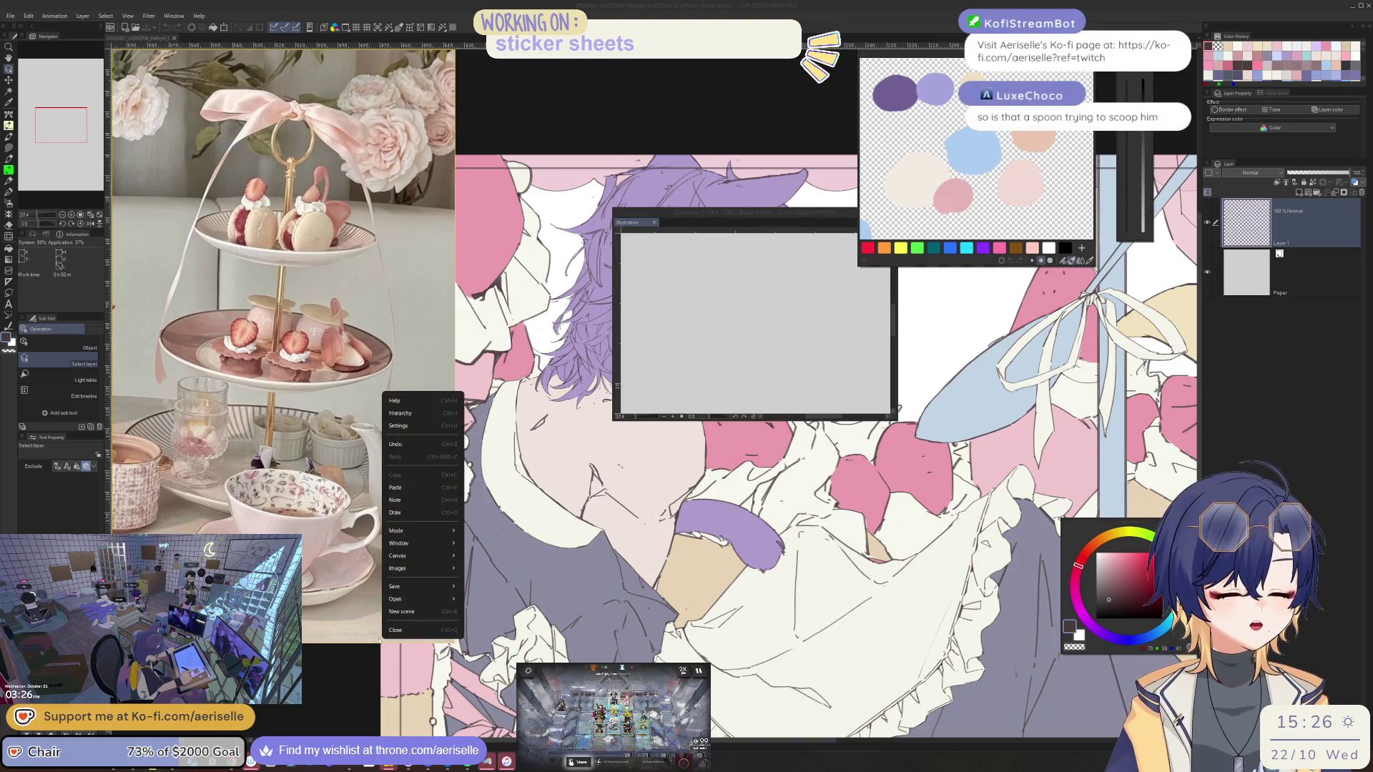
pyautogui.click(401, 611)
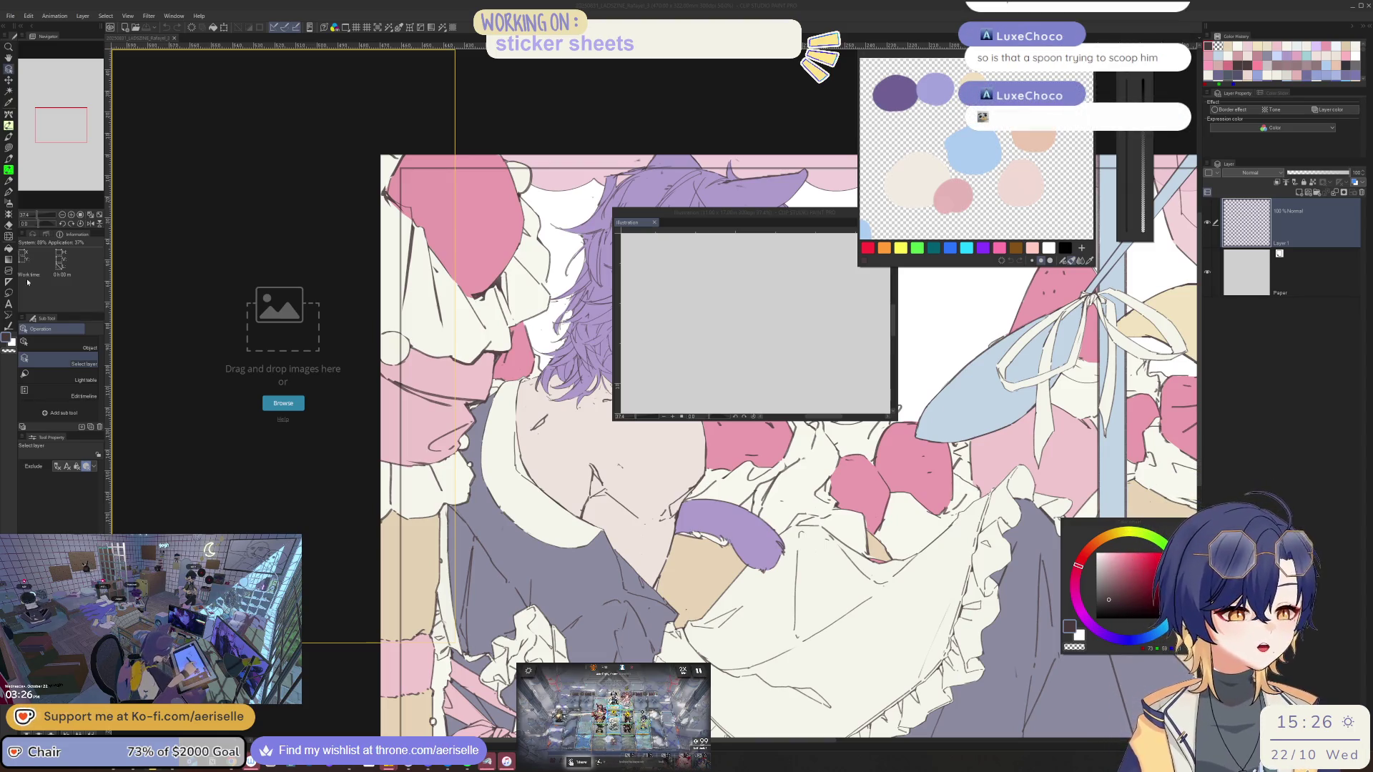
pyautogui.moveTo(452, 641)
pyautogui.mouseDown()
pyautogui.moveTo(446, 547)
pyautogui.moveTo(397, 430)
pyautogui.mouseUp()
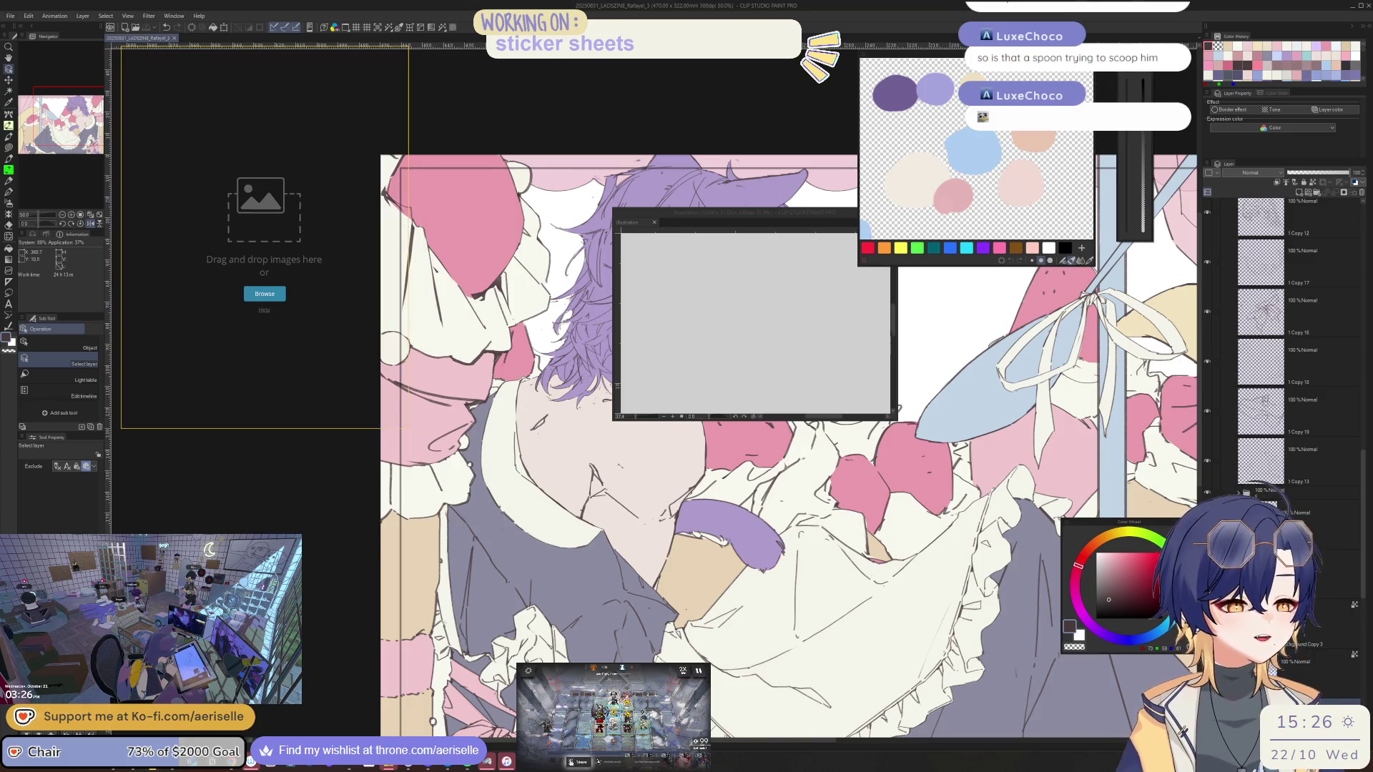
pyautogui.moveTo(628, 226); pyautogui.dragTo(747, 194)
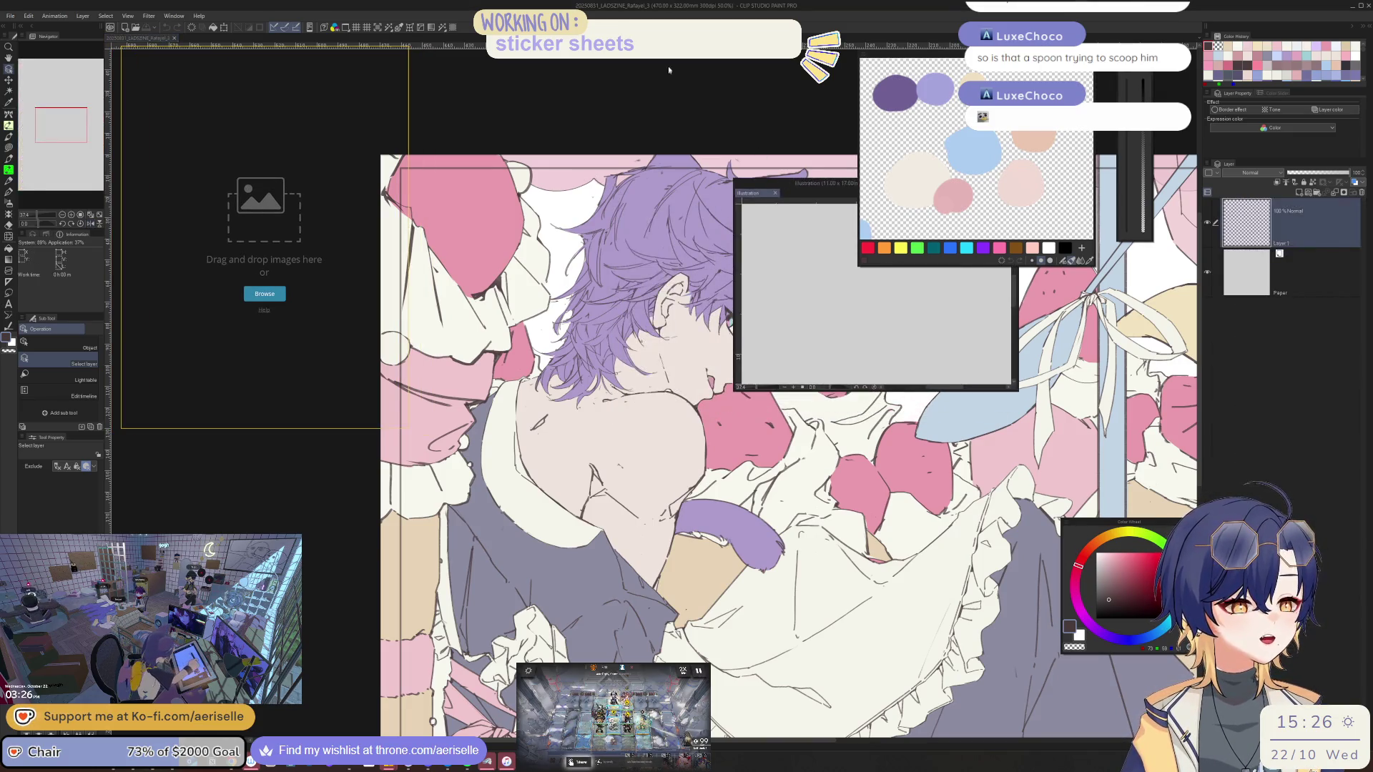
pyautogui.scroll(2, 468, 64)
pyautogui.scroll(-3, 501, 107)
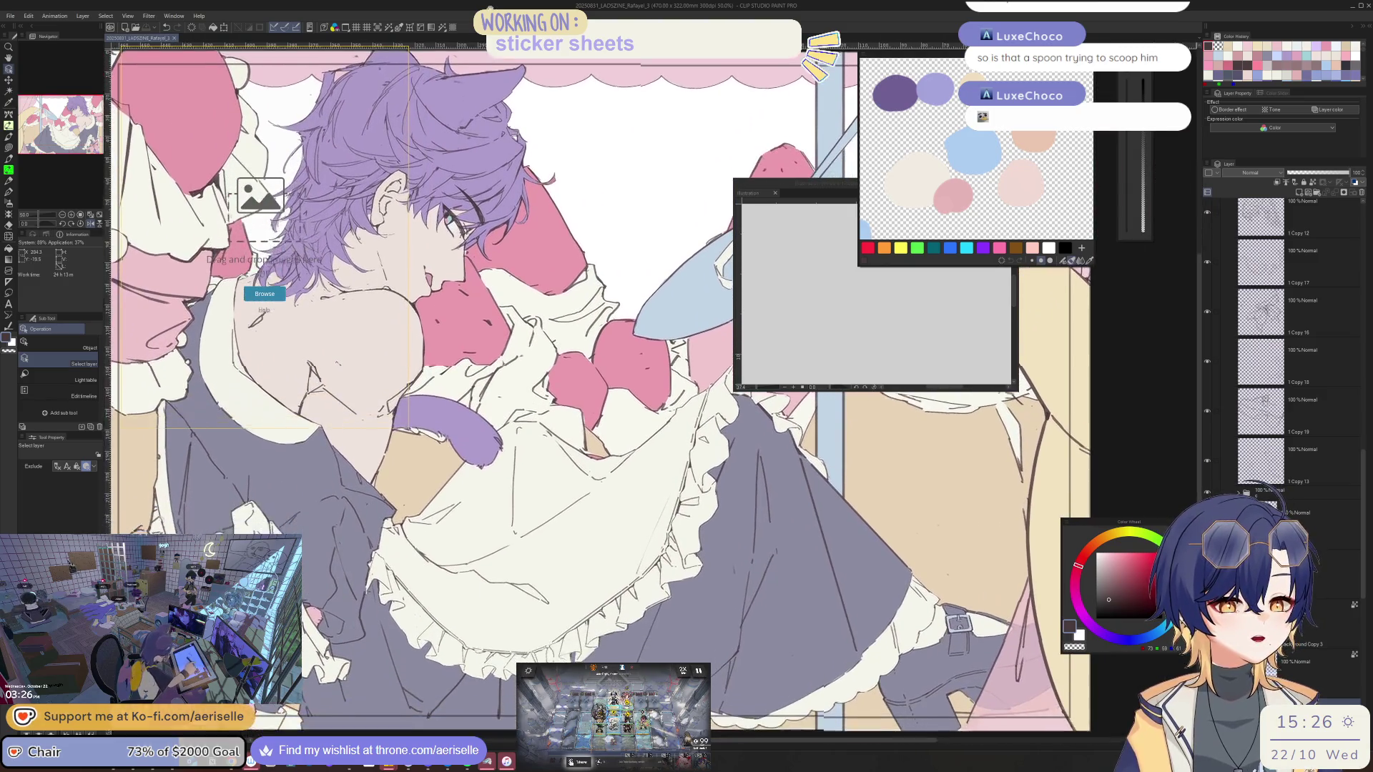
# Open the reference board's menu, dismiss it, then open it again
pyautogui.rightClick(427, 391)
pyautogui.moveTo(467, 594)
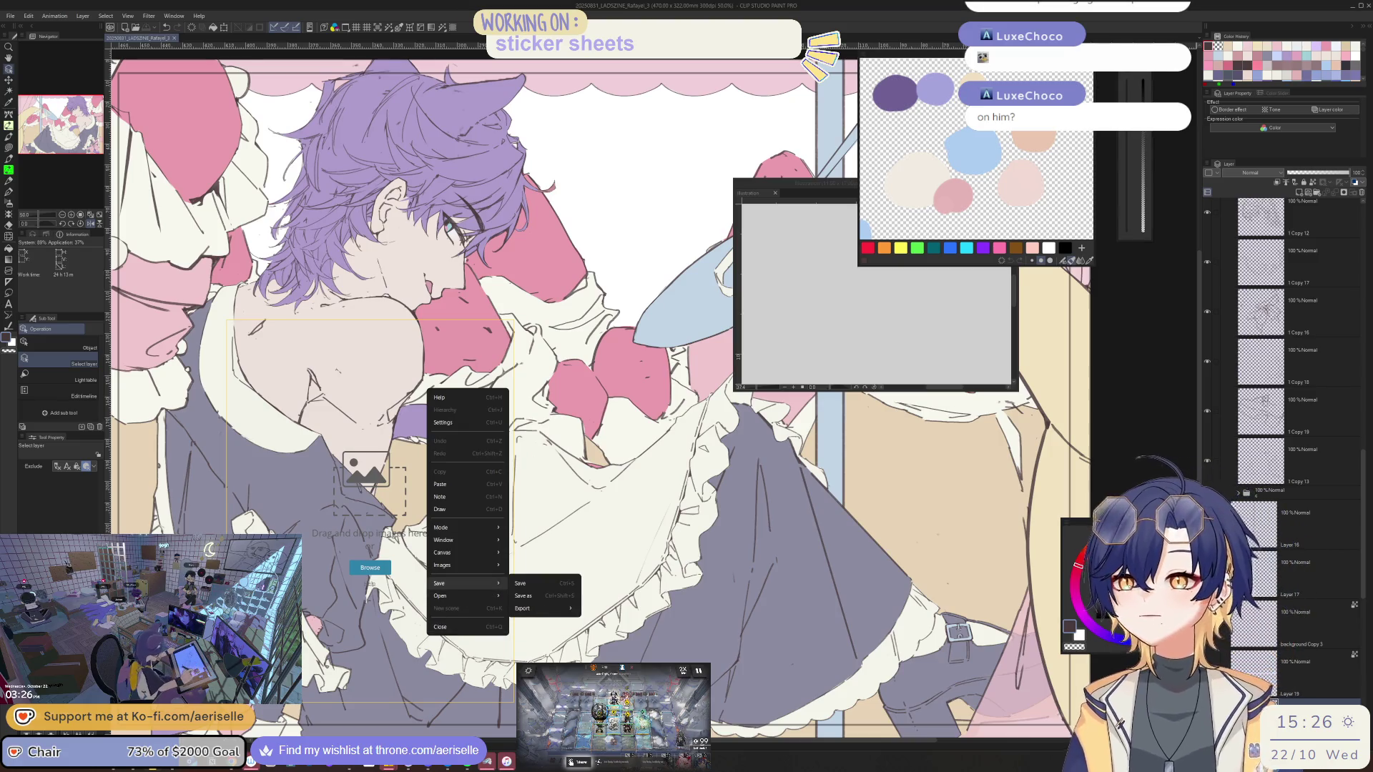
pyautogui.press('Escape')
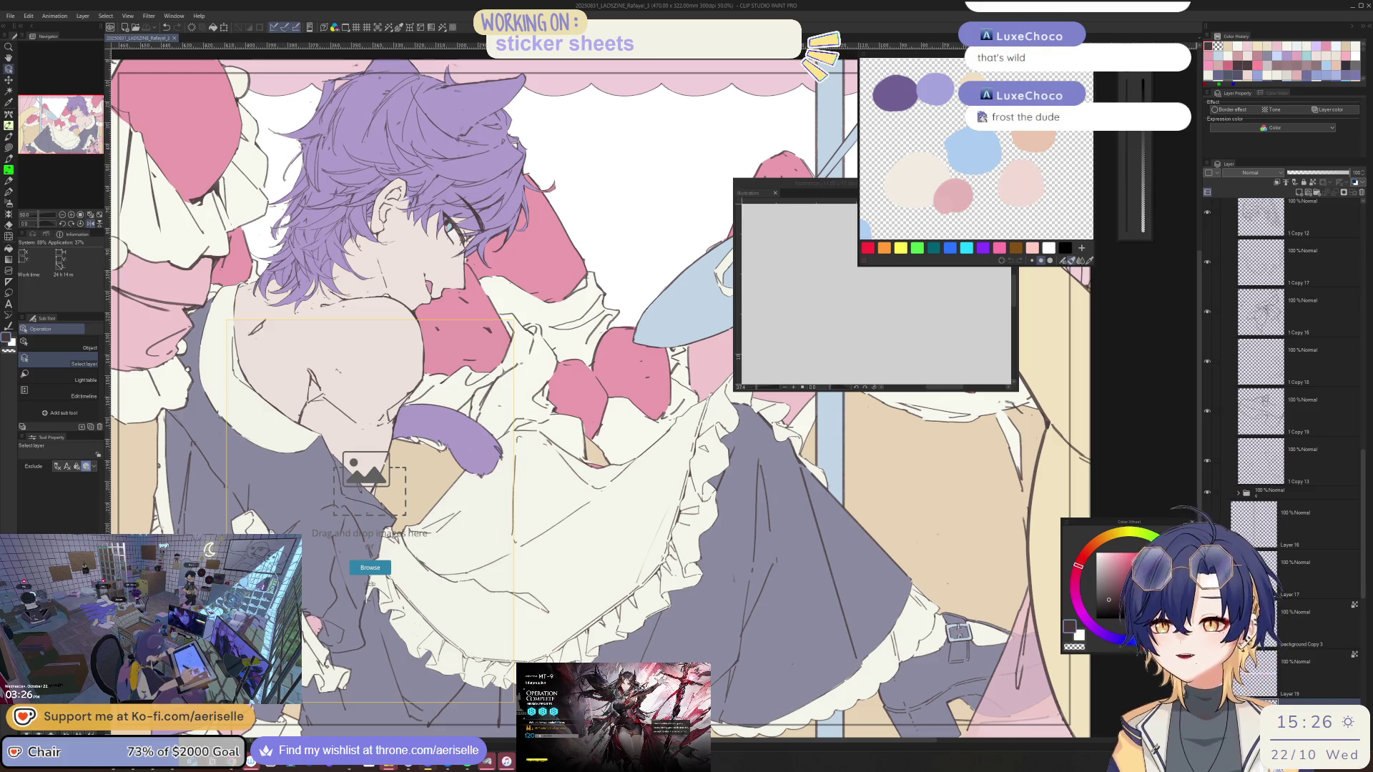
pyautogui.rightClick(422, 471)
# Close the PureRef context menu with Esc without saving anything
pyautogui.moveTo(461, 665)
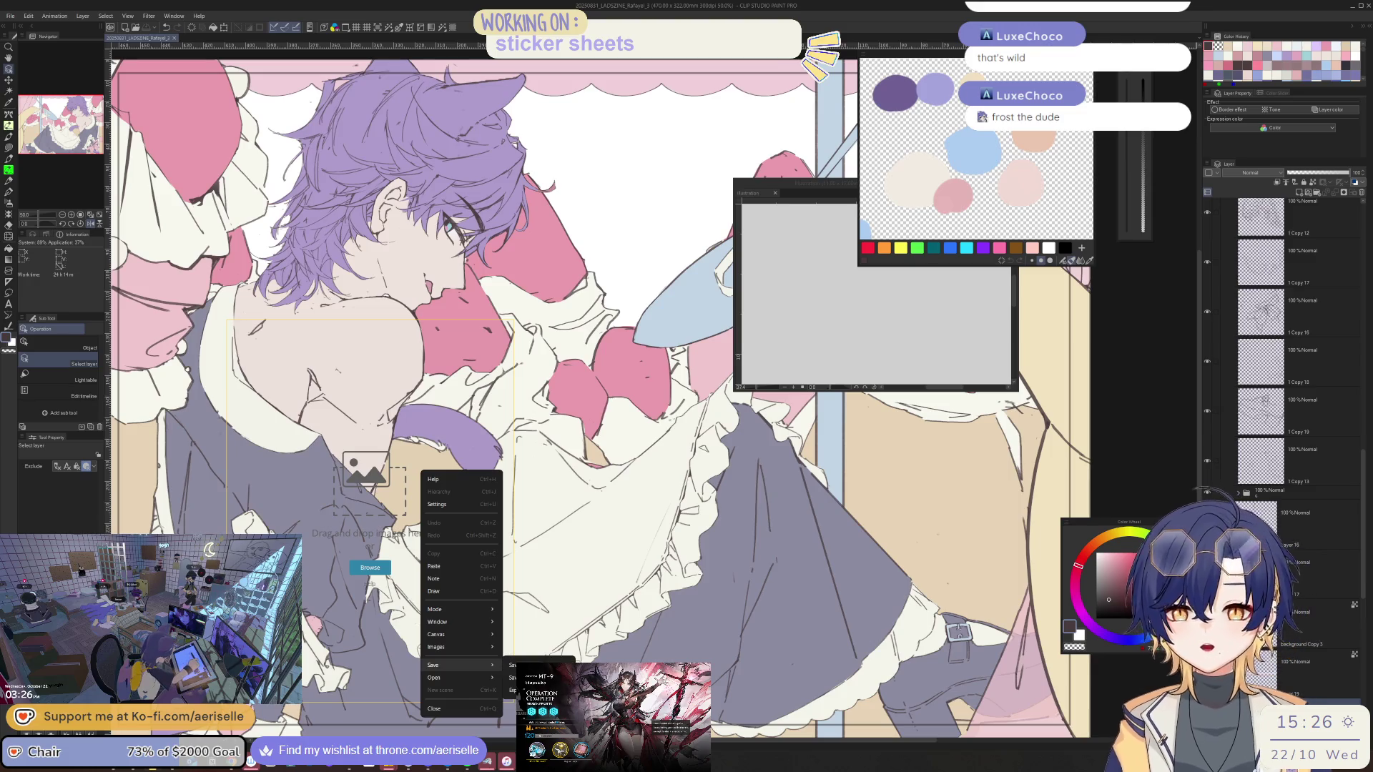
pyautogui.press('Escape')
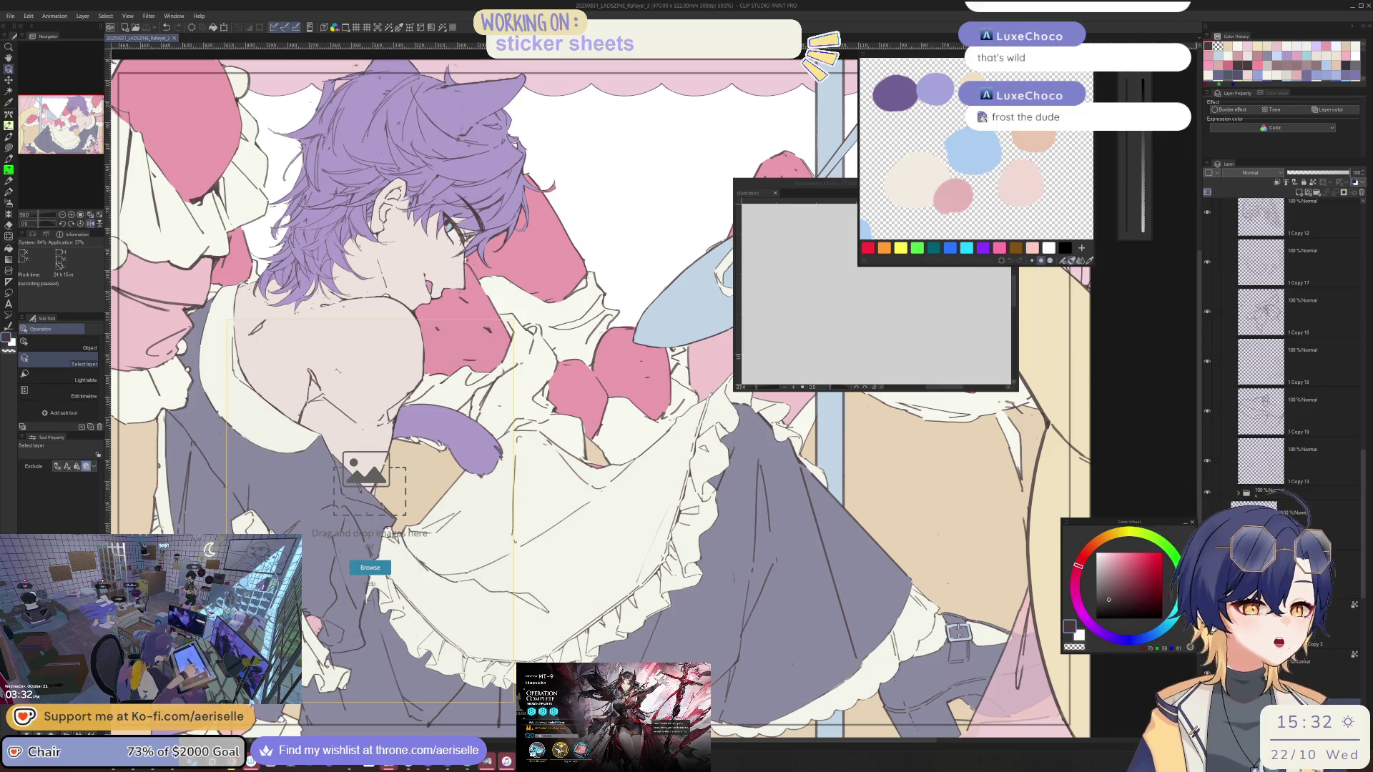
# Move the preview window down-left, flip the canvas, pan slightly, and shrink the colour palette panel
pyautogui.moveTo(840, 191)
pyautogui.mouseDown()
pyautogui.moveTo(810, 206)
pyautogui.moveTo(723, 323)
pyautogui.mouseUp()
pyautogui.press('h')
pyautogui.moveTo(1044, 435)
pyautogui.mouseDown()
pyautogui.moveTo(1000, 429)
pyautogui.moveTo(1093, 424)
pyautogui.mouseUp()
pyautogui.moveTo(982, 265); pyautogui.dragTo(983, 127)
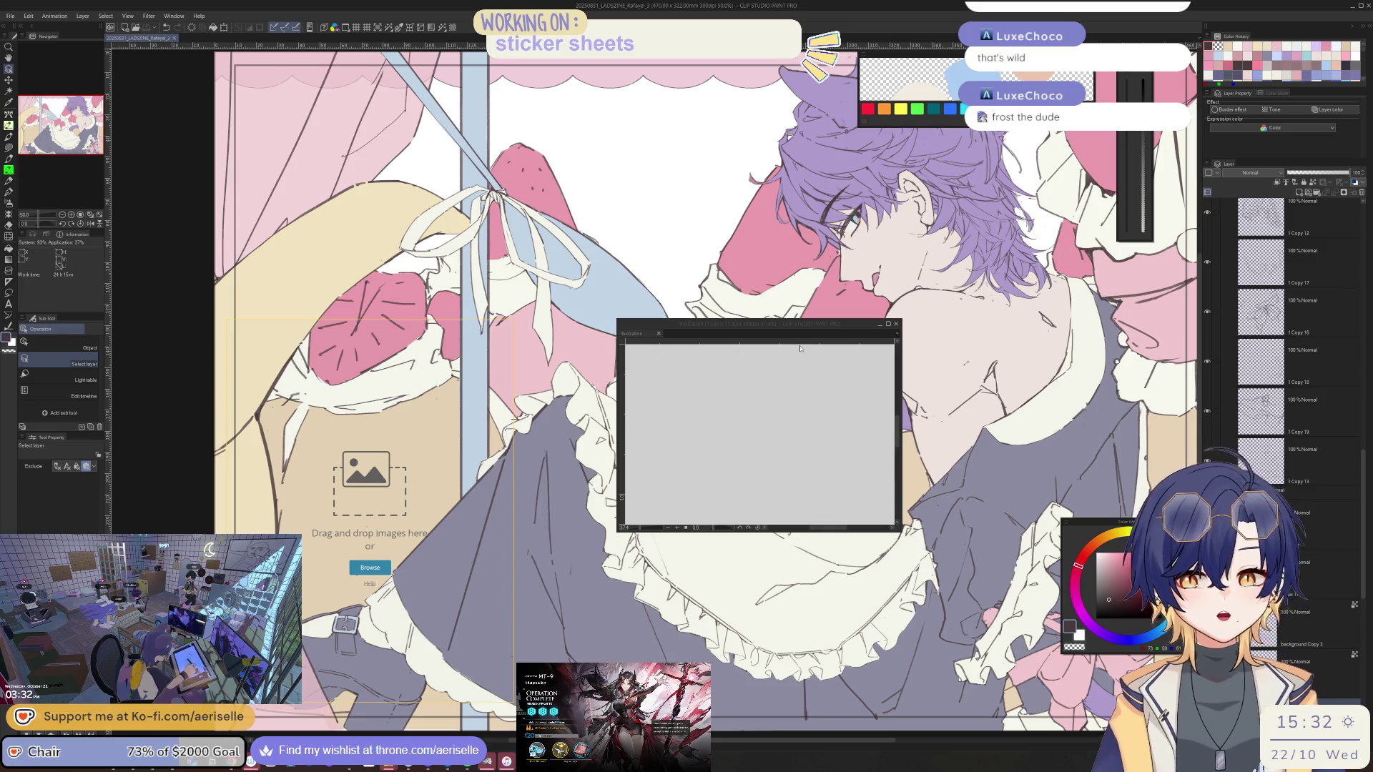
# Bring Clip Studio forward, move the empty PureRef board up-left, and open its menu
pyautogui.moveTo(349, 454)
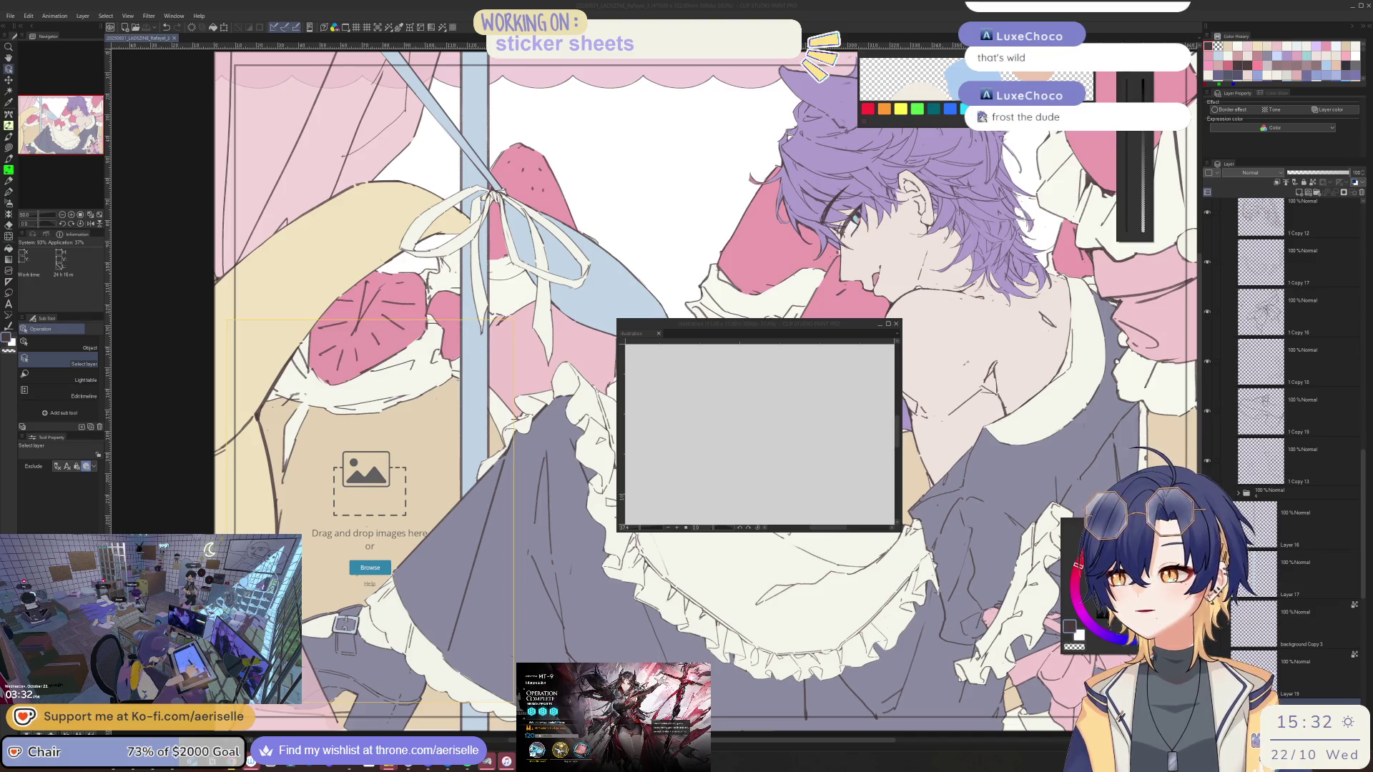
pyautogui.click(129, 315)
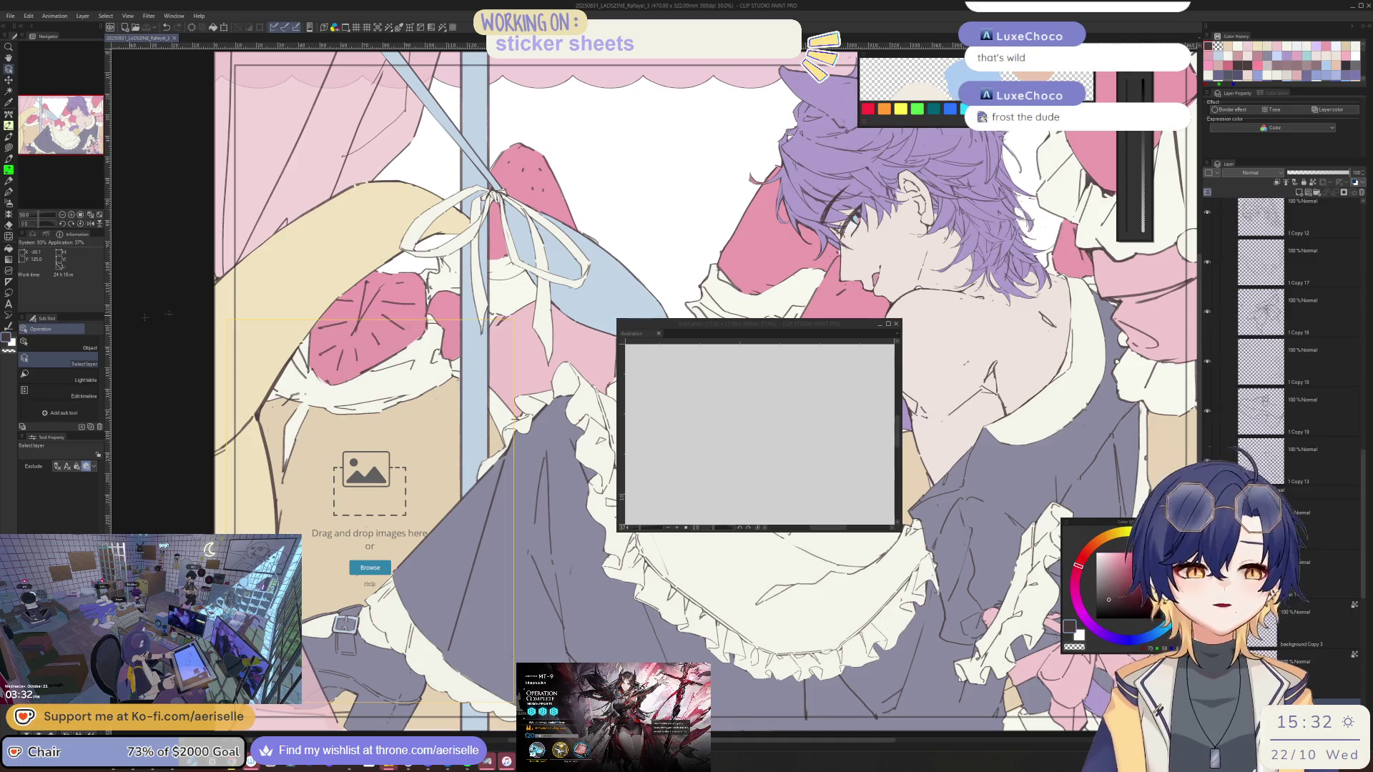
pyautogui.moveTo(376, 420); pyautogui.dragTo(306, 171)
pyautogui.rightClick(306, 171)
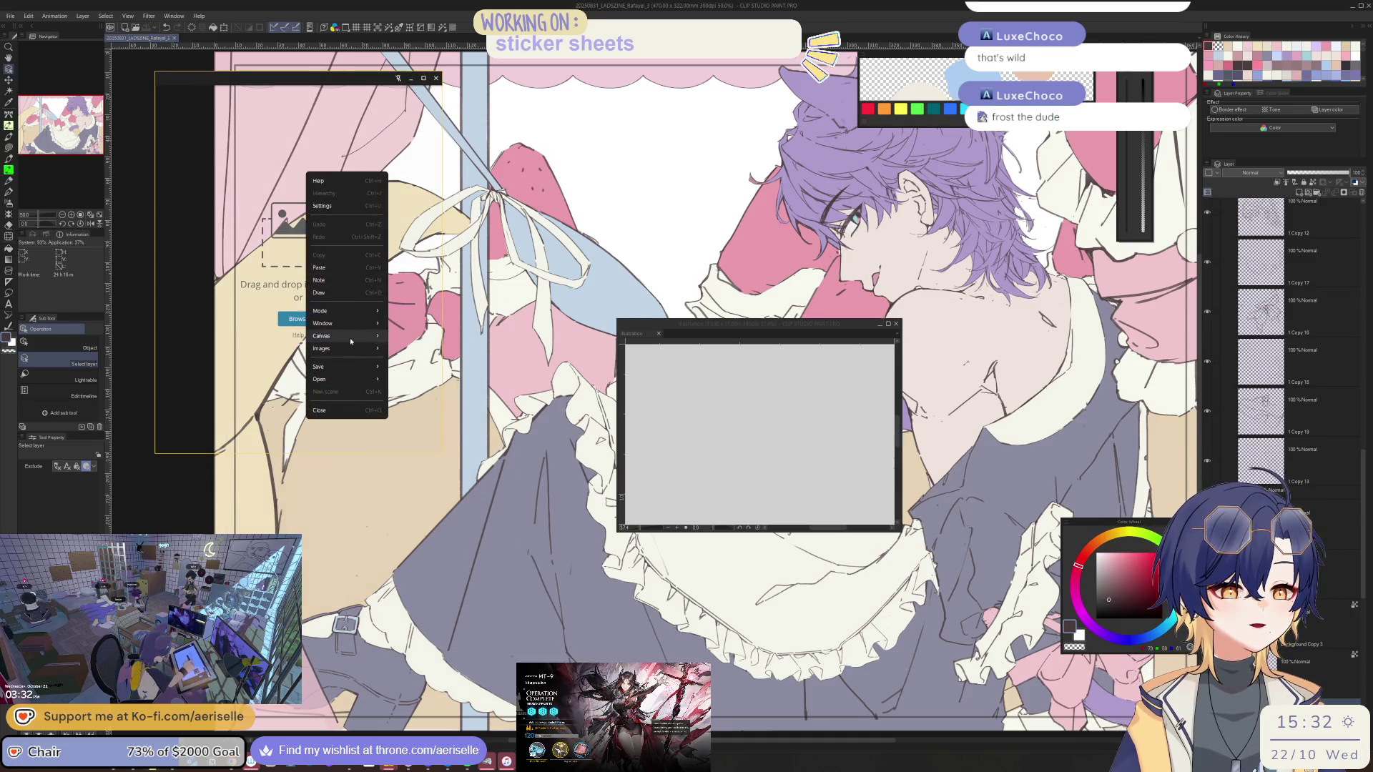
# Paste the grey-haired robed character sheets into the reference board and shrink them
pyautogui.click(260, 254)
pyautogui.hotkey('ctrl', 'v')
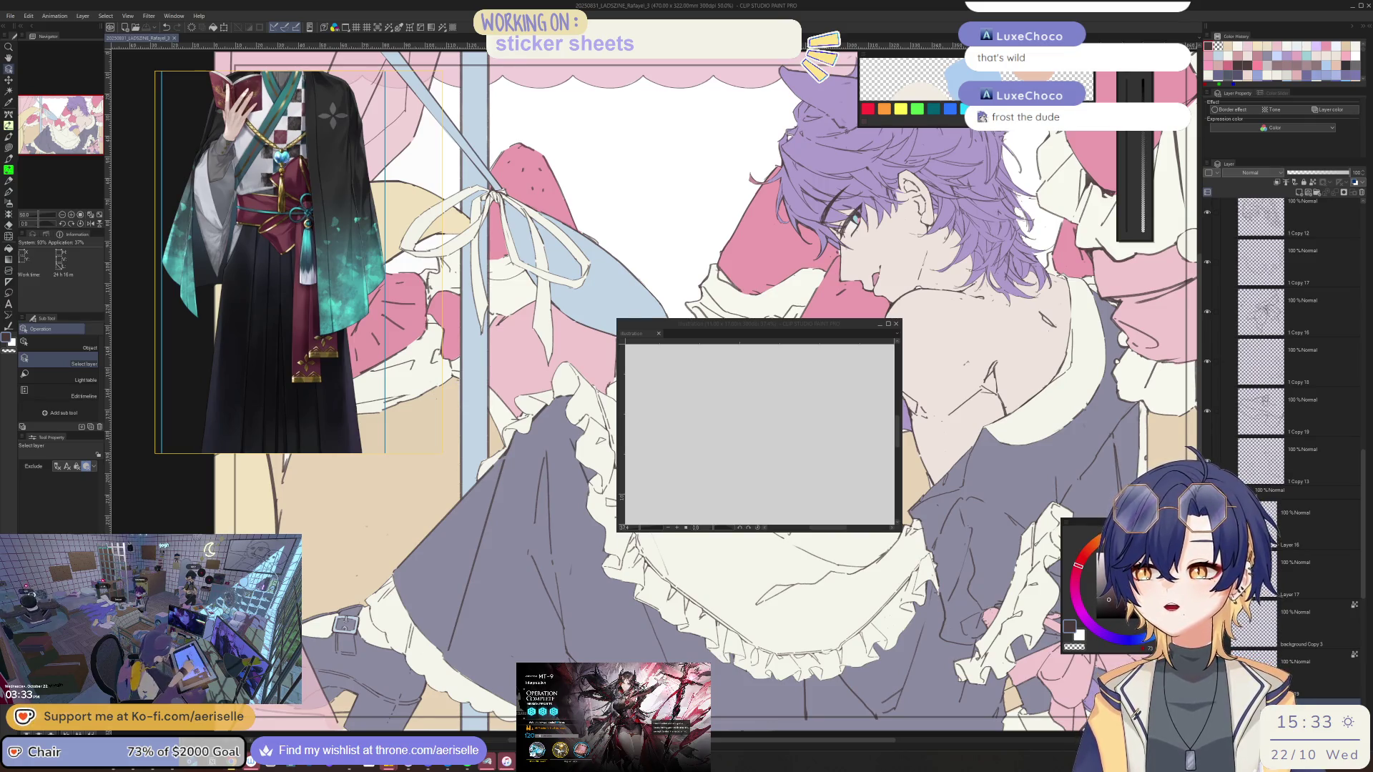
pyautogui.moveTo(386, 70)
pyautogui.mouseDown()
pyautogui.moveTo(307, 165)
pyautogui.moveTo(331, 195)
pyautogui.mouseUp()
pyautogui.scroll(5, 329, 193)
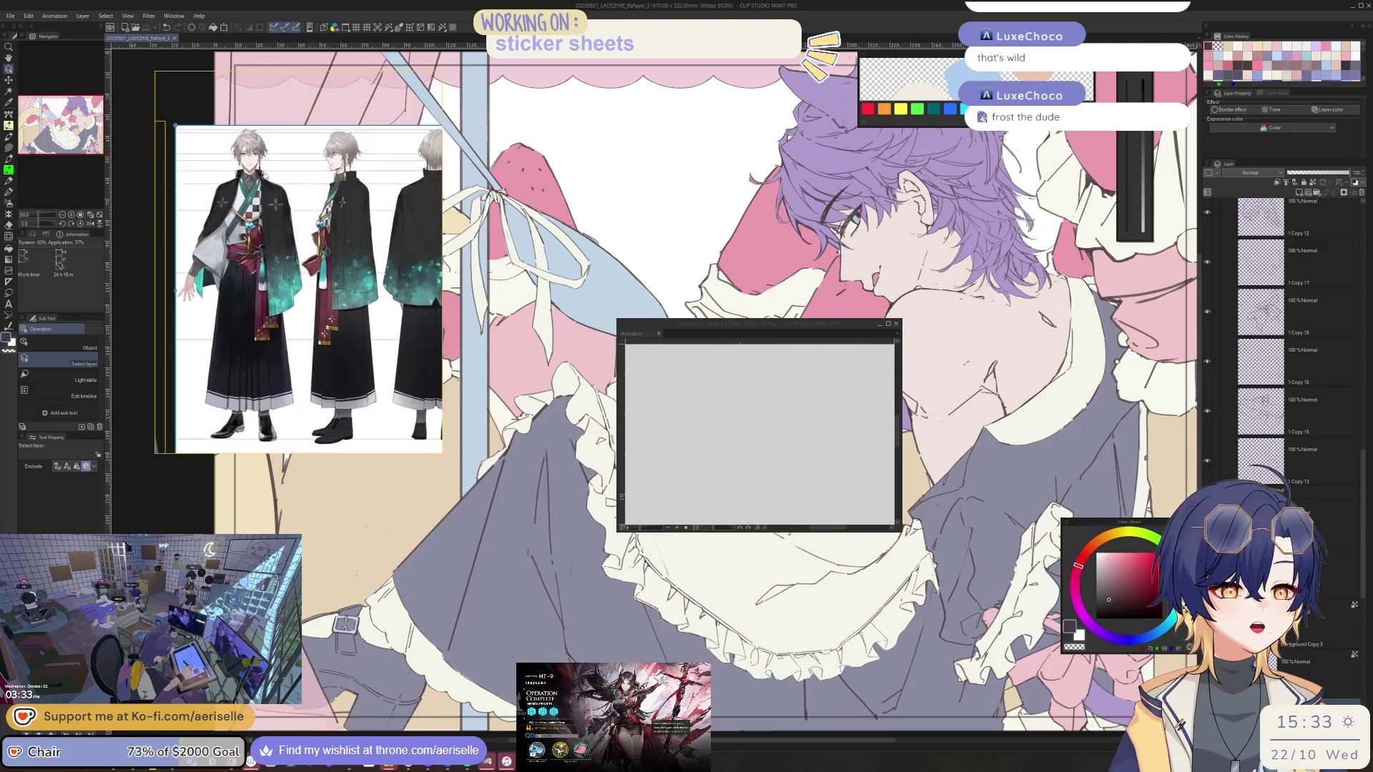
# Zoom the reference board to the portrait with the dangling earring, moving the illustration window up-left
pyautogui.moveTo(252, 149); pyautogui.dragTo(277, 210)
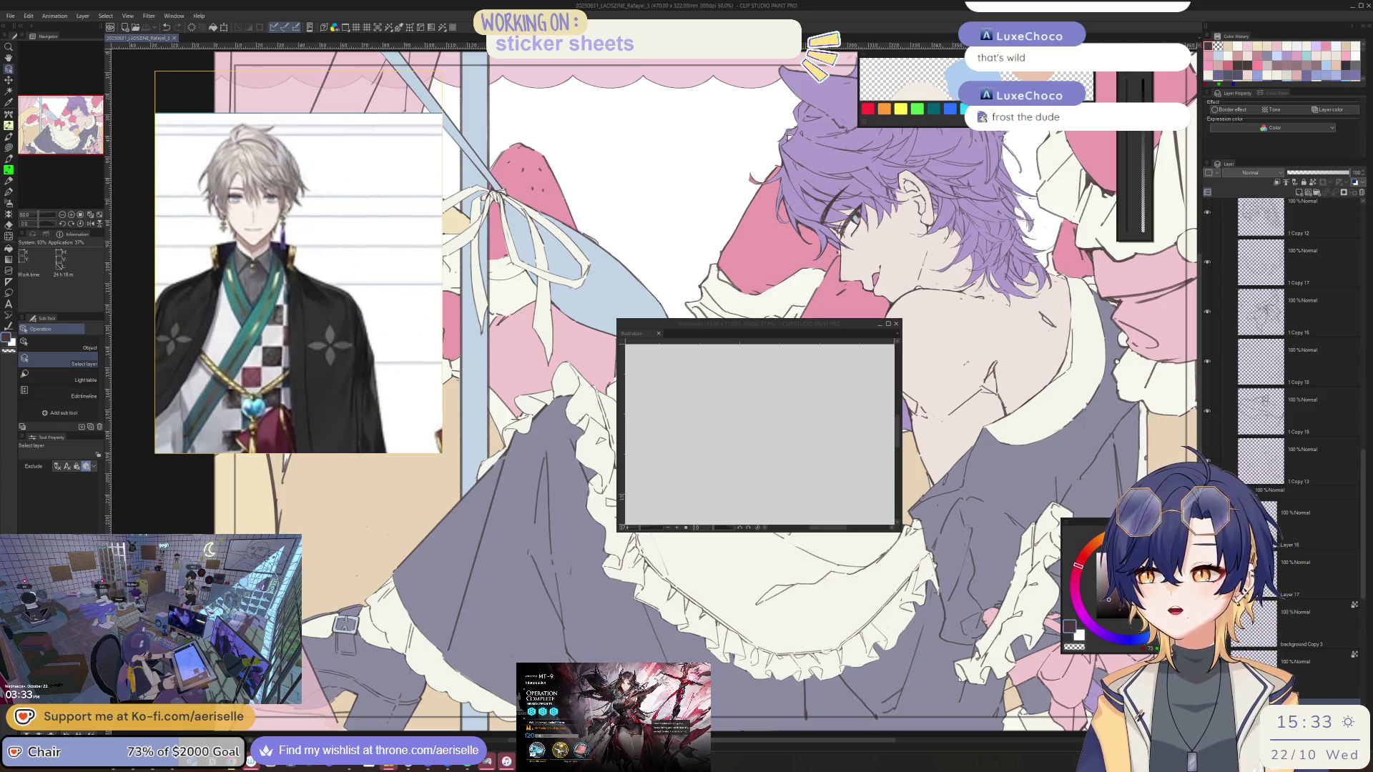
pyautogui.scroll(-4, 344, 402)
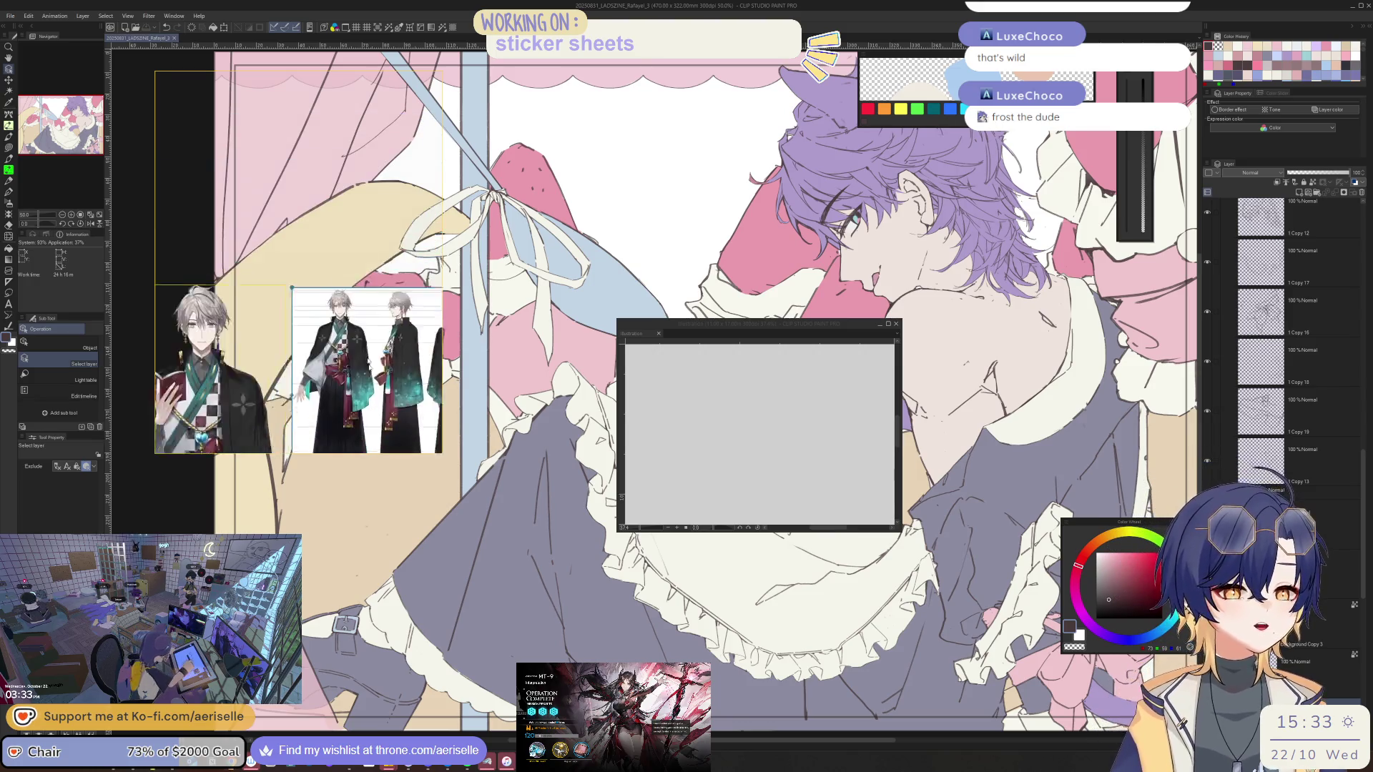
pyautogui.scroll(-3, 344, 340)
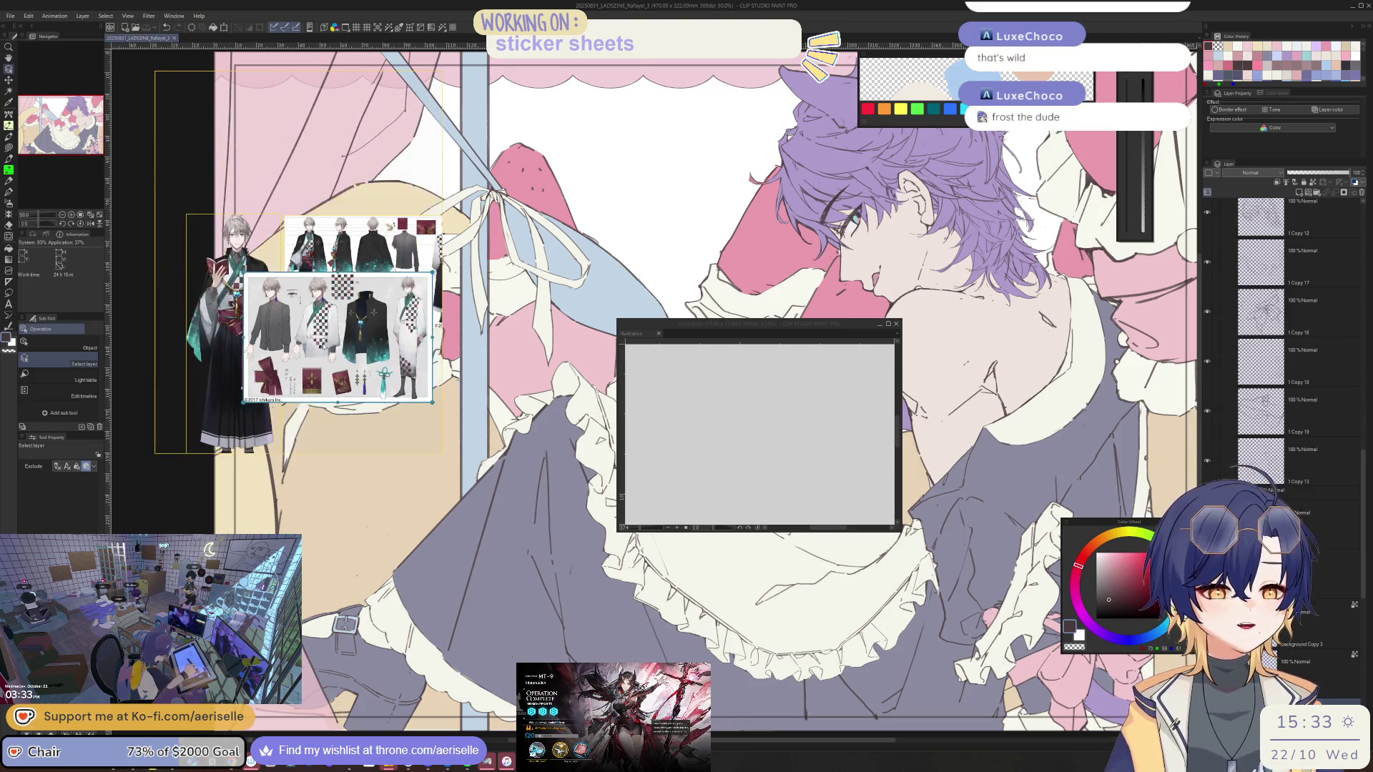
pyautogui.scroll(5, 309, 370)
pyautogui.scroll(4, 309, 370)
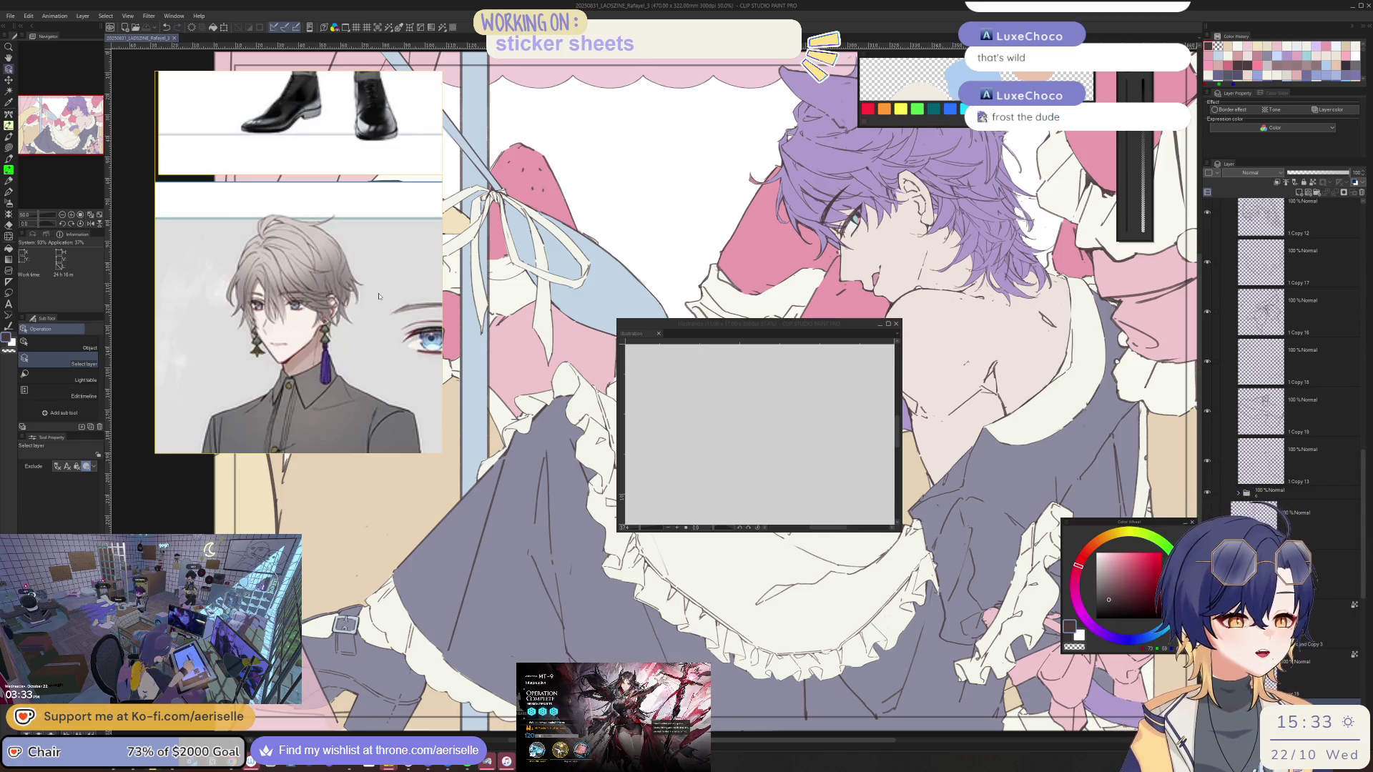
pyautogui.moveTo(816, 324); pyautogui.dragTo(751, 194)
# Enlarge the illustration window and check, then cancel, the canvas size and resolution settings
pyautogui.moveTo(834, 400)
pyautogui.mouseDown()
pyautogui.moveTo(950, 579)
pyautogui.moveTo(945, 565)
pyautogui.mouseUp()
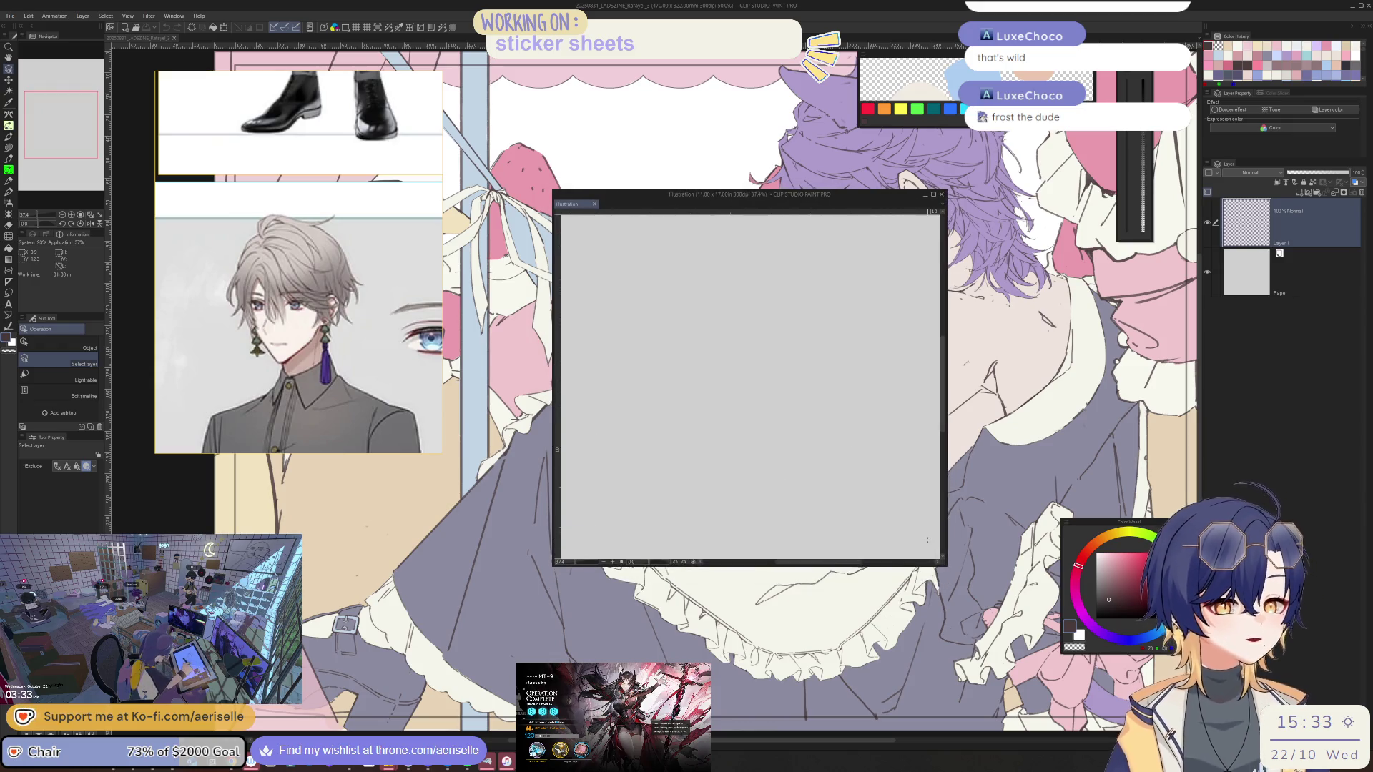
pyautogui.click(32, 21)
pyautogui.click(93, 251)
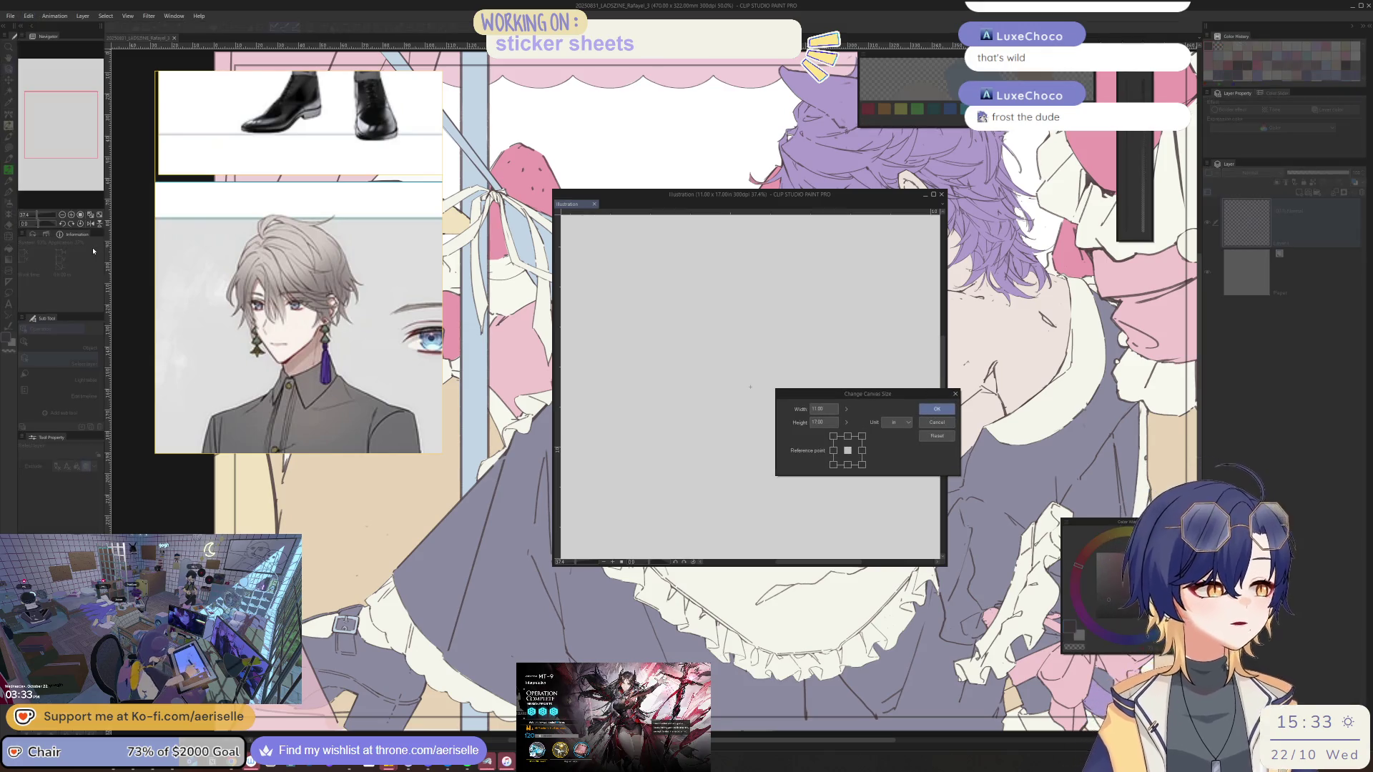
pyautogui.press('Escape')
pyautogui.click(32, 21)
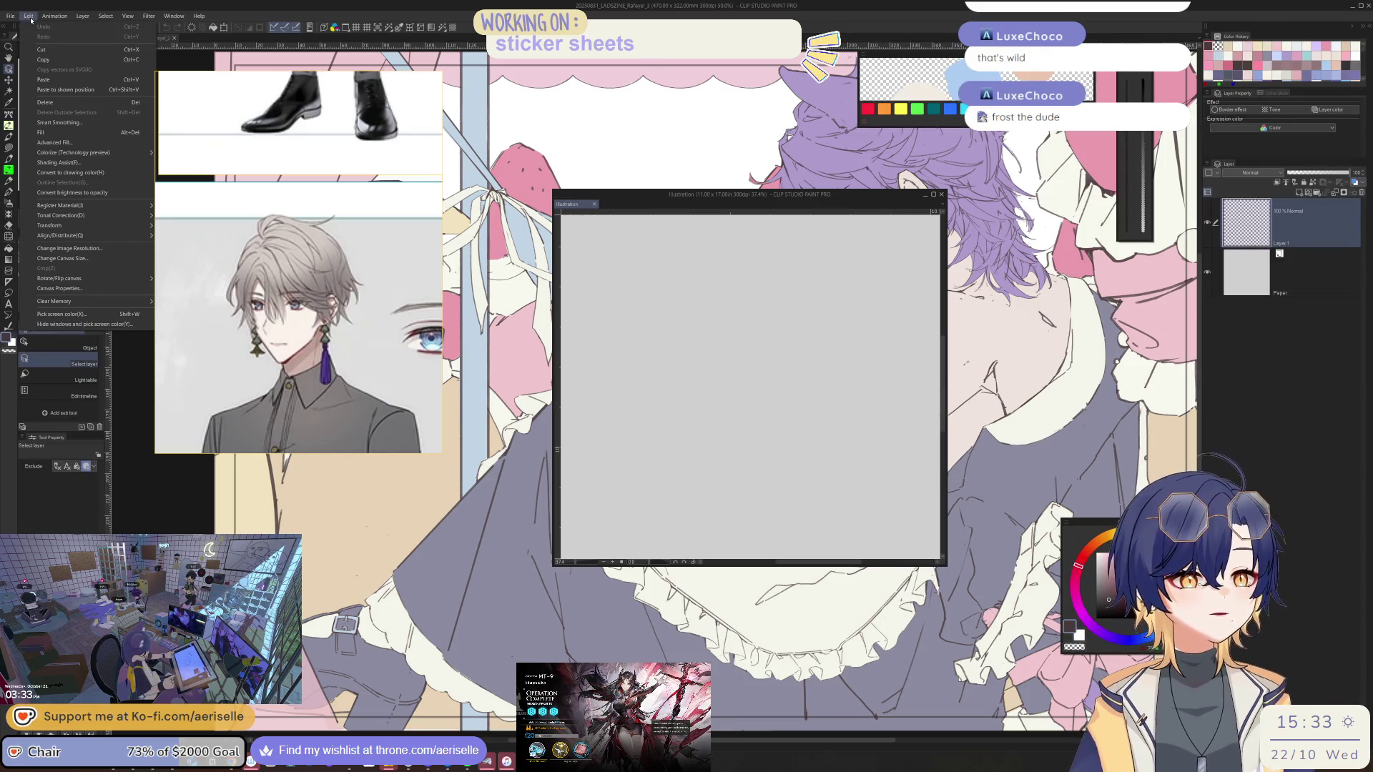
pyautogui.click(70, 248)
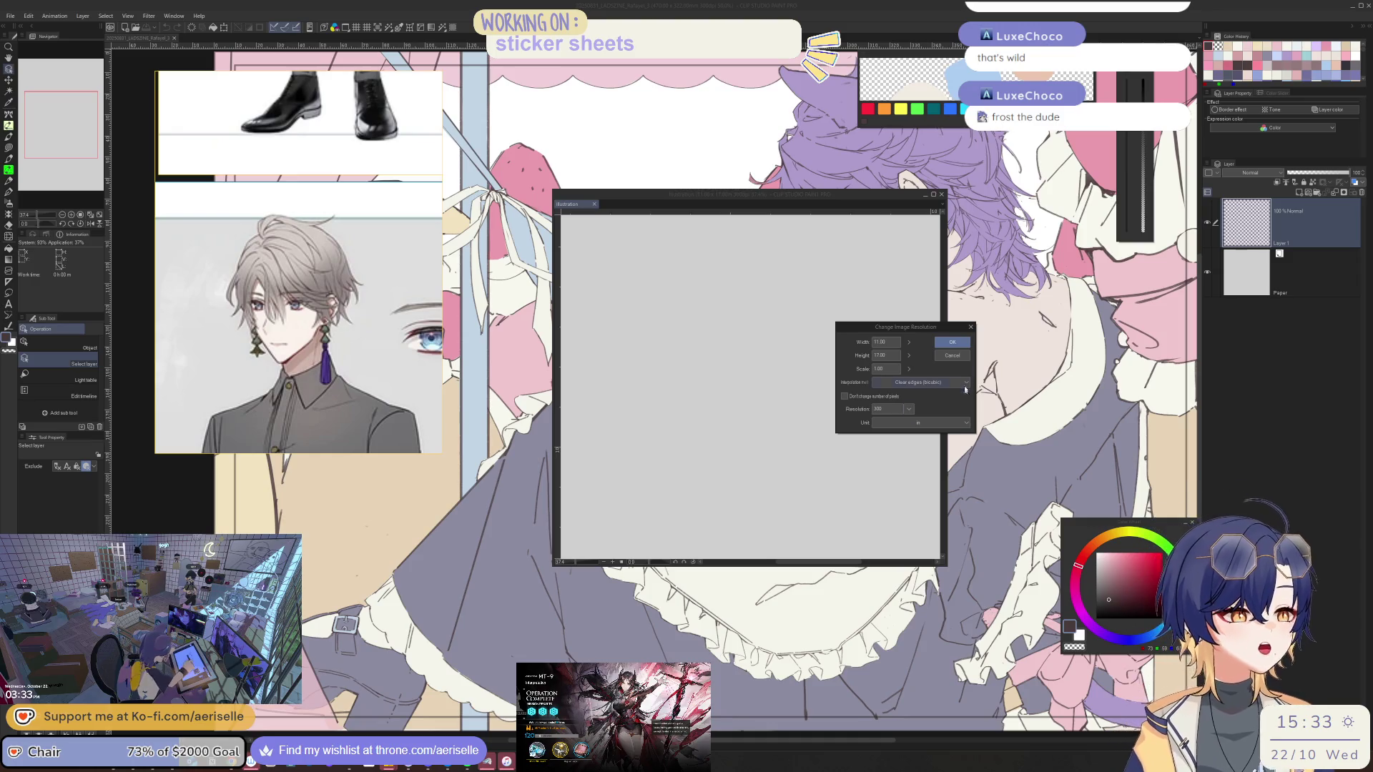
pyautogui.click(951, 355)
# Swap the canvas to a landscape 17 × 11 in through Canvas Properties
pyautogui.click(28, 16)
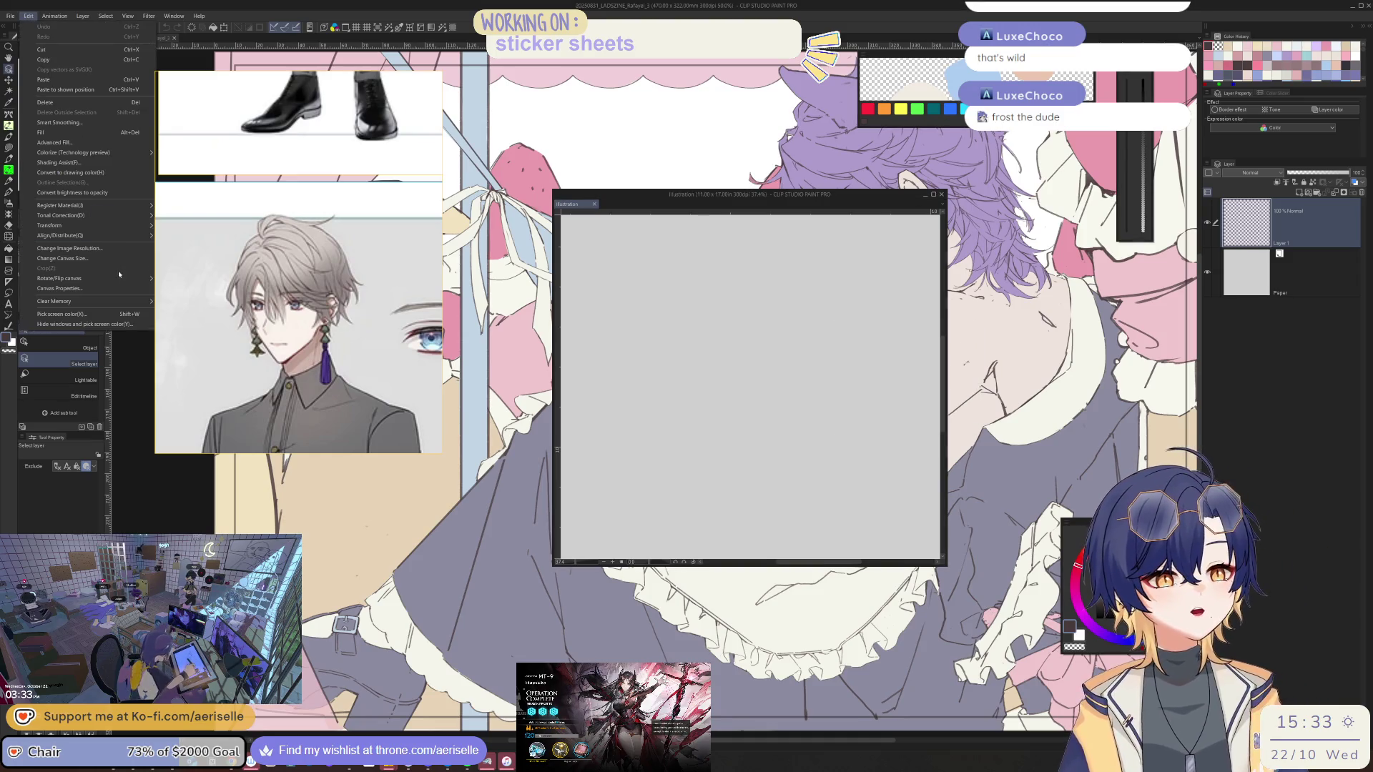
pyautogui.click(100, 287)
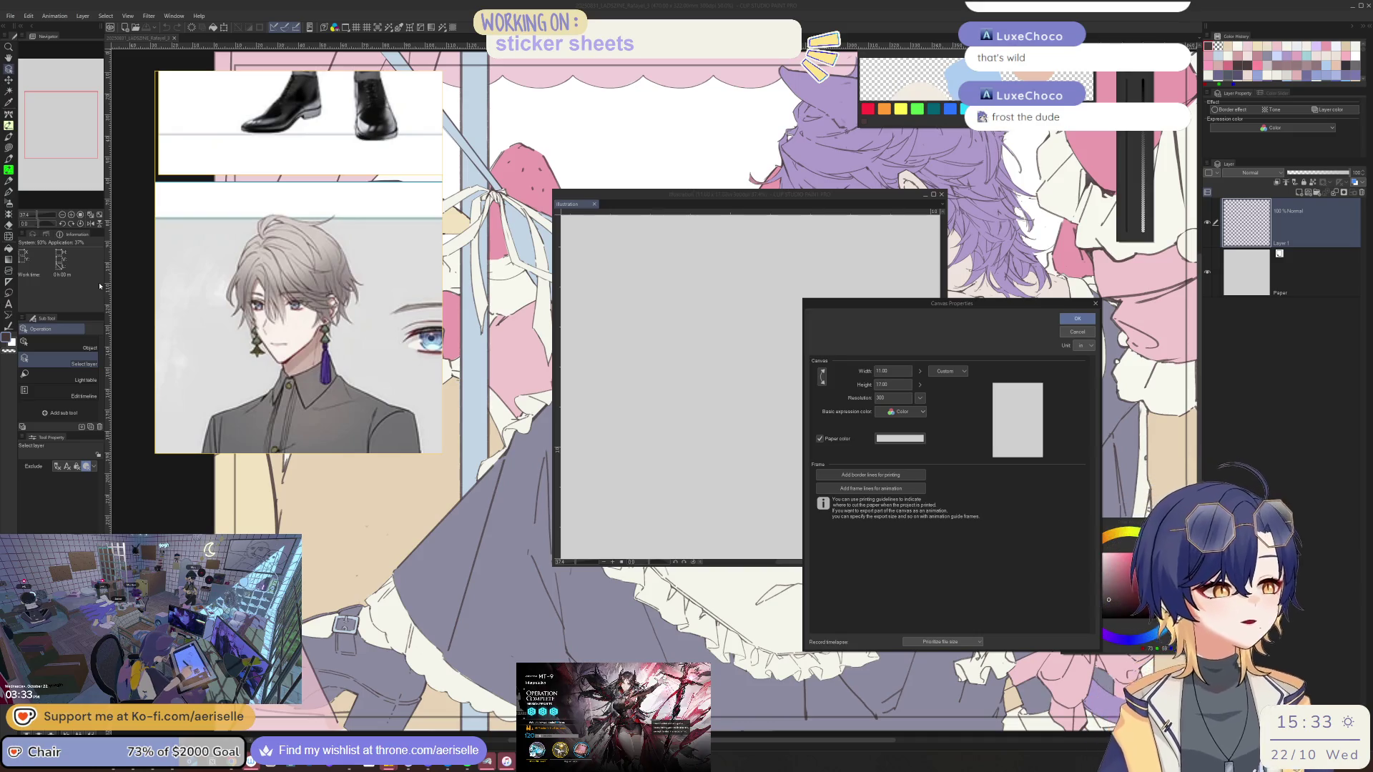
pyautogui.click(822, 376)
pyautogui.click(1076, 319)
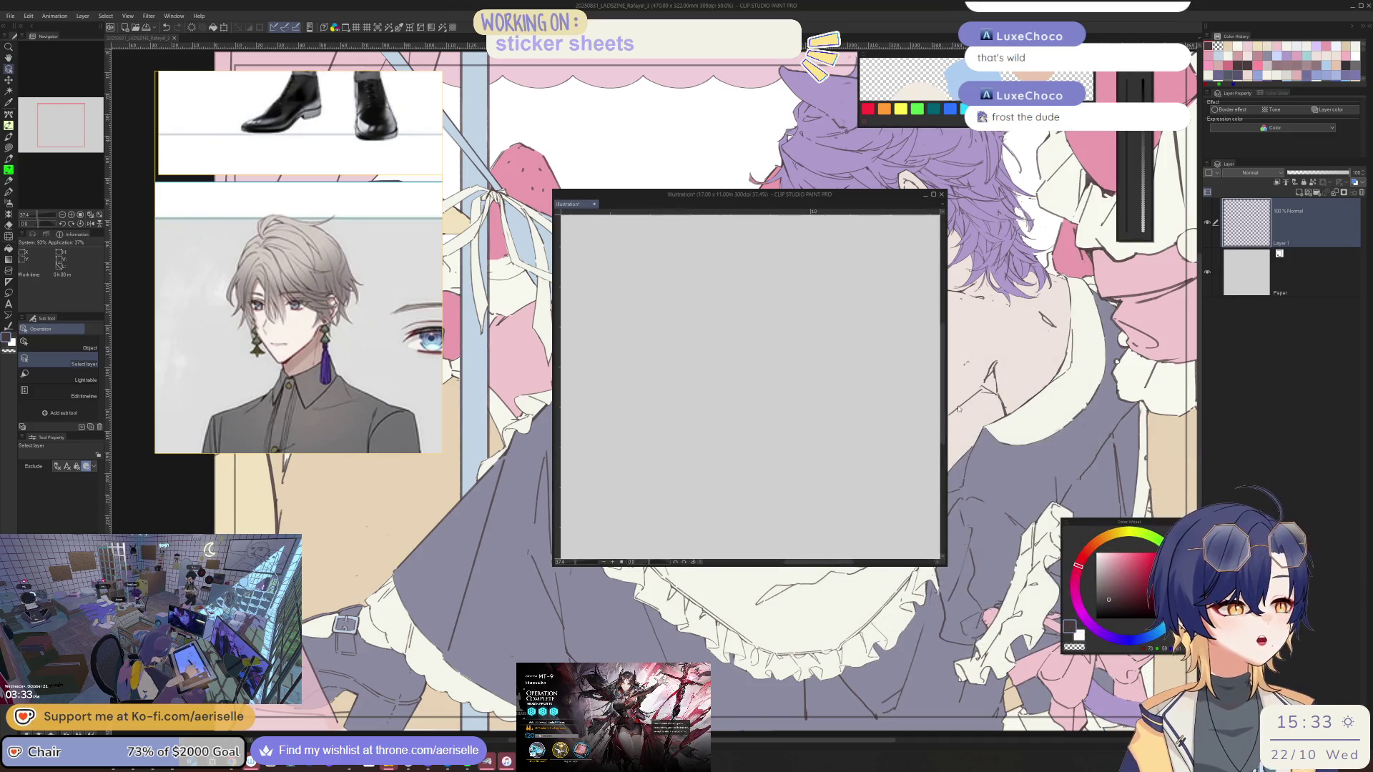
# Pick a light pink drawing colour on the colour wheel
pyautogui.scroll(-4, 827, 472)
pyautogui.click(1109, 562)
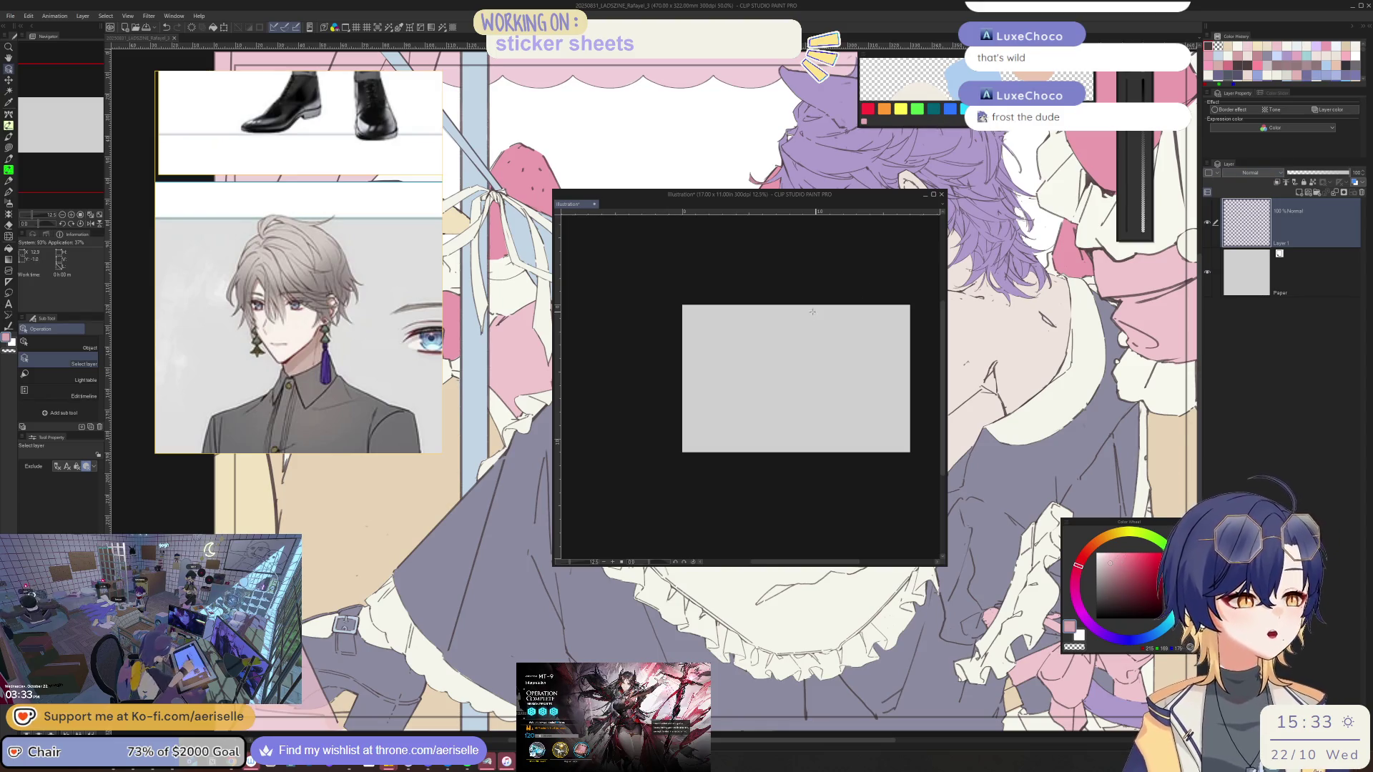
pyautogui.scroll(2, 814, 312)
pyautogui.scroll(-2, 786, 318)
pyautogui.scroll(2, 735, 328)
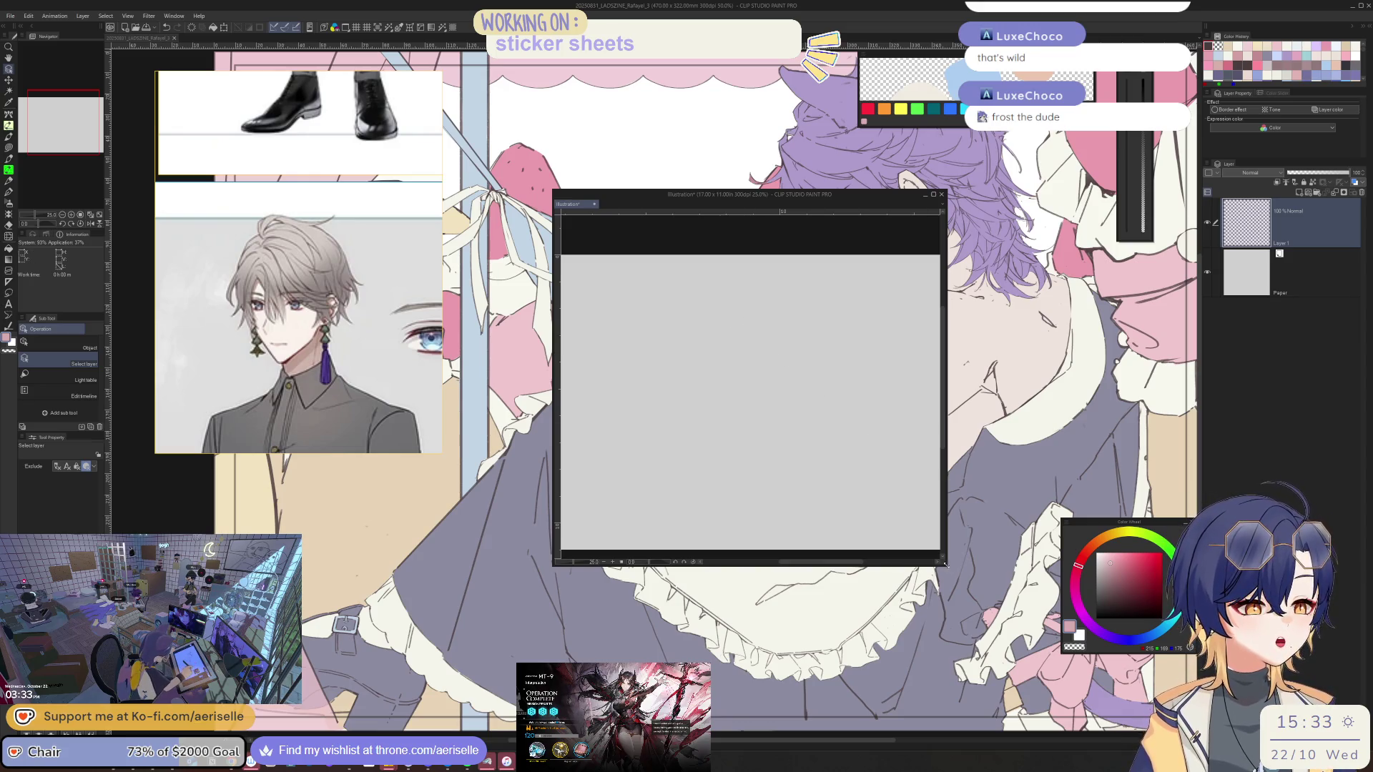
# Reposition the illustration window, test the pen, and switch to a darker pink
pyautogui.moveTo(944, 564); pyautogui.dragTo(986, 570)
pyautogui.moveTo(917, 196)
pyautogui.mouseDown()
pyautogui.moveTo(849, 304)
pyautogui.moveTo(901, 277)
pyautogui.mouseUp()
pyautogui.press('p')
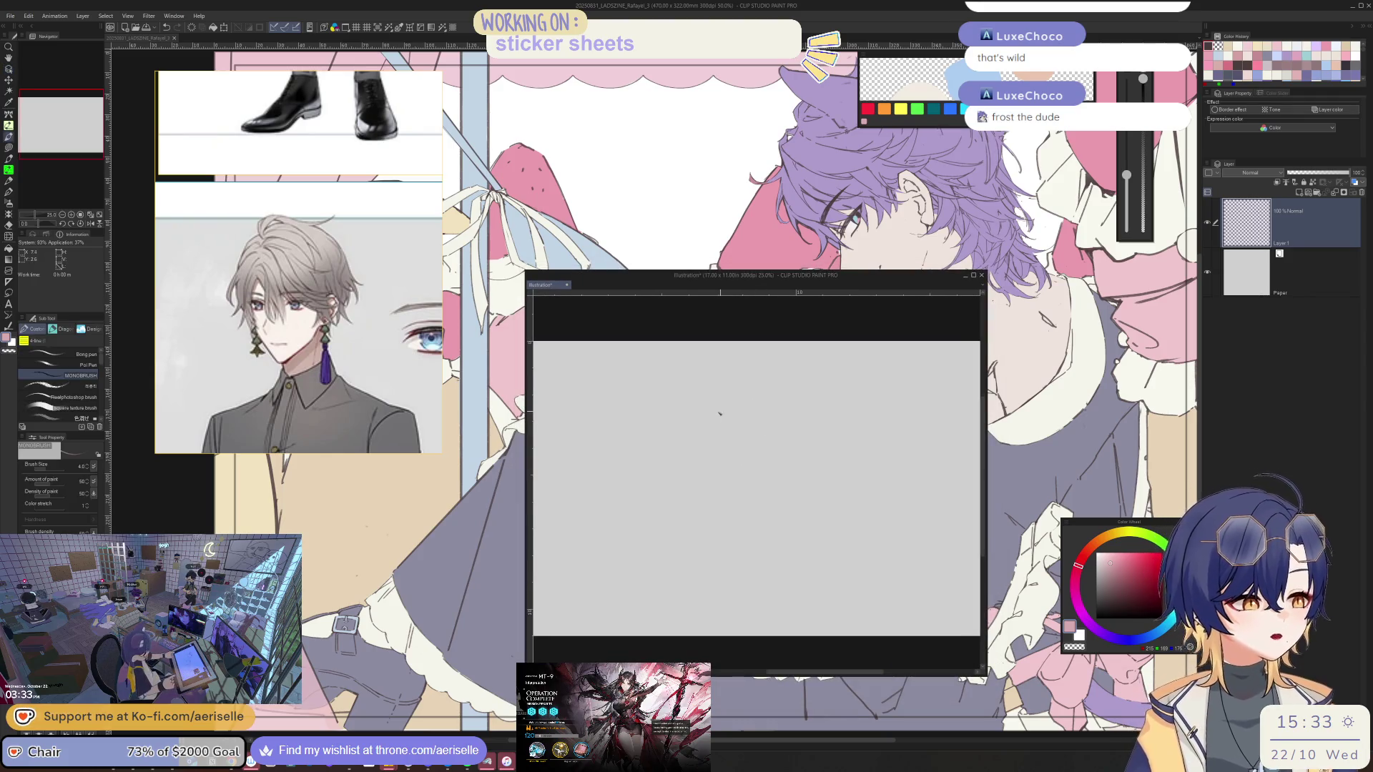
pyautogui.moveTo(717, 423); pyautogui.dragTo(714, 403)
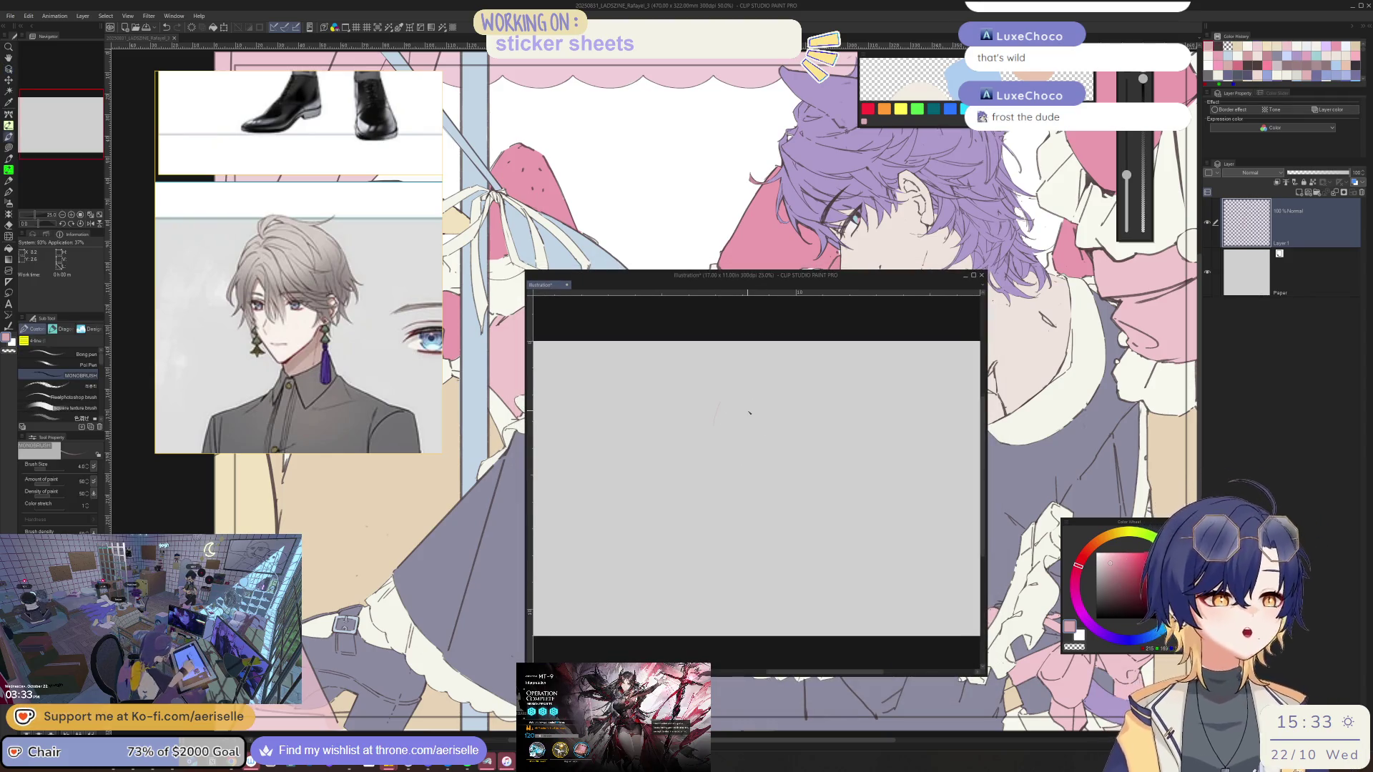
pyautogui.click(1117, 570)
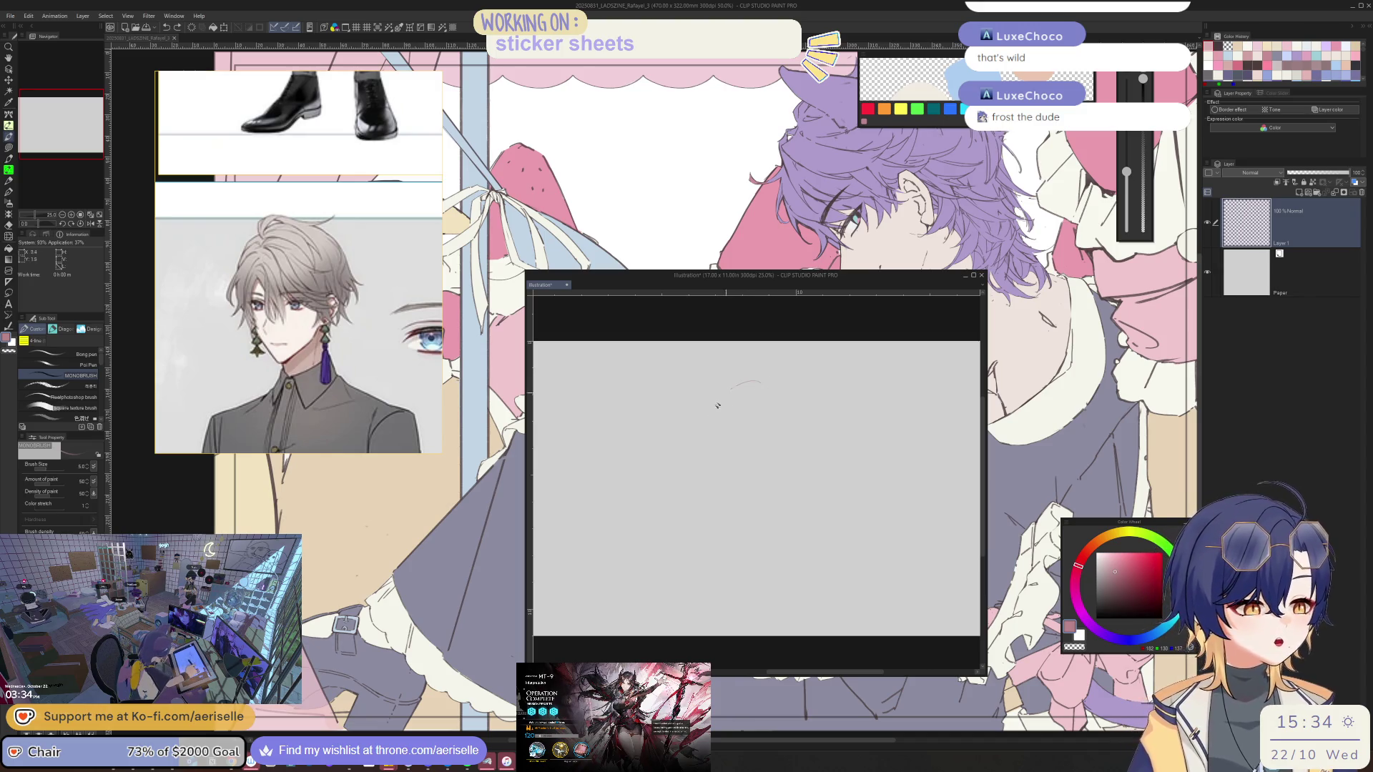
# Rough in the box's top edge and the rounded head outline, undoing a stray stroke
pyautogui.moveTo(710, 421); pyautogui.dragTo(760, 381)
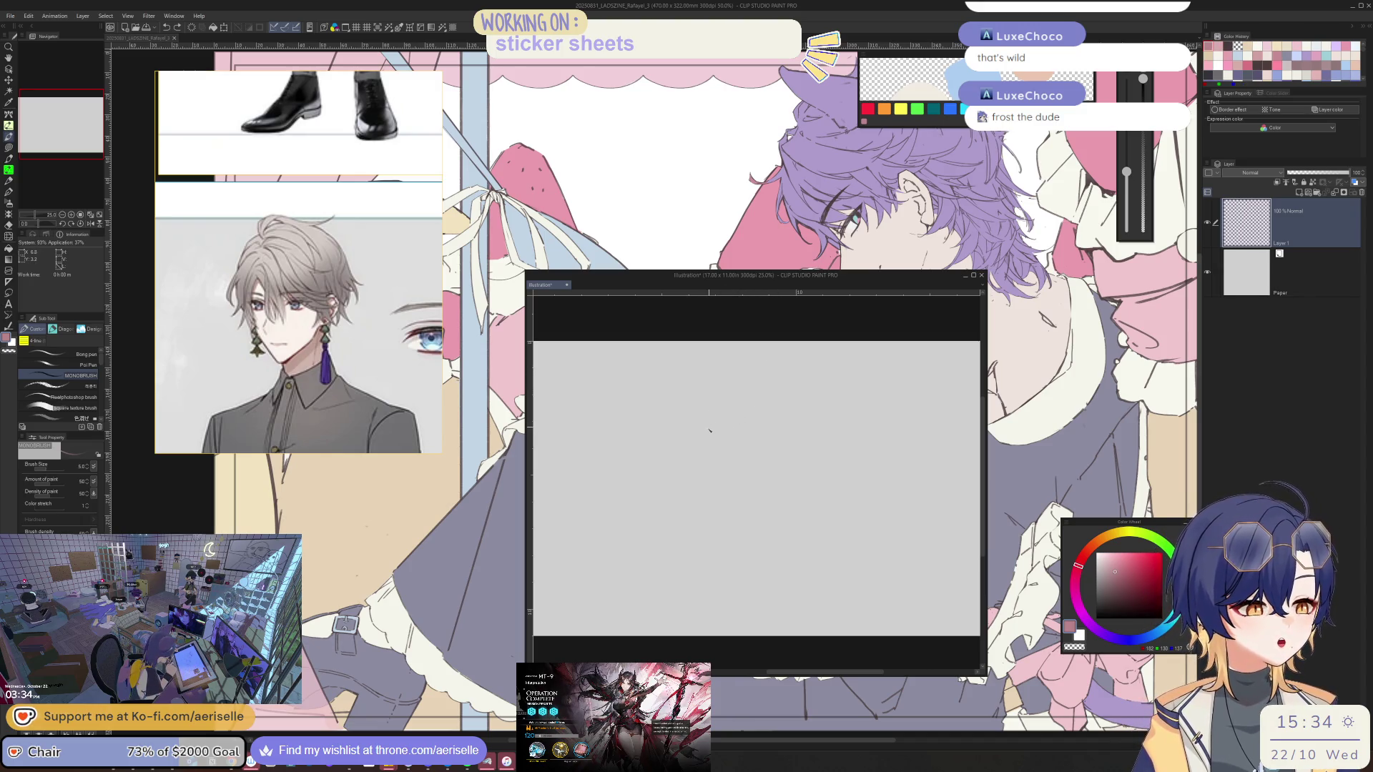
pyautogui.moveTo(703, 430)
pyautogui.mouseDown()
pyautogui.moveTo(713, 468)
pyautogui.moveTo(761, 428)
pyautogui.moveTo(770, 462)
pyautogui.mouseUp()
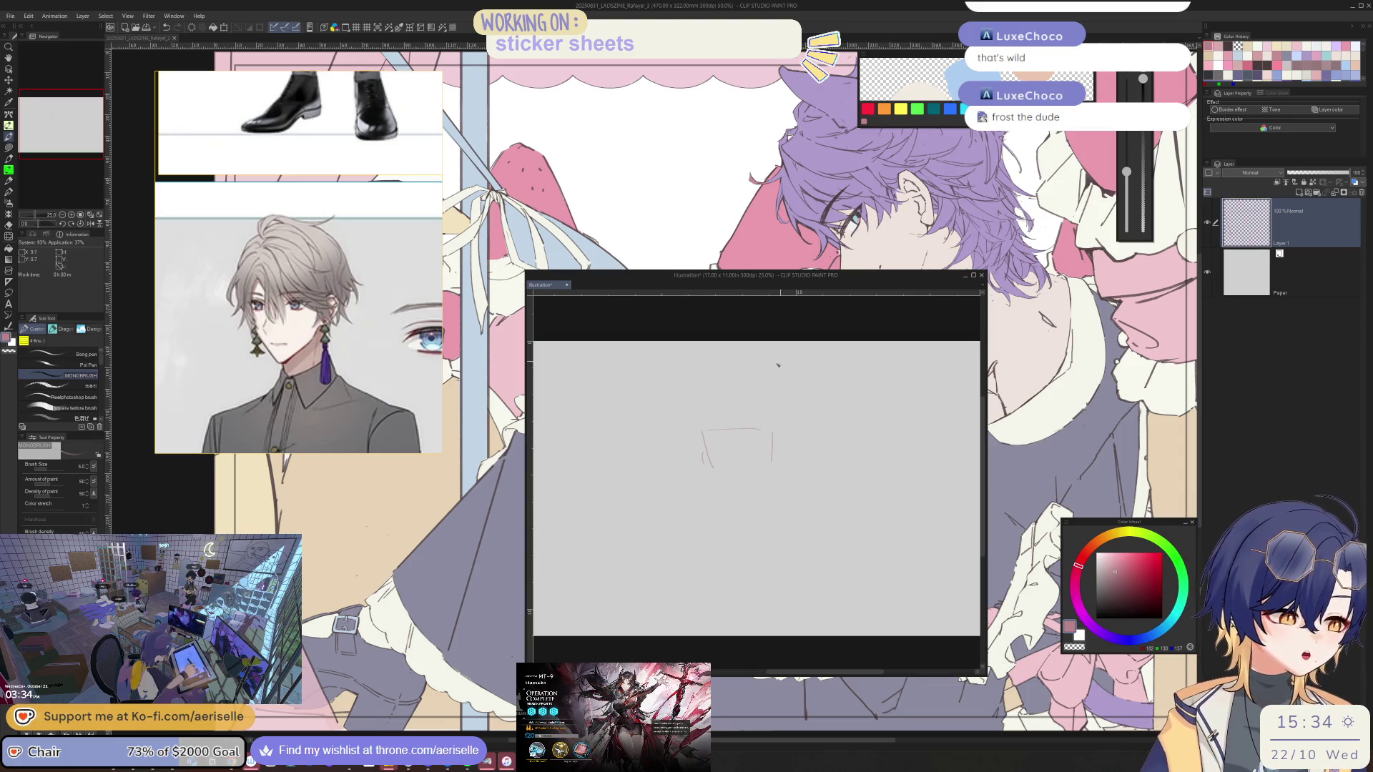
pyautogui.moveTo(763, 366); pyautogui.dragTo(736, 407)
pyautogui.moveTo(787, 366)
pyautogui.mouseDown()
pyautogui.moveTo(818, 416)
pyautogui.moveTo(768, 408)
pyautogui.moveTo(835, 423)
pyautogui.mouseUp()
pyautogui.scroll(2, 768, 404)
pyautogui.hotkey('ctrl', 'z')
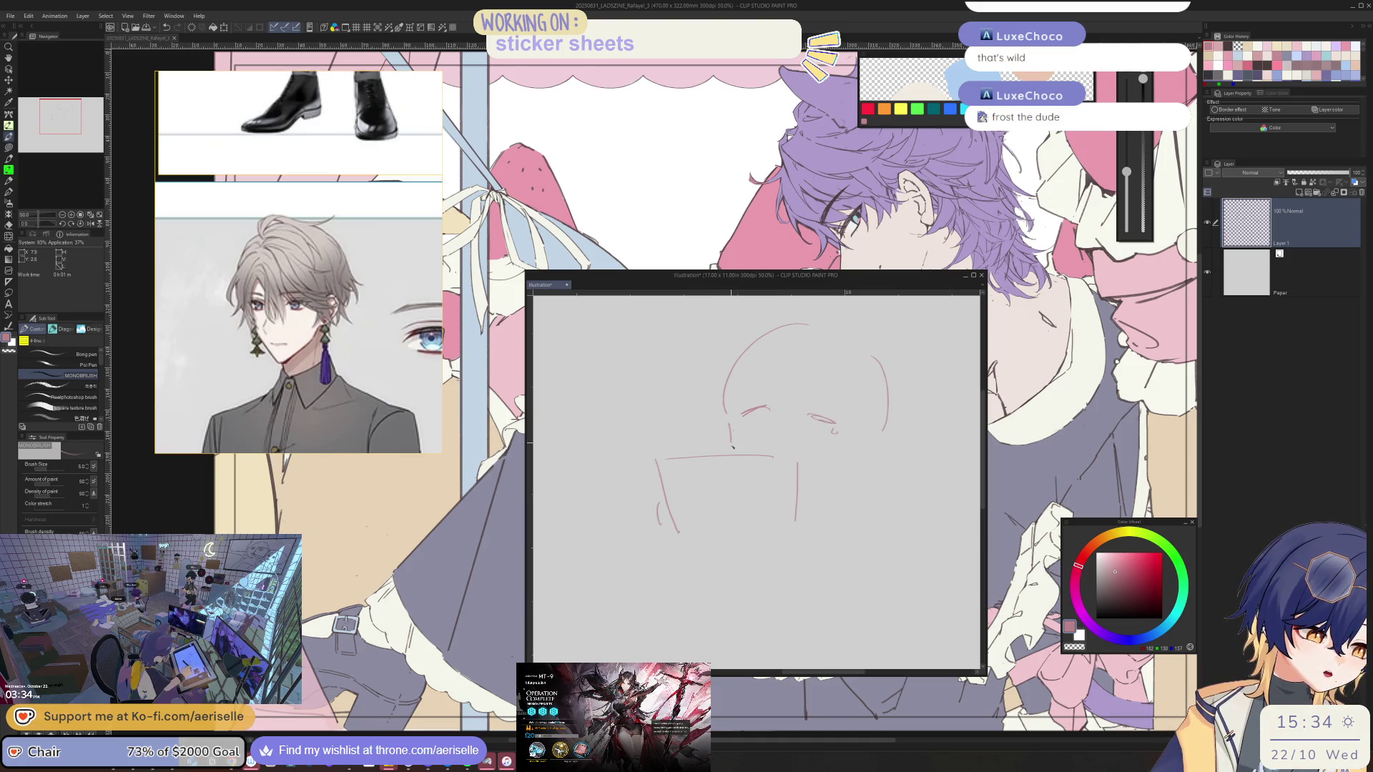
# Redraw the nose and jaw curve, and lasso-move the eye stroke slightly down
pyautogui.hotkey('ctrl', 'z')
pyautogui.moveTo(734, 429); pyautogui.dragTo(745, 449)
pyautogui.moveTo(881, 430); pyautogui.dragTo(848, 458)
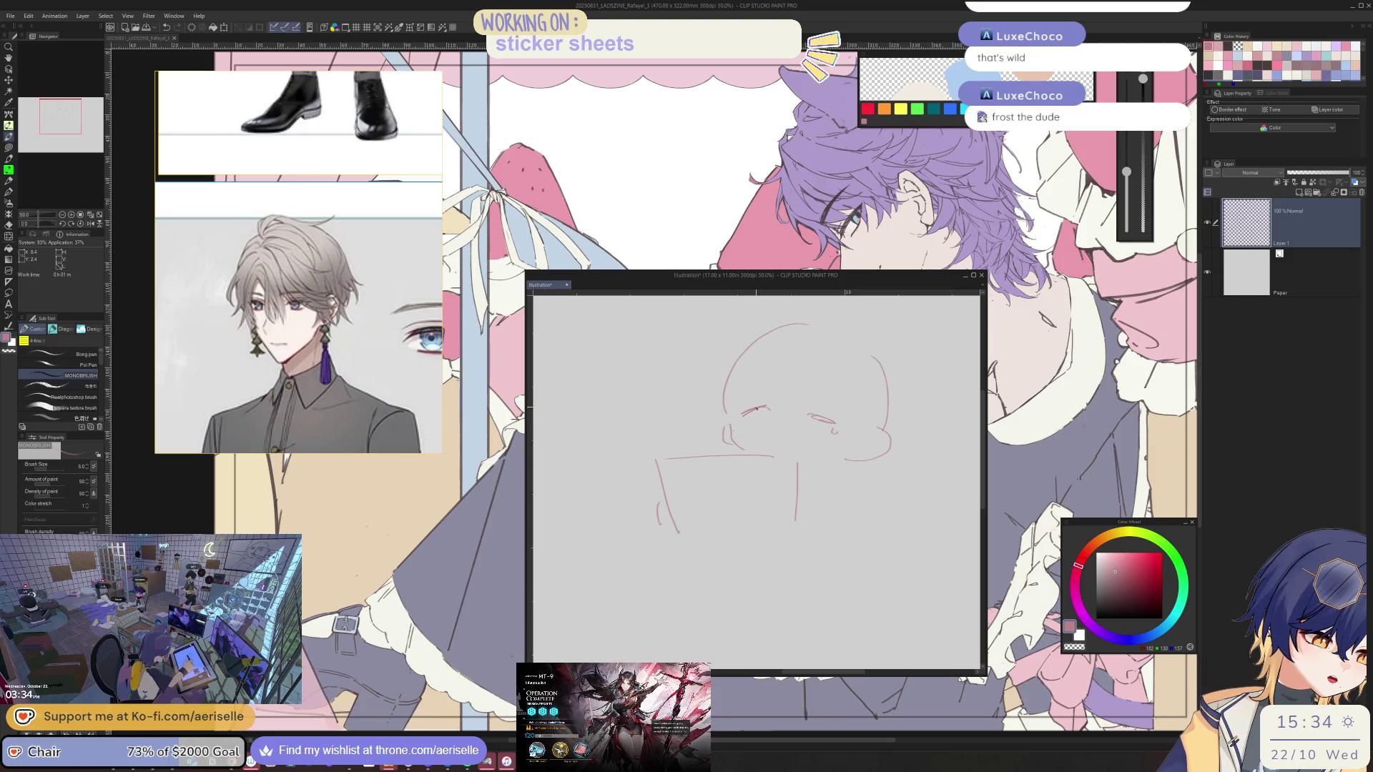
pyautogui.press('m')
pyautogui.press('k')
pyautogui.moveTo(749, 422); pyautogui.dragTo(802, 438)
pyautogui.hotkey('ctrl', 'd')
pyautogui.press('b')
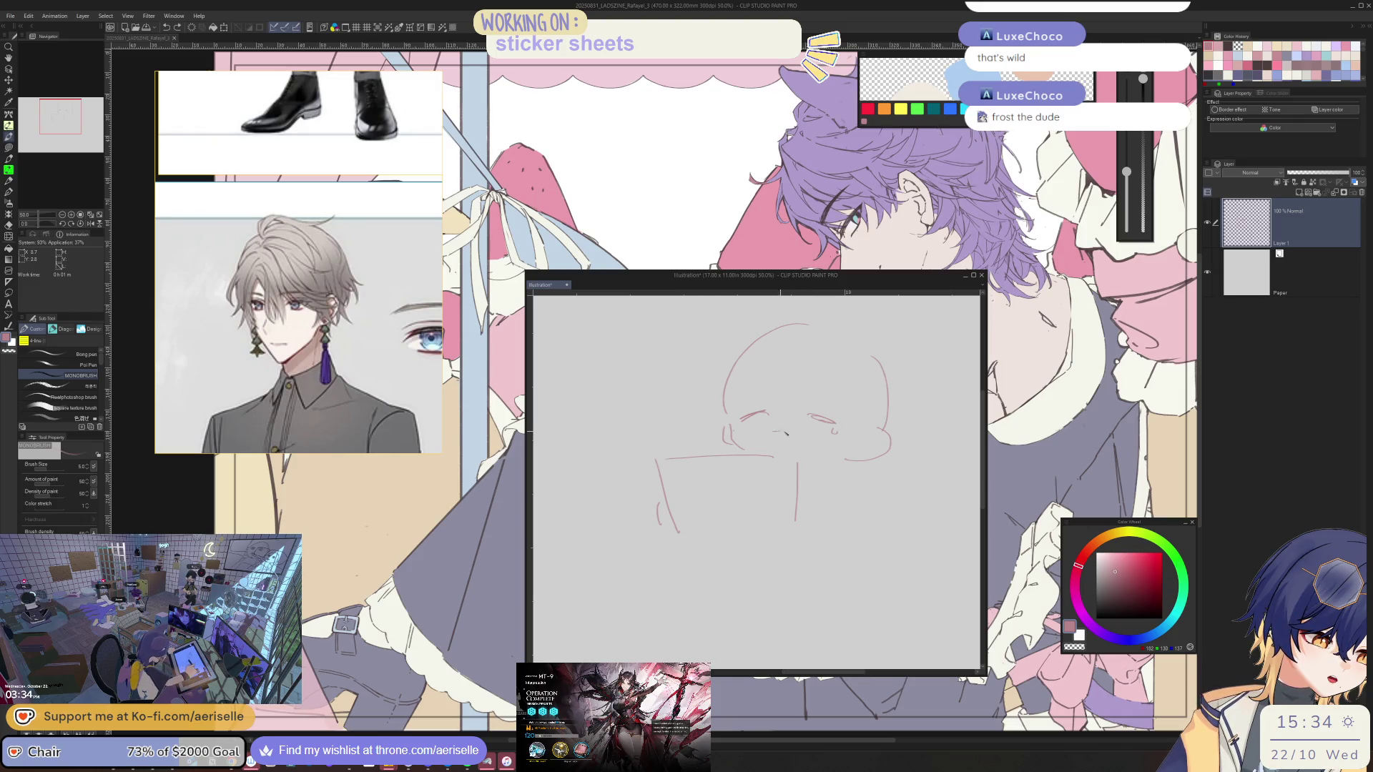
# Draw the left and right hands gripping the box, undoing an unwanted line across it
pyautogui.moveTo(802, 318)
pyautogui.mouseDown()
pyautogui.moveTo(773, 358)
pyautogui.moveTo(840, 371)
pyautogui.mouseUp()
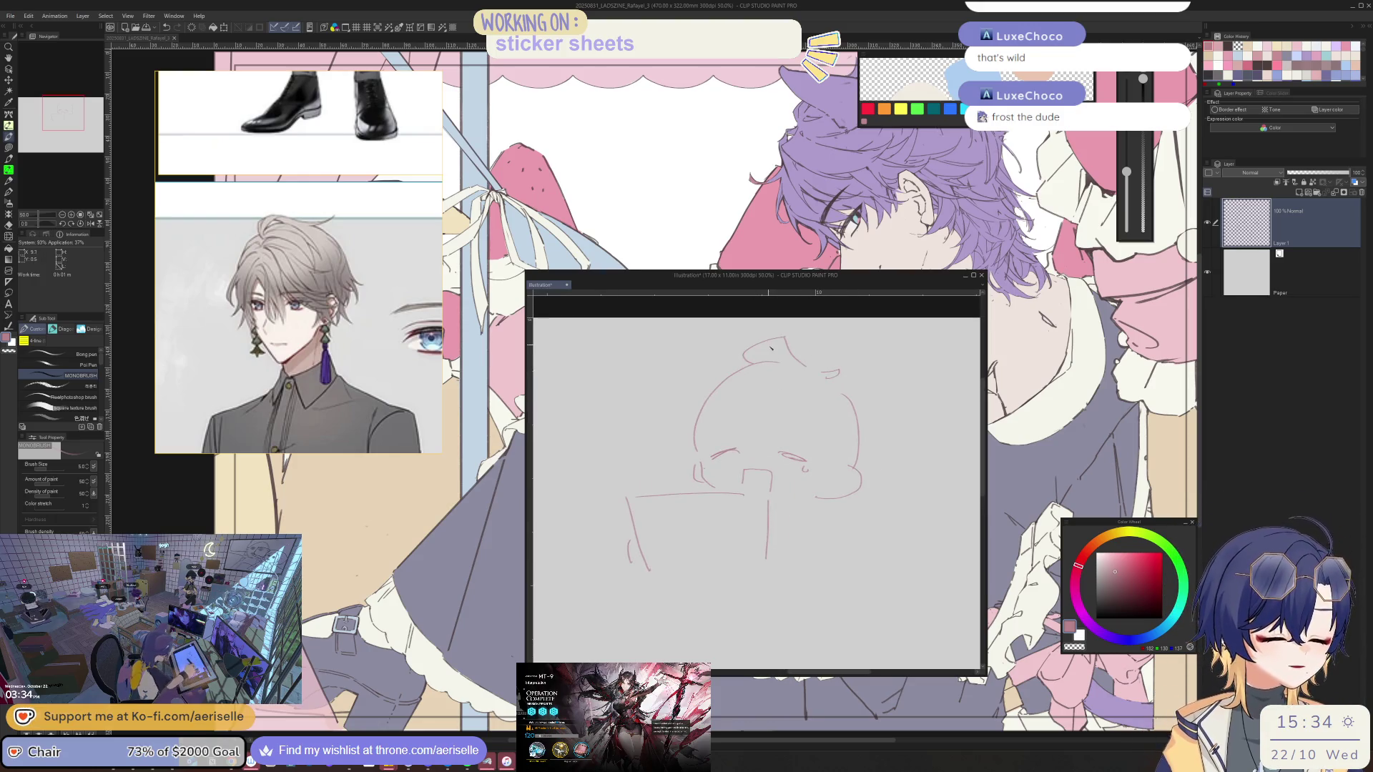
pyautogui.moveTo(836, 480); pyautogui.dragTo(840, 466)
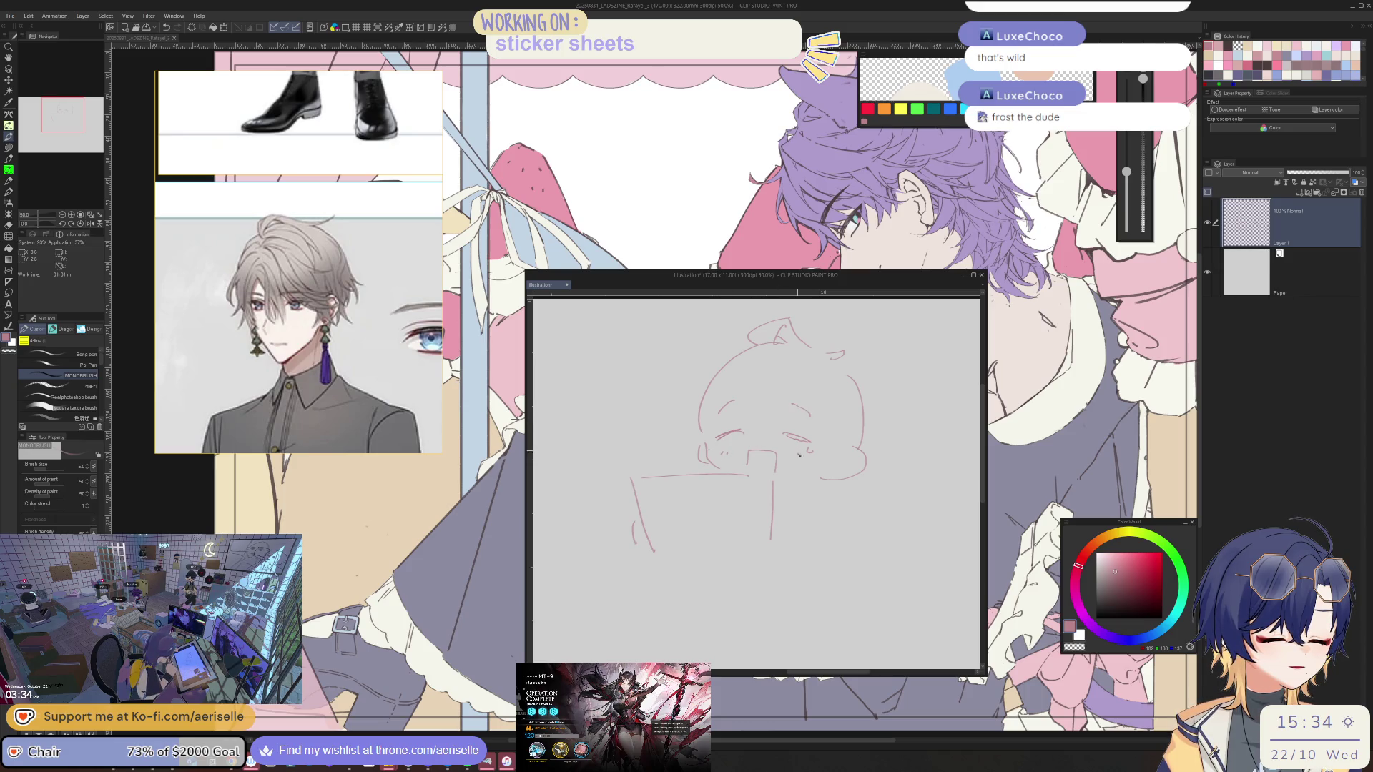
pyautogui.moveTo(699, 499); pyautogui.dragTo(609, 454)
pyautogui.press('e')
pyautogui.press('p')
pyautogui.hotkey('ctrl', 'z')
pyautogui.hotkey('ctrl', 'z')
pyautogui.hotkey('ctrl', 'z')
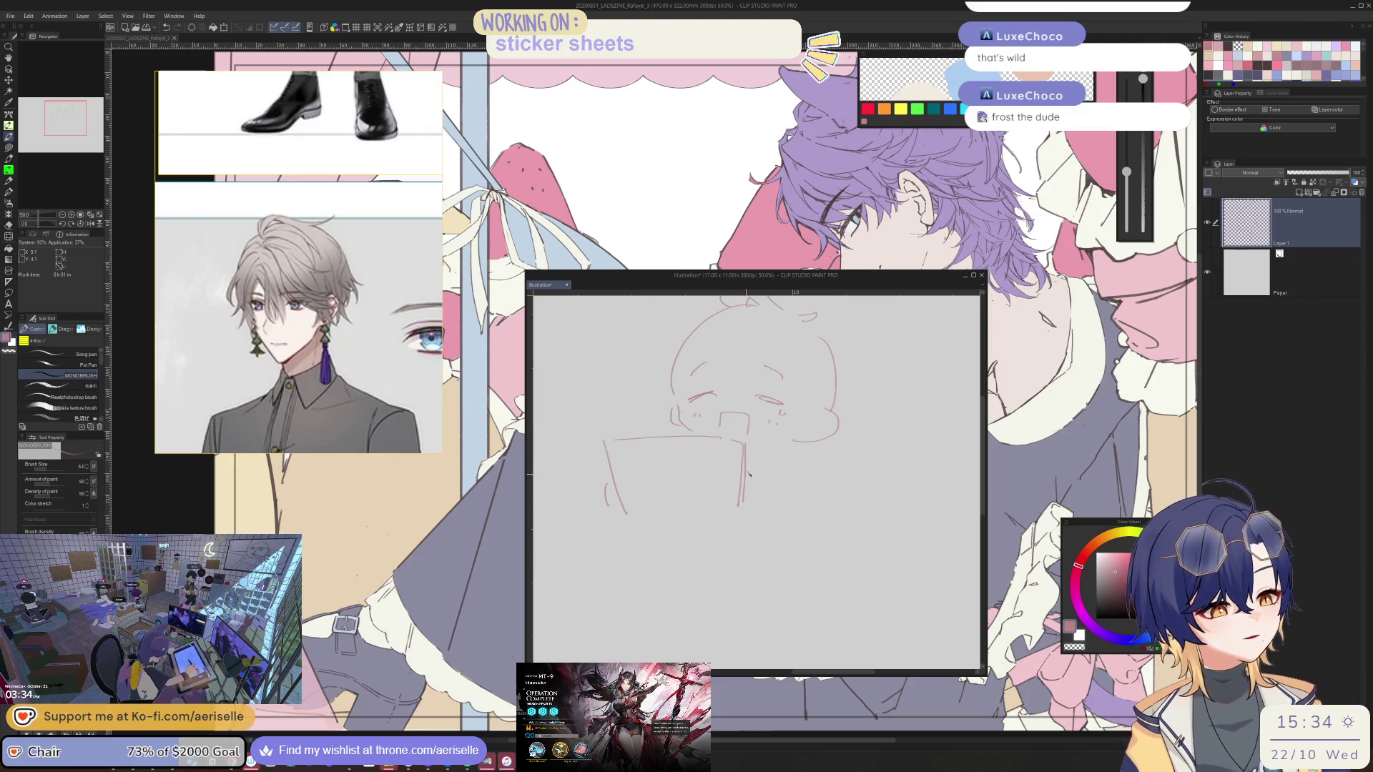
pyautogui.moveTo(617, 490)
pyautogui.mouseDown()
pyautogui.moveTo(607, 520)
pyautogui.moveTo(642, 511)
pyautogui.mouseUp()
pyautogui.moveTo(734, 494); pyautogui.dragTo(726, 526)
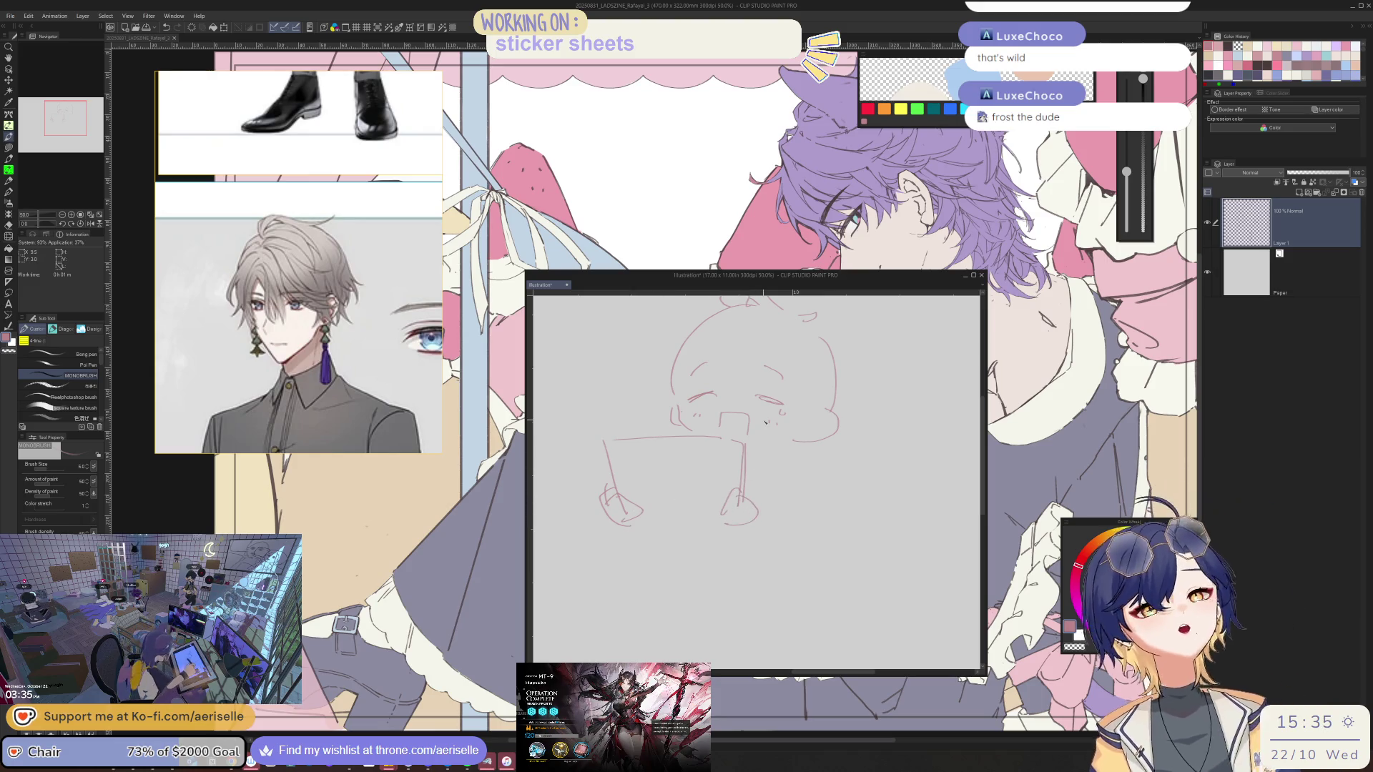
pyautogui.moveTo(712, 511)
pyautogui.mouseDown()
pyautogui.moveTo(762, 463)
pyautogui.moveTo(818, 449)
pyautogui.mouseUp()
pyautogui.hotkey('ctrl', 'z')
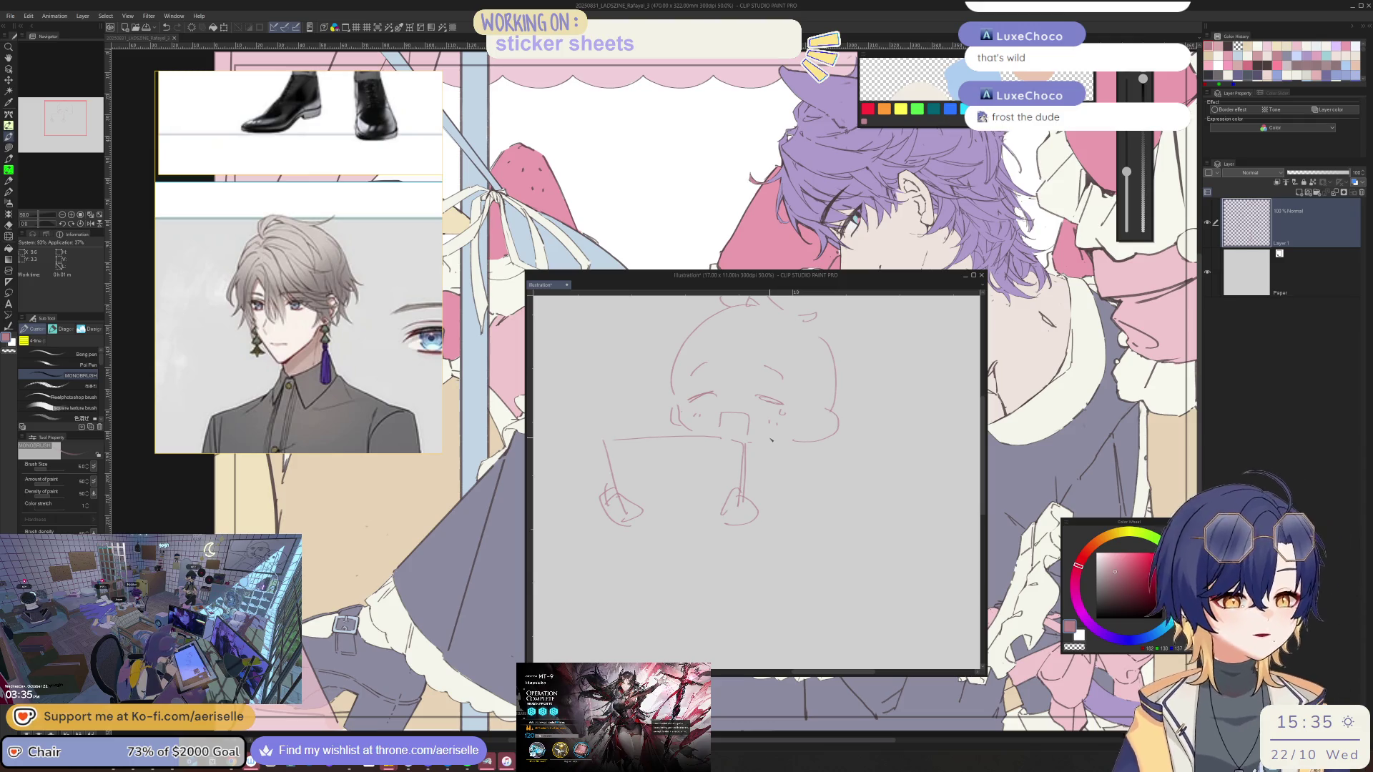
# Add strokes beside the face and refine the head's right and left outline
pyautogui.moveTo(802, 446); pyautogui.dragTo(800, 464)
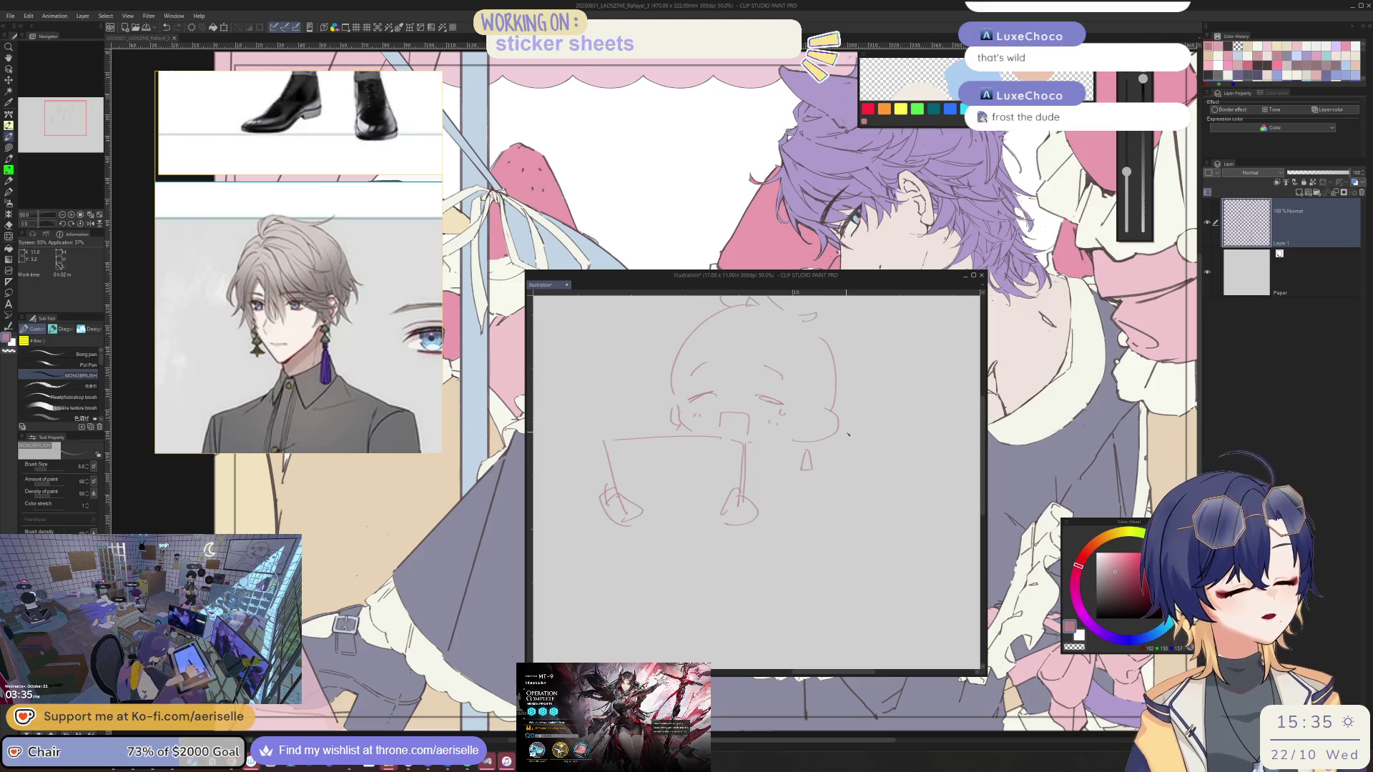
pyautogui.moveTo(843, 348); pyautogui.dragTo(846, 394)
pyautogui.scroll(2, 787, 429)
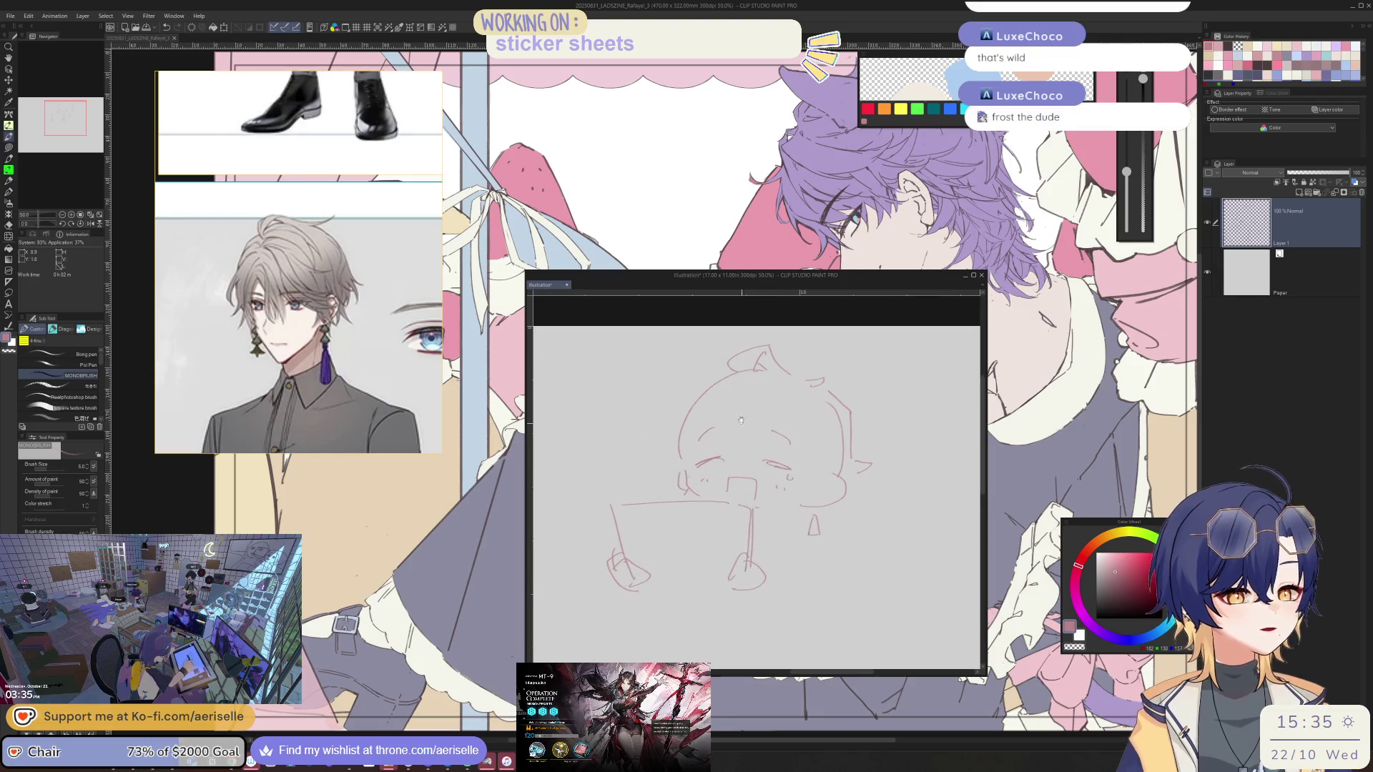
pyautogui.moveTo(692, 398); pyautogui.dragTo(664, 448)
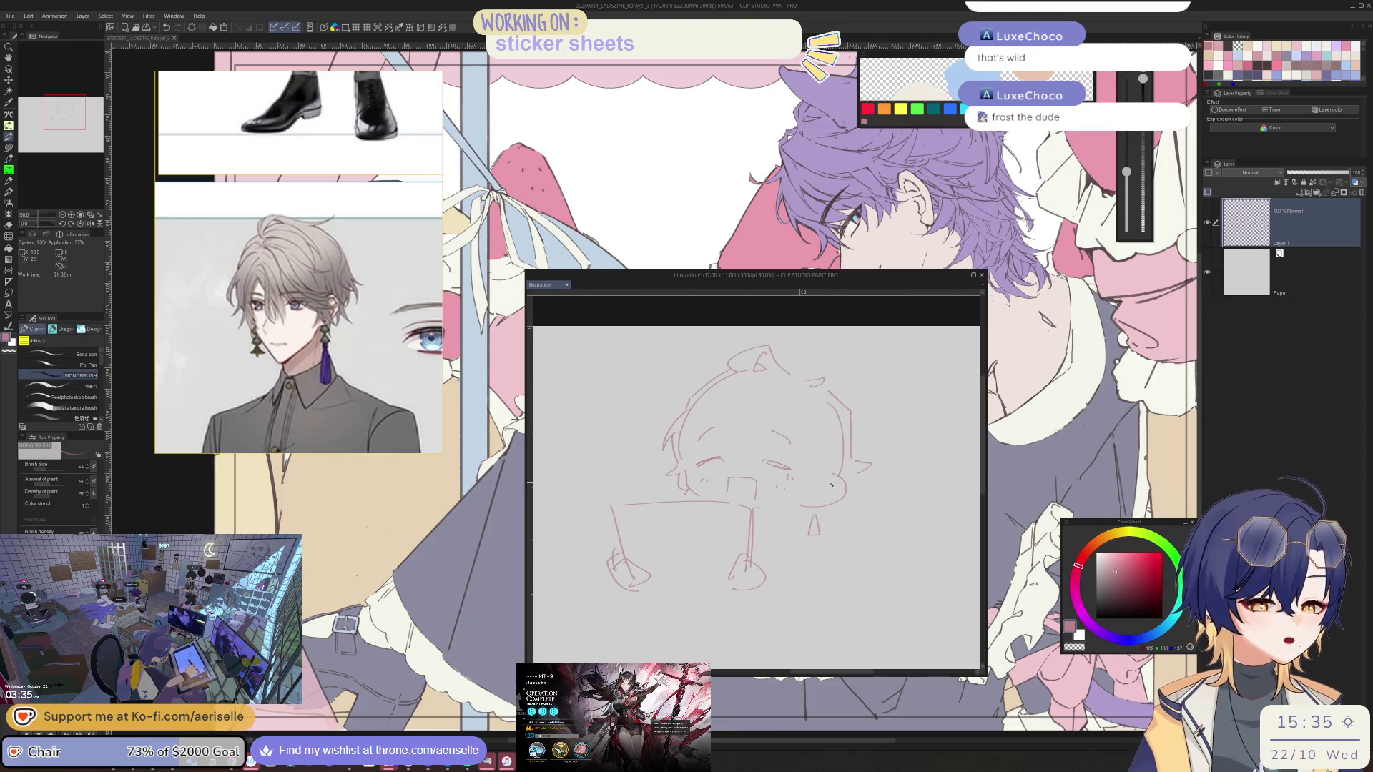
pyautogui.scroll(-2, 762, 456)
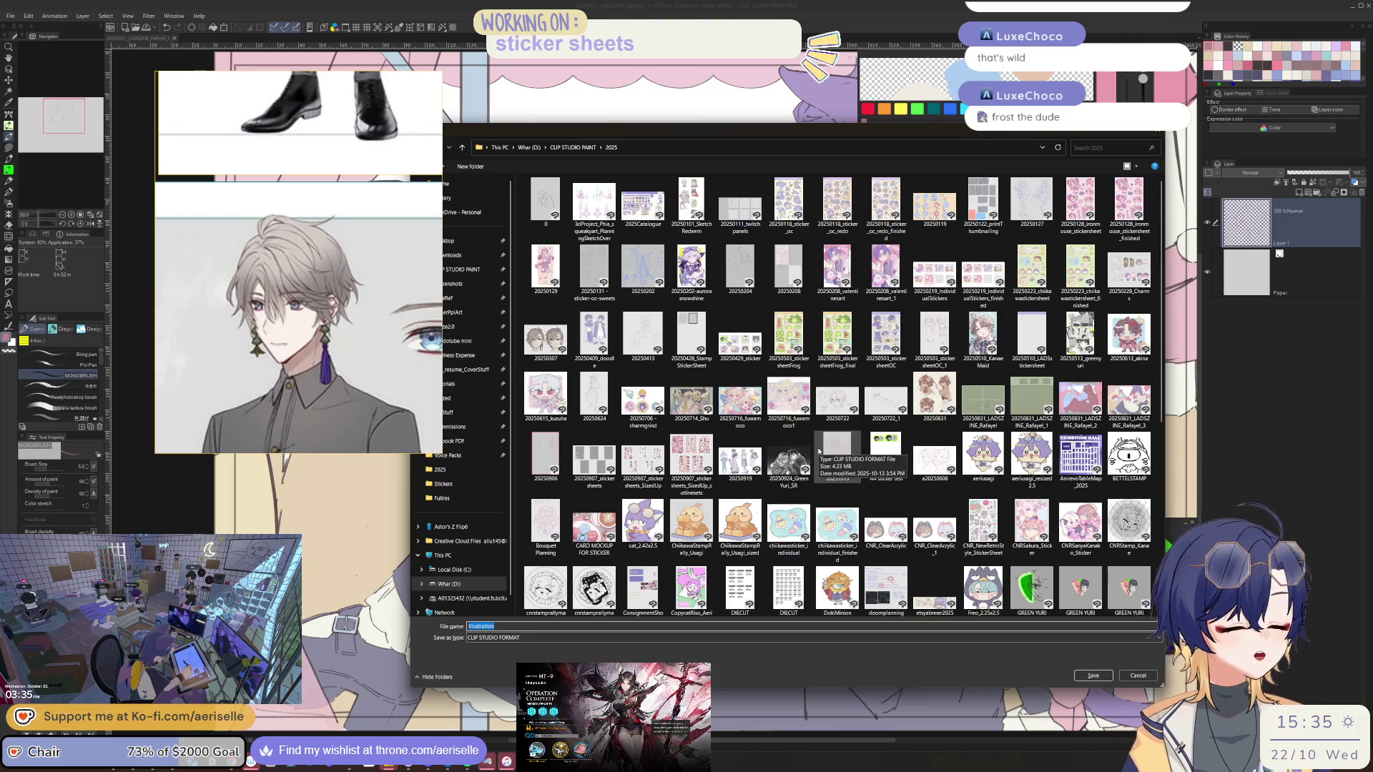
# Replace the default file name with 20251022 and save
pyautogui.press('BackSpace')
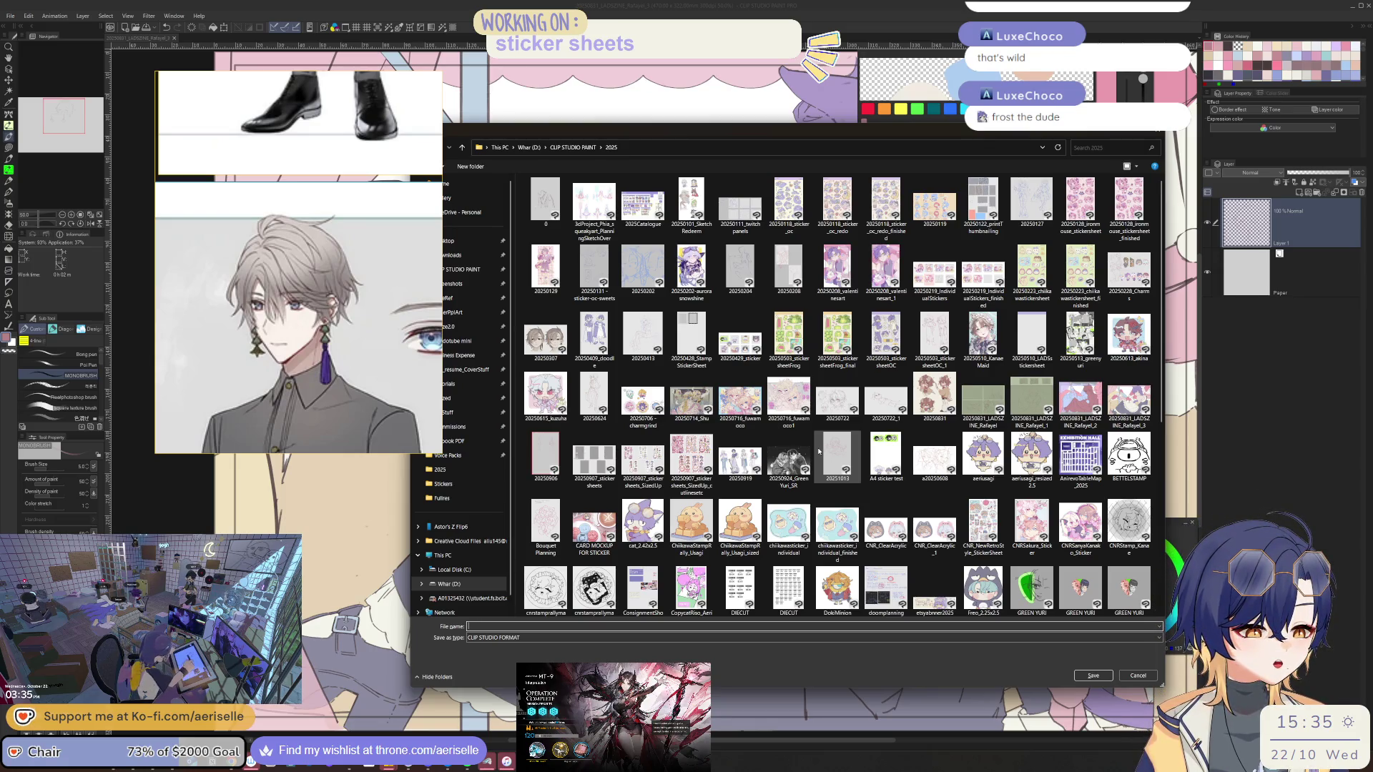
pyautogui.write('2025')
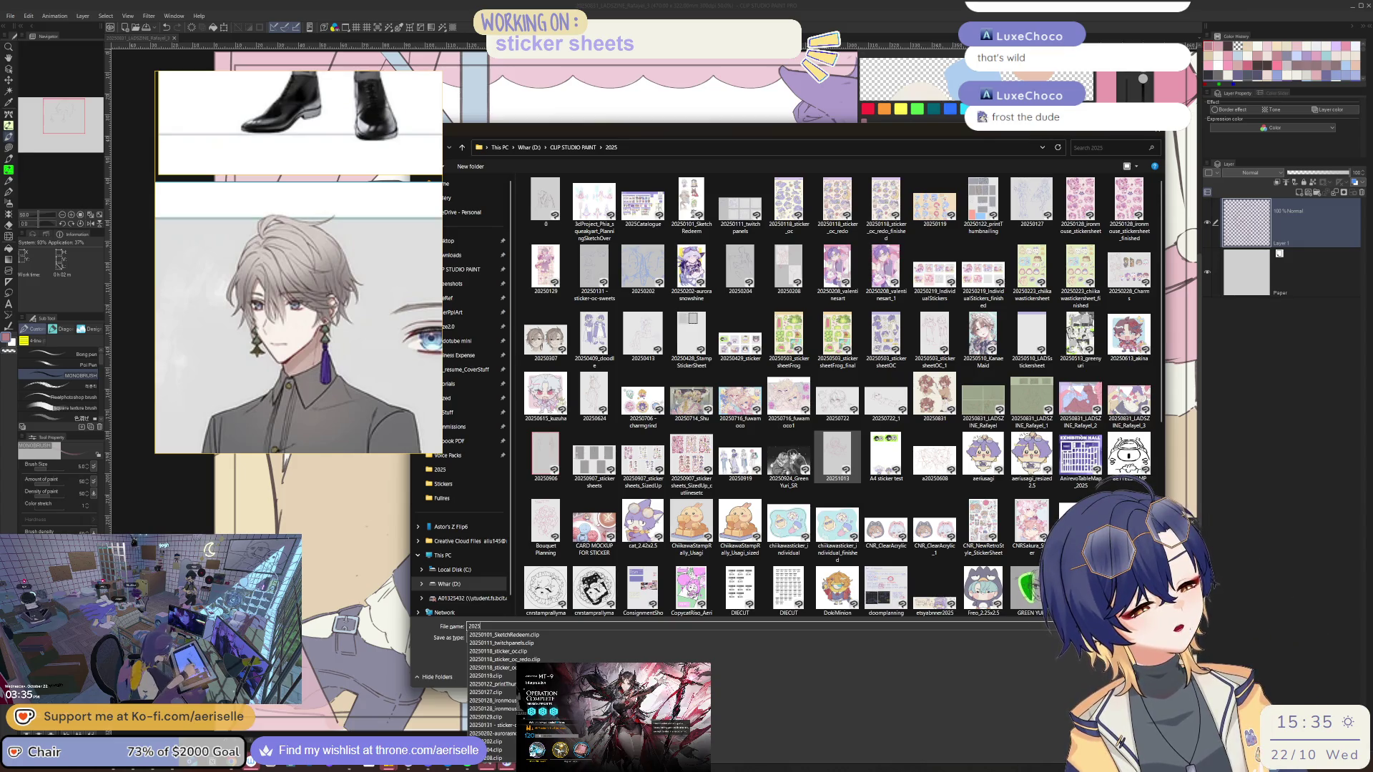
pyautogui.write('1022')
pyautogui.press('Return')
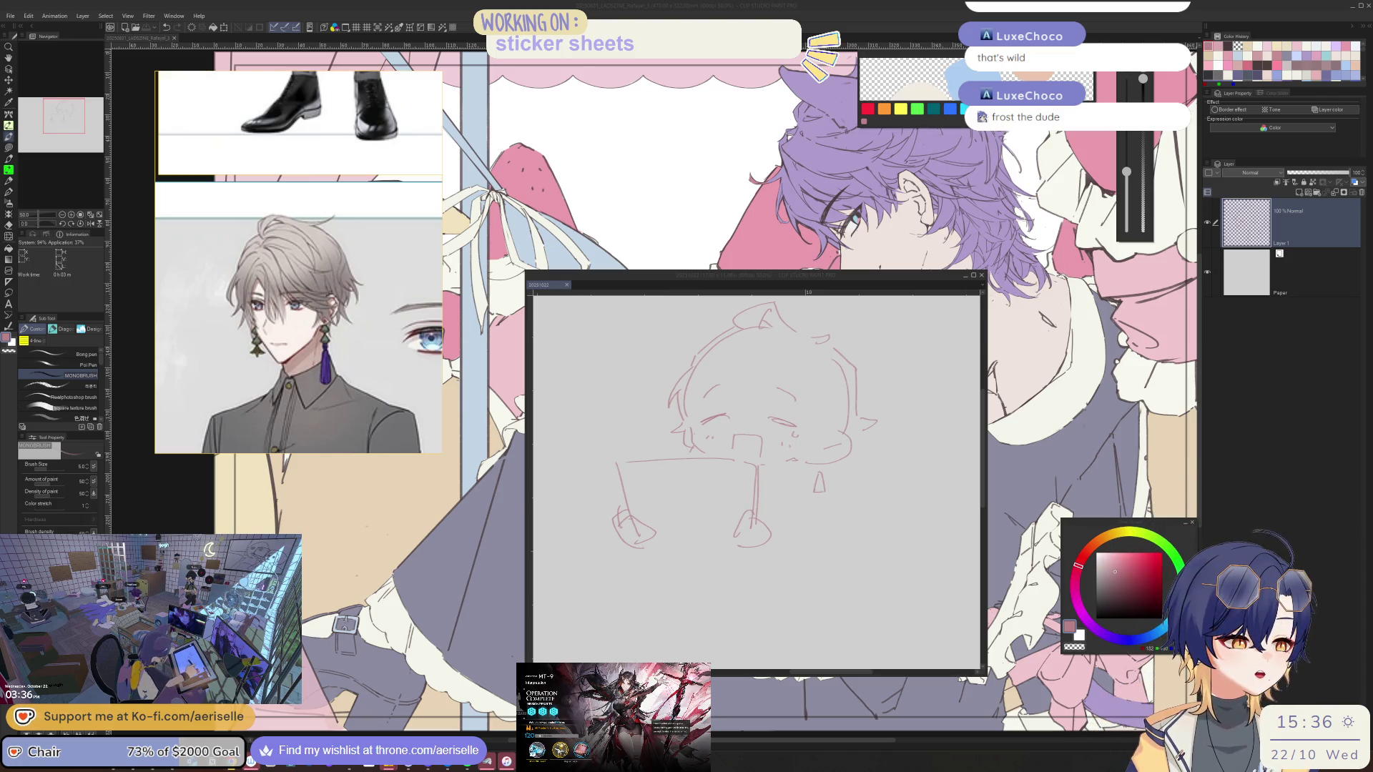
# Add small strokes near the face, a hand shape, and darken the closed-eye line
pyautogui.moveTo(791, 429); pyautogui.dragTo(794, 434)
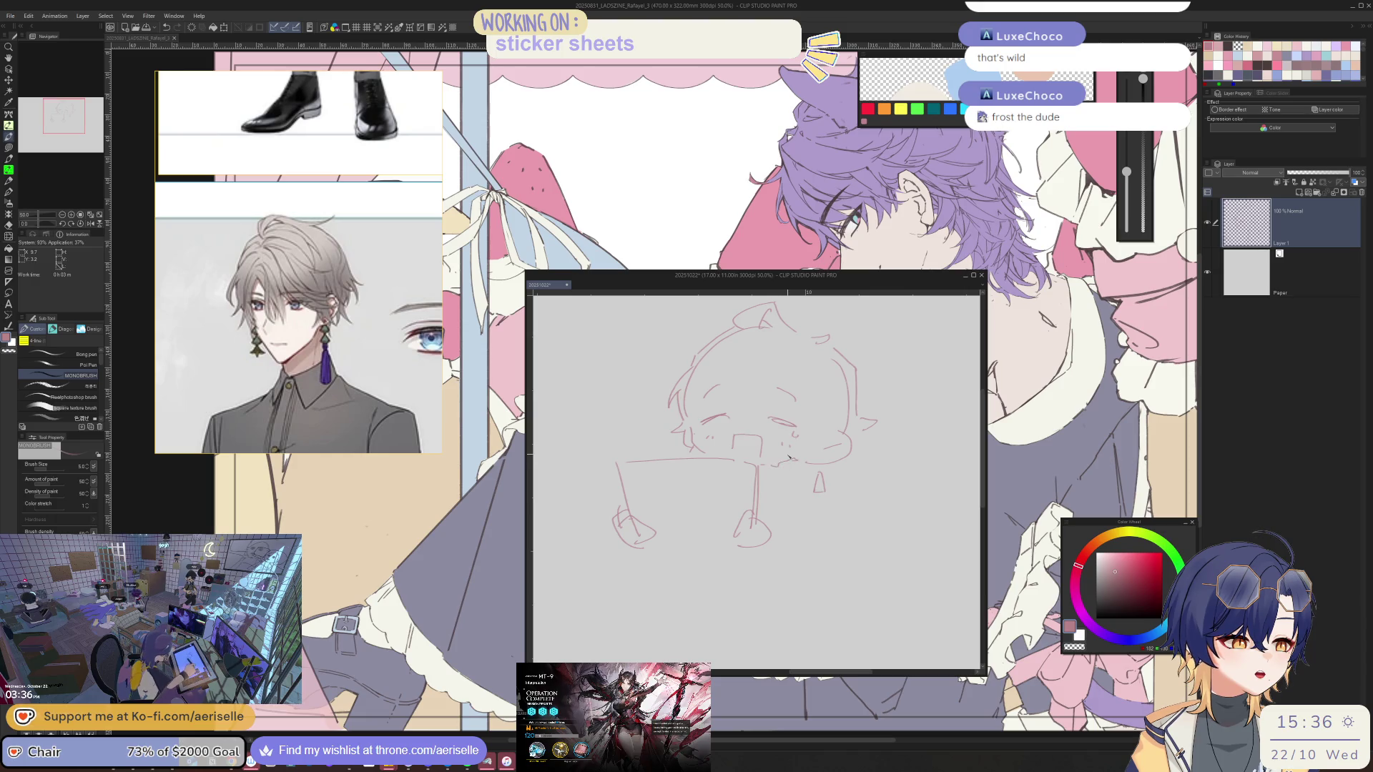
pyautogui.press('e')
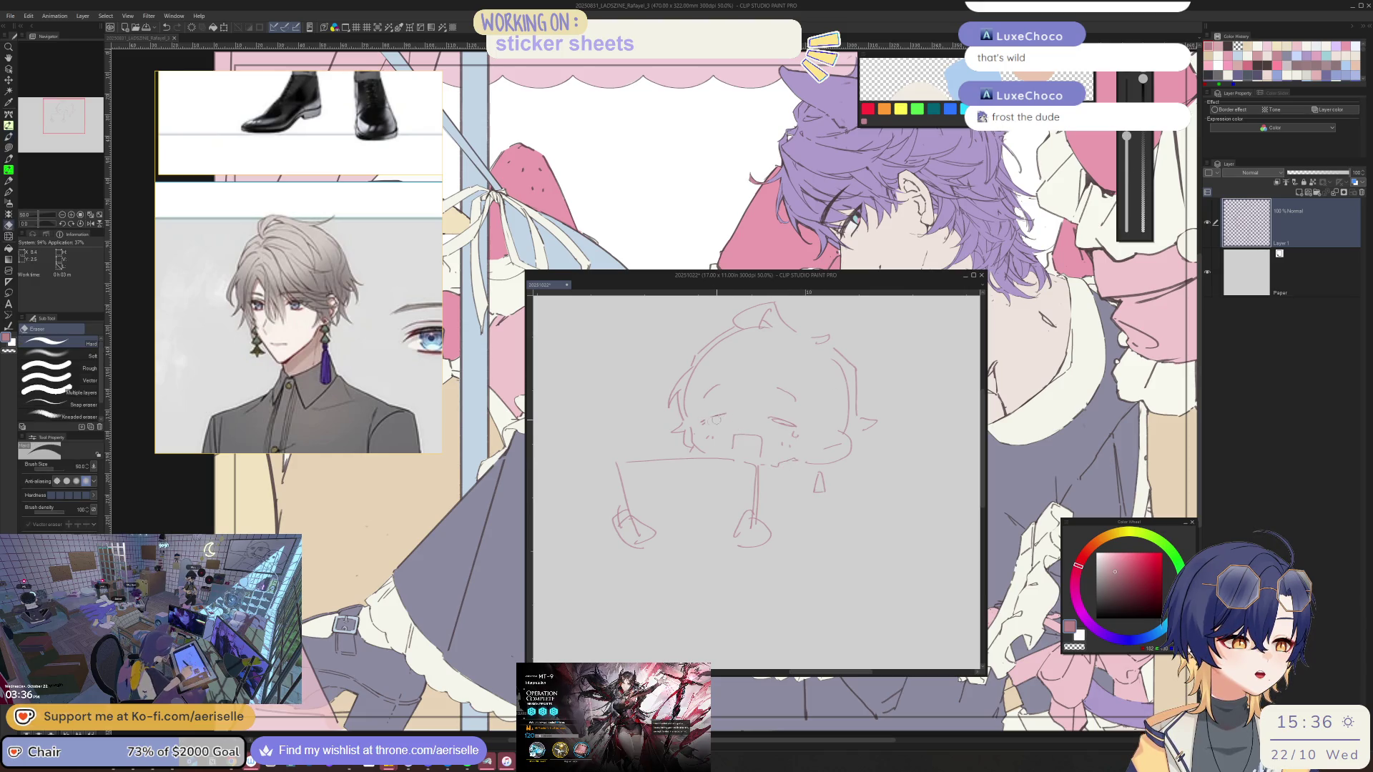
pyautogui.press('p')
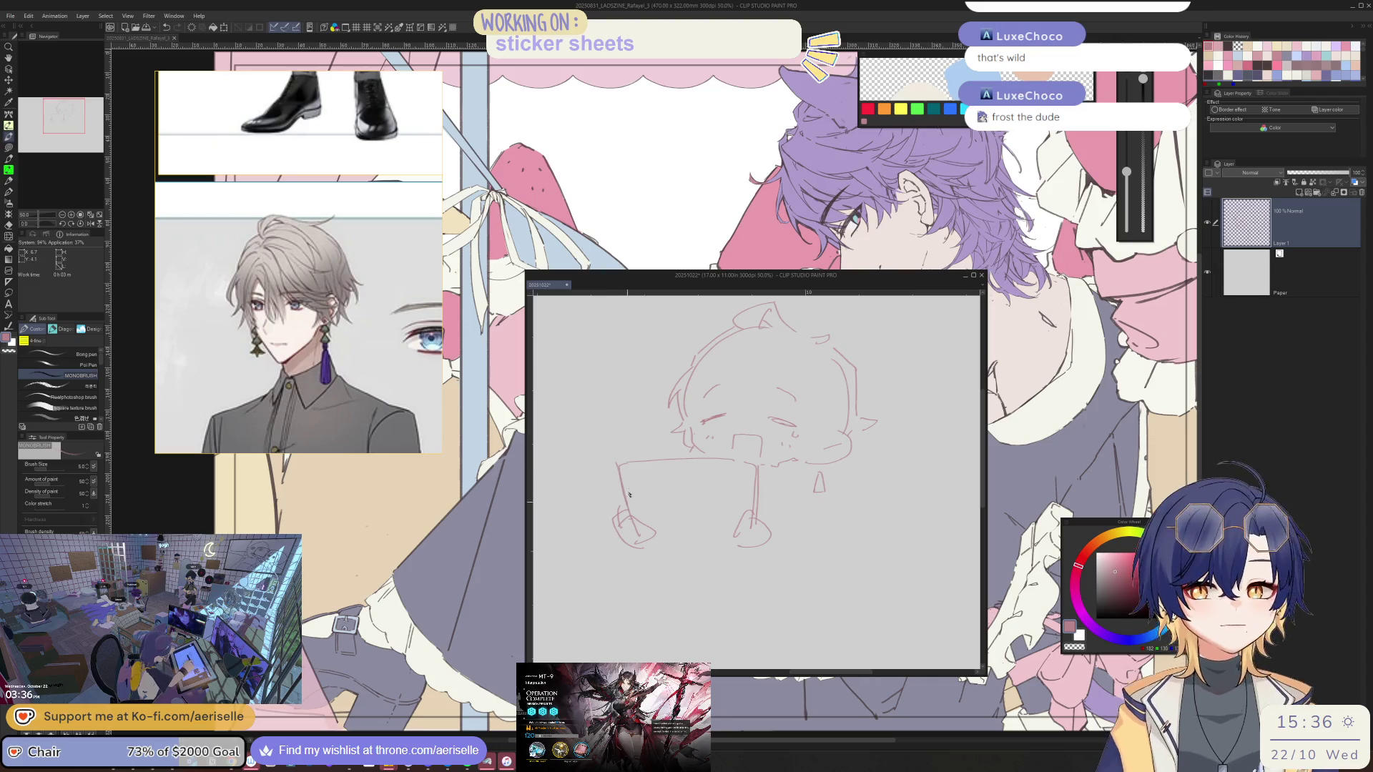
pyautogui.moveTo(672, 433); pyautogui.dragTo(641, 452)
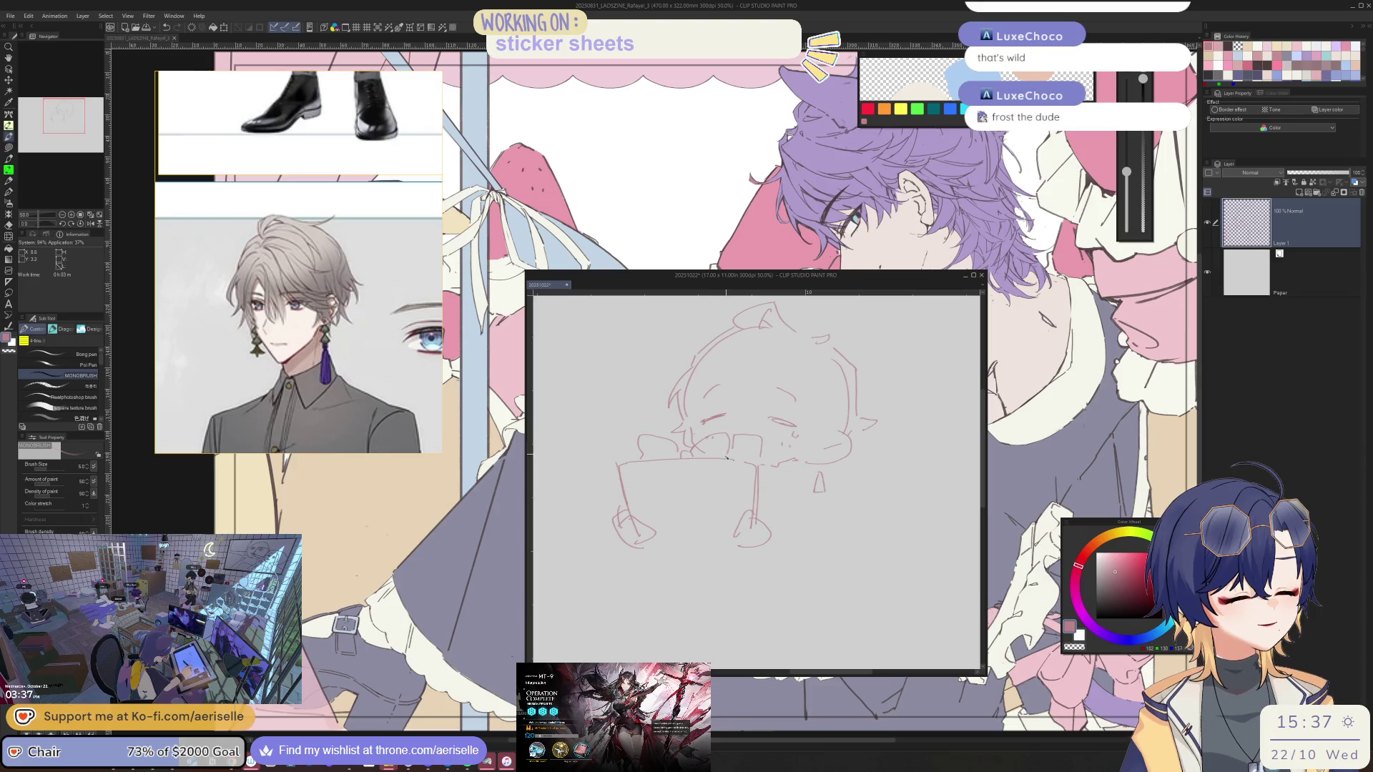
pyautogui.moveTo(771, 419); pyautogui.dragTo(791, 427)
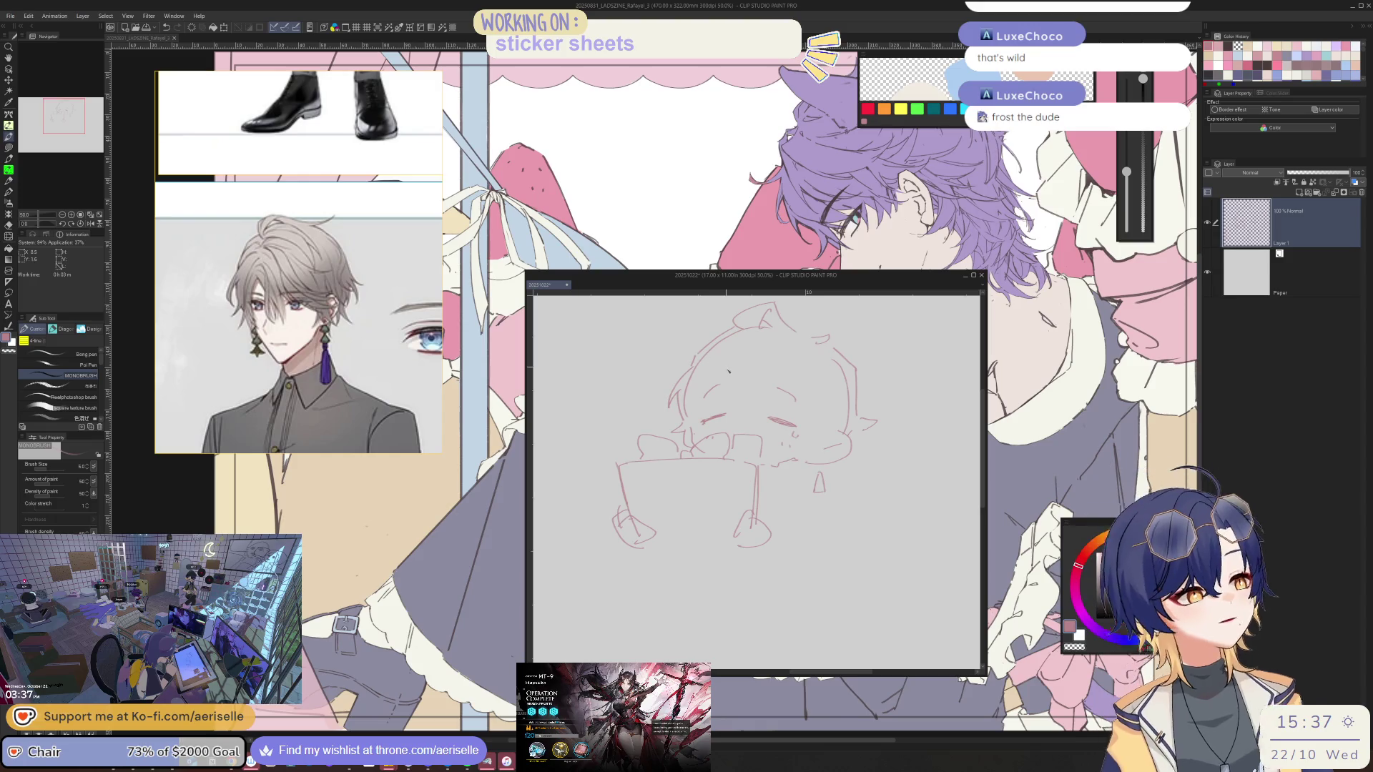
# Draw hair strands over the top of the head, undoing one that went wrong
pyautogui.moveTo(727, 386); pyautogui.dragTo(735, 419)
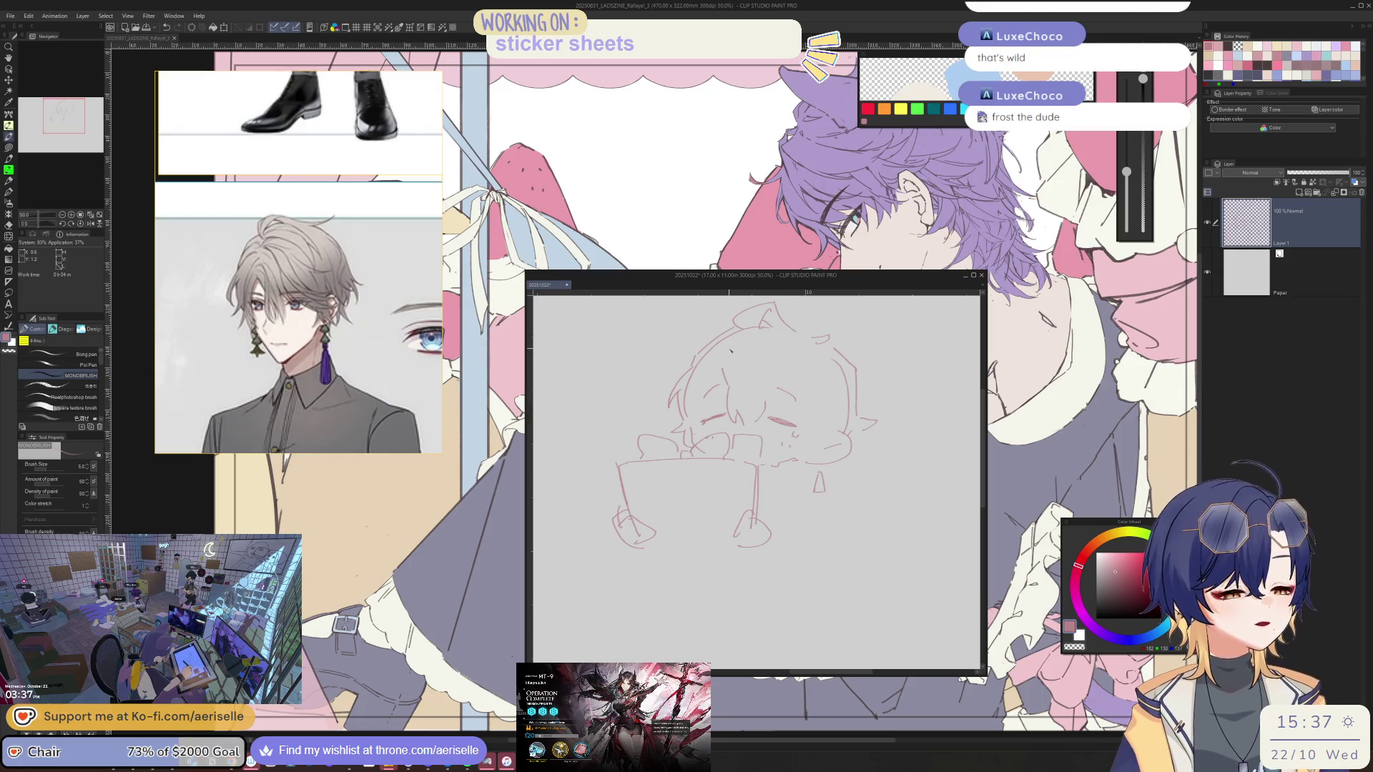
pyautogui.moveTo(753, 360)
pyautogui.mouseDown()
pyautogui.moveTo(760, 382)
pyautogui.moveTo(787, 393)
pyautogui.moveTo(790, 370)
pyautogui.moveTo(815, 379)
pyautogui.moveTo(790, 416)
pyautogui.mouseUp()
pyautogui.hotkey('ctrl', 'z')
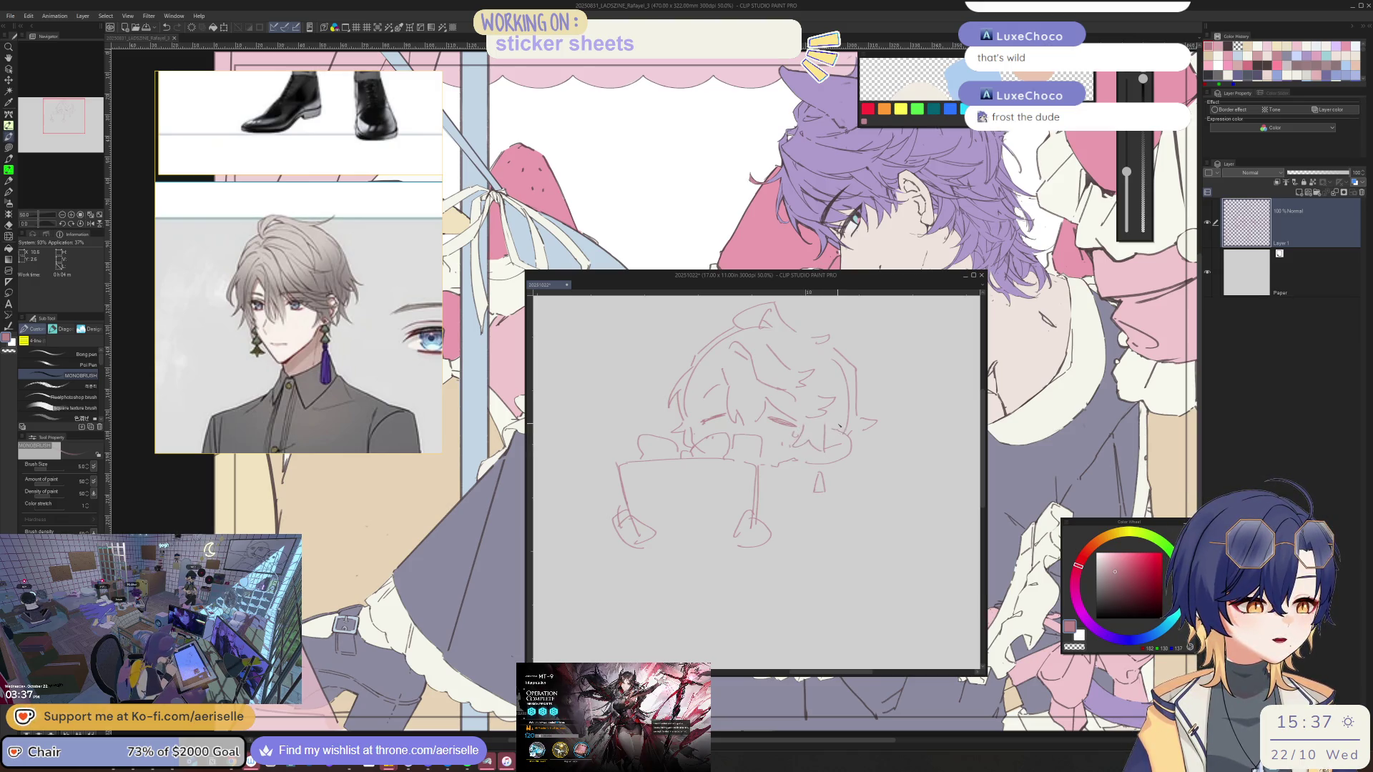
pyautogui.press('e')
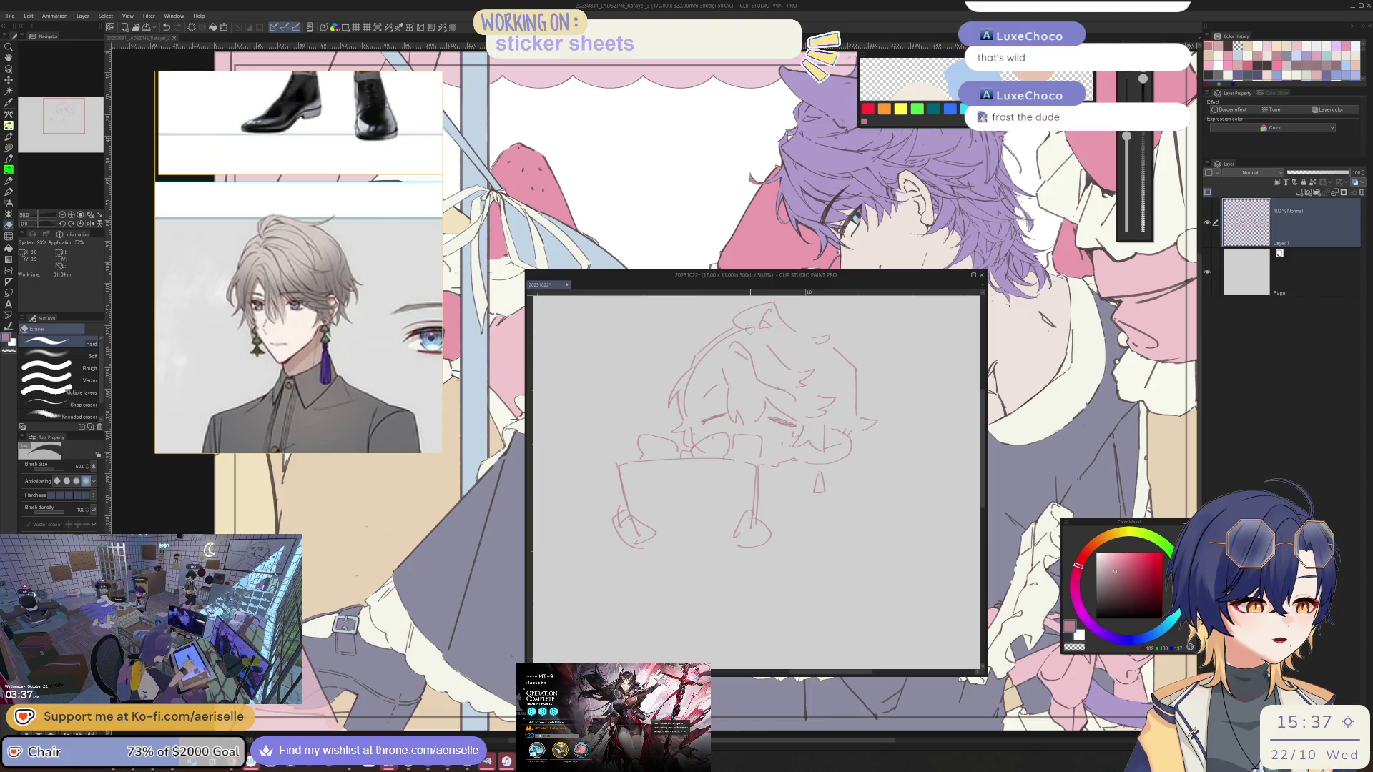
pyautogui.press('p')
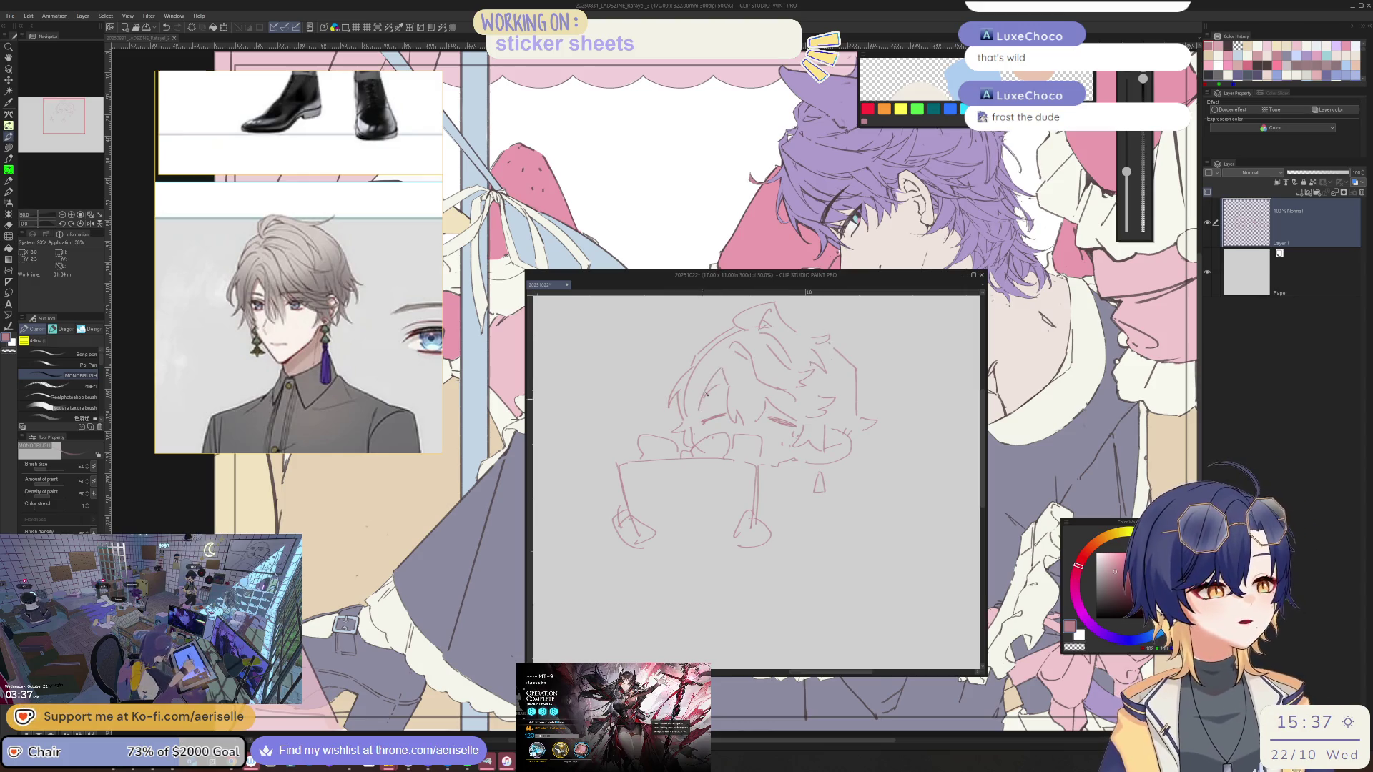
# Clean up the sketch, erasing part of the box's left outline
pyautogui.moveTo(700, 398); pyautogui.dragTo(693, 431)
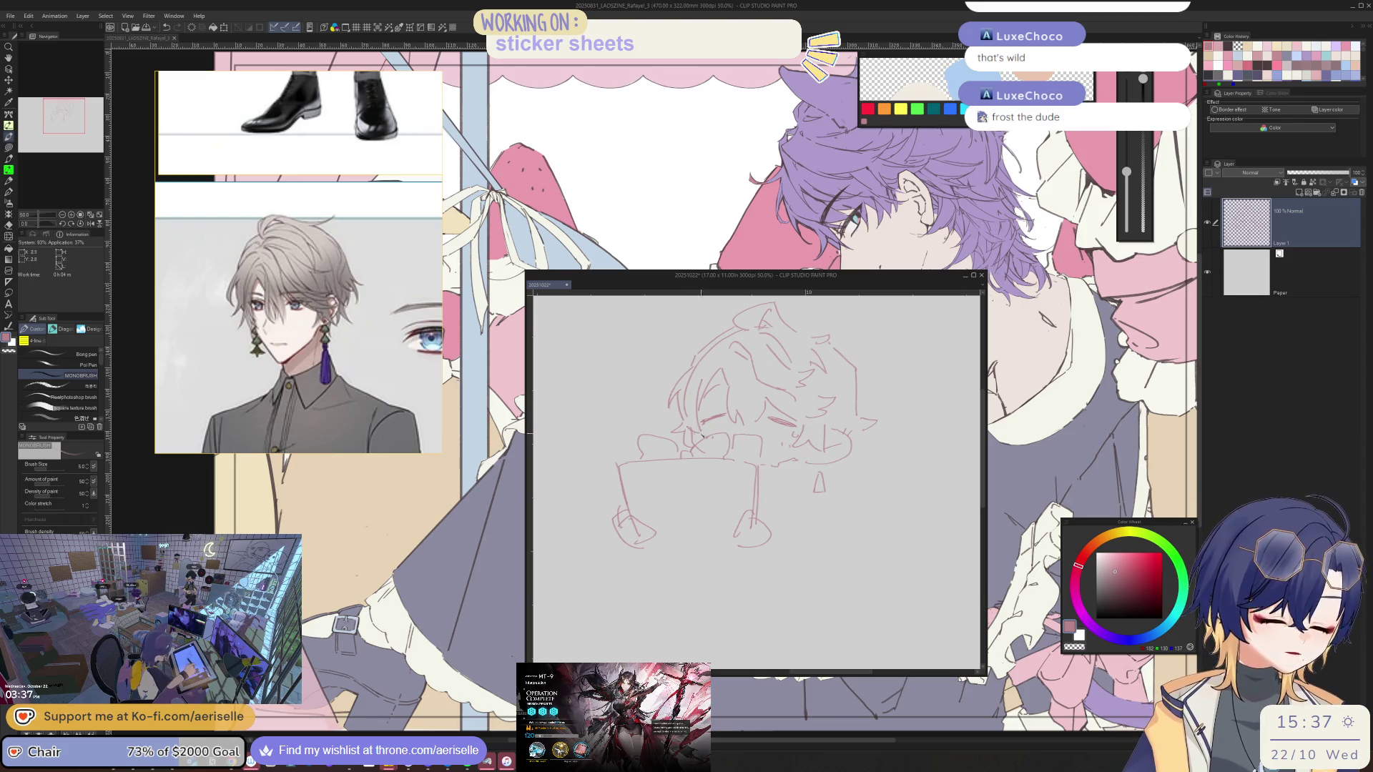
pyautogui.press('e')
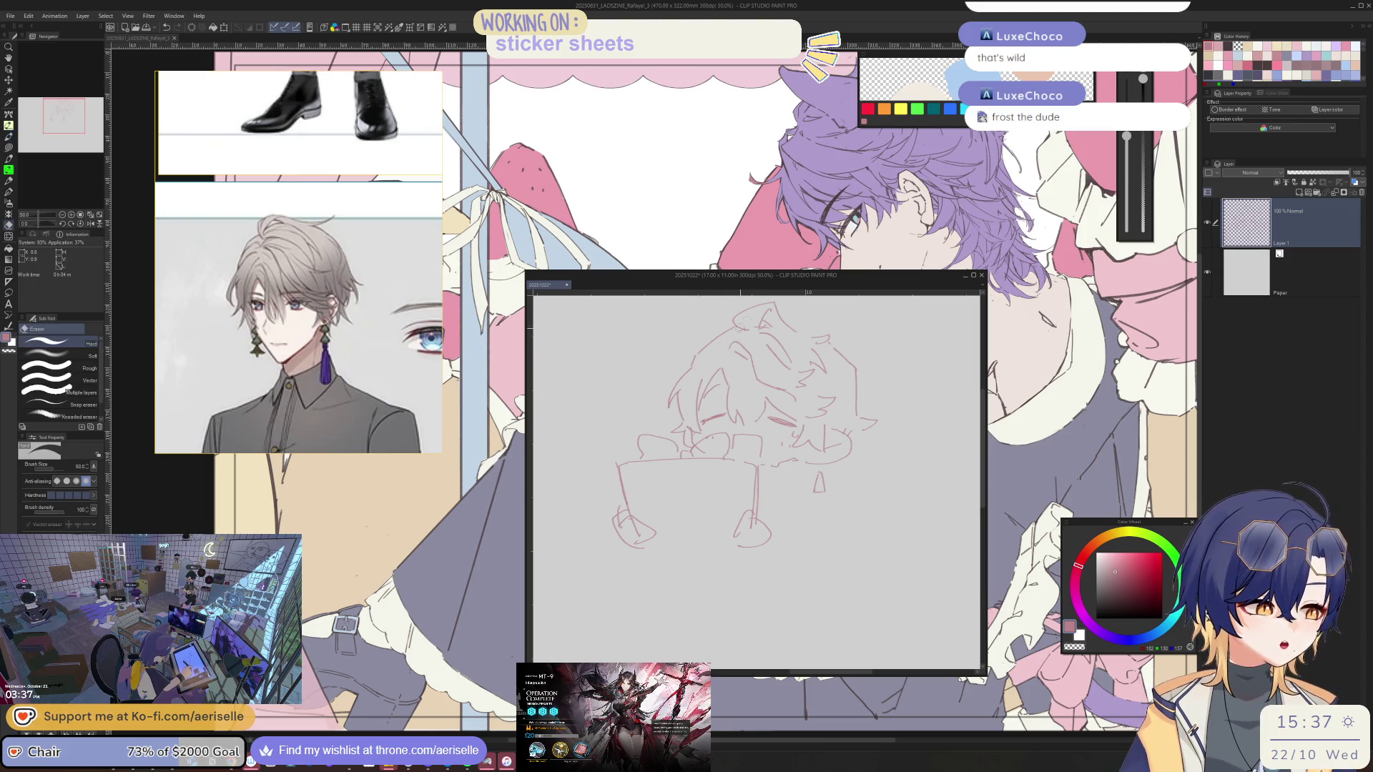
pyautogui.scroll(2, 715, 357)
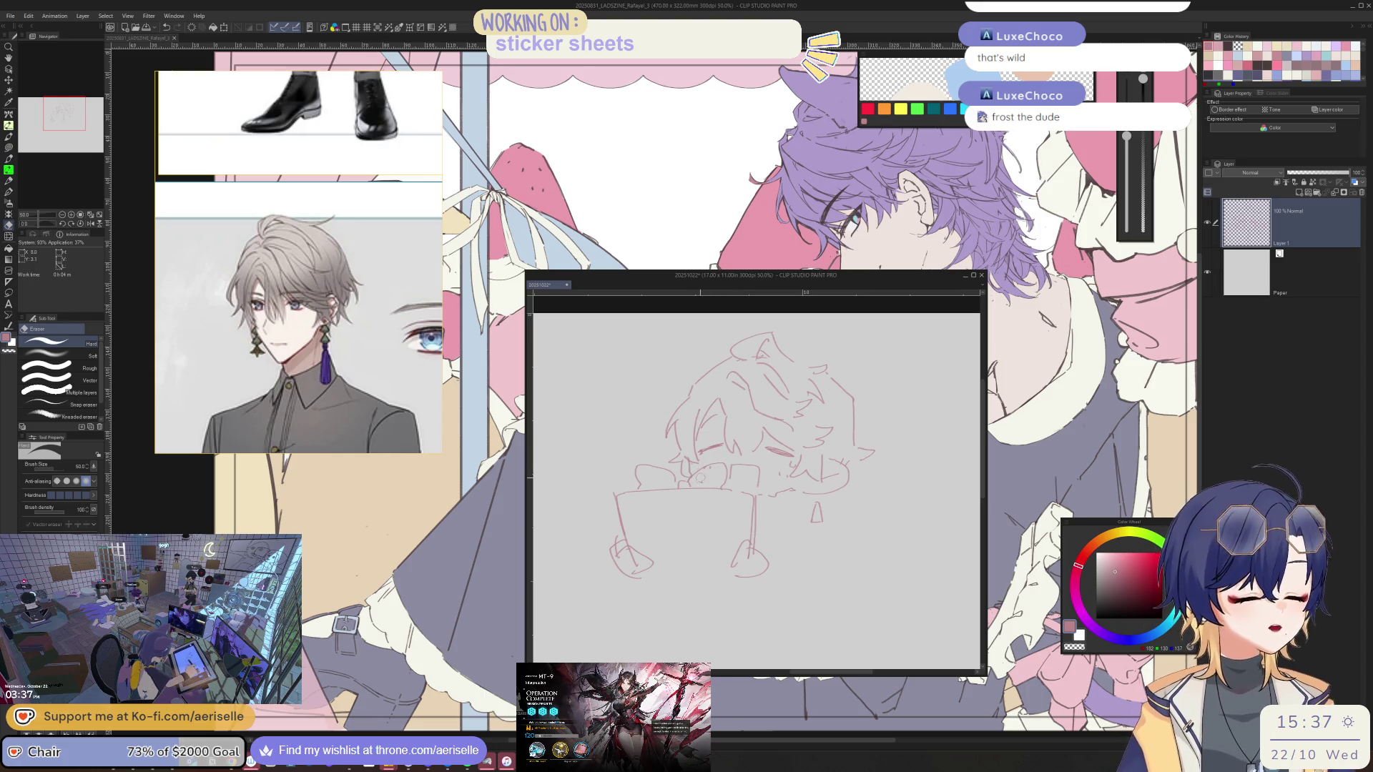
pyautogui.press('p')
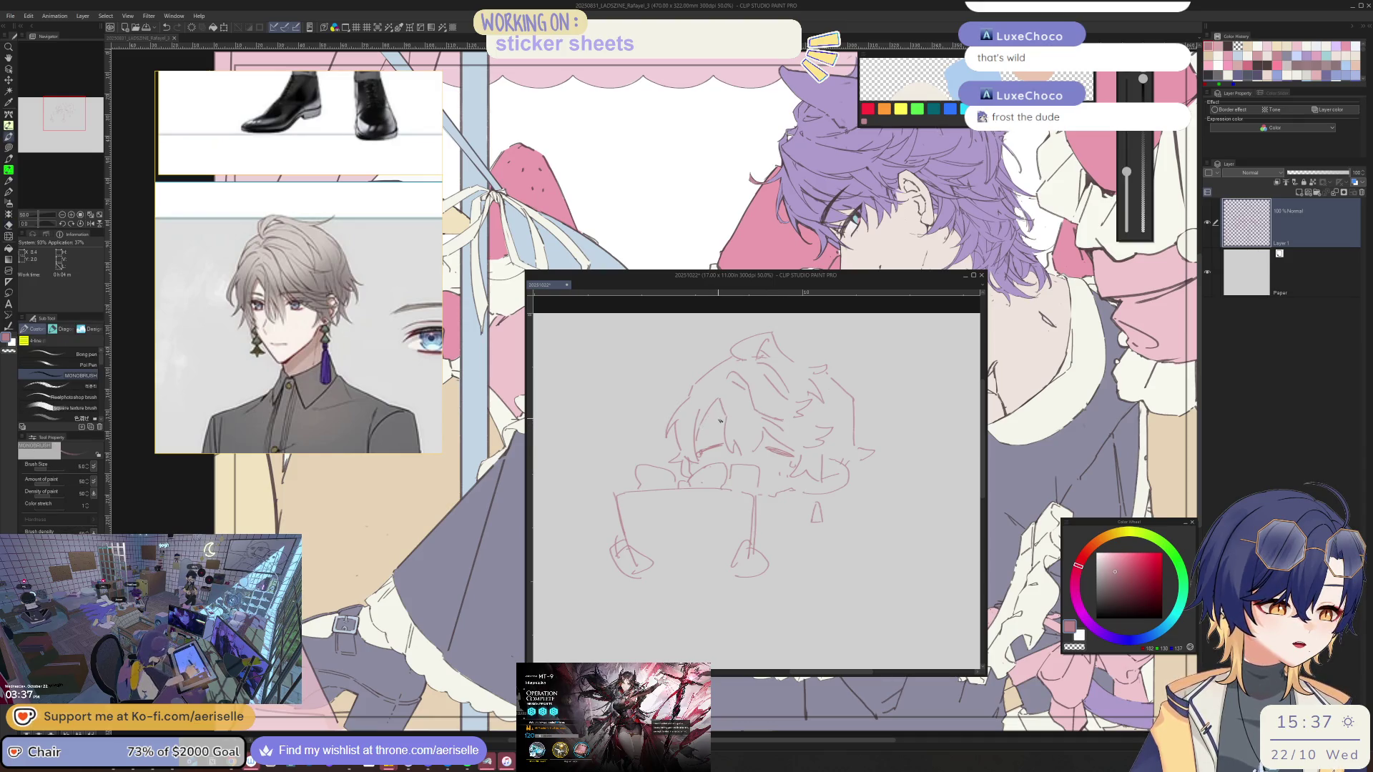
pyautogui.scroll(-1, 857, 468)
pyautogui.scroll(1, 739, 461)
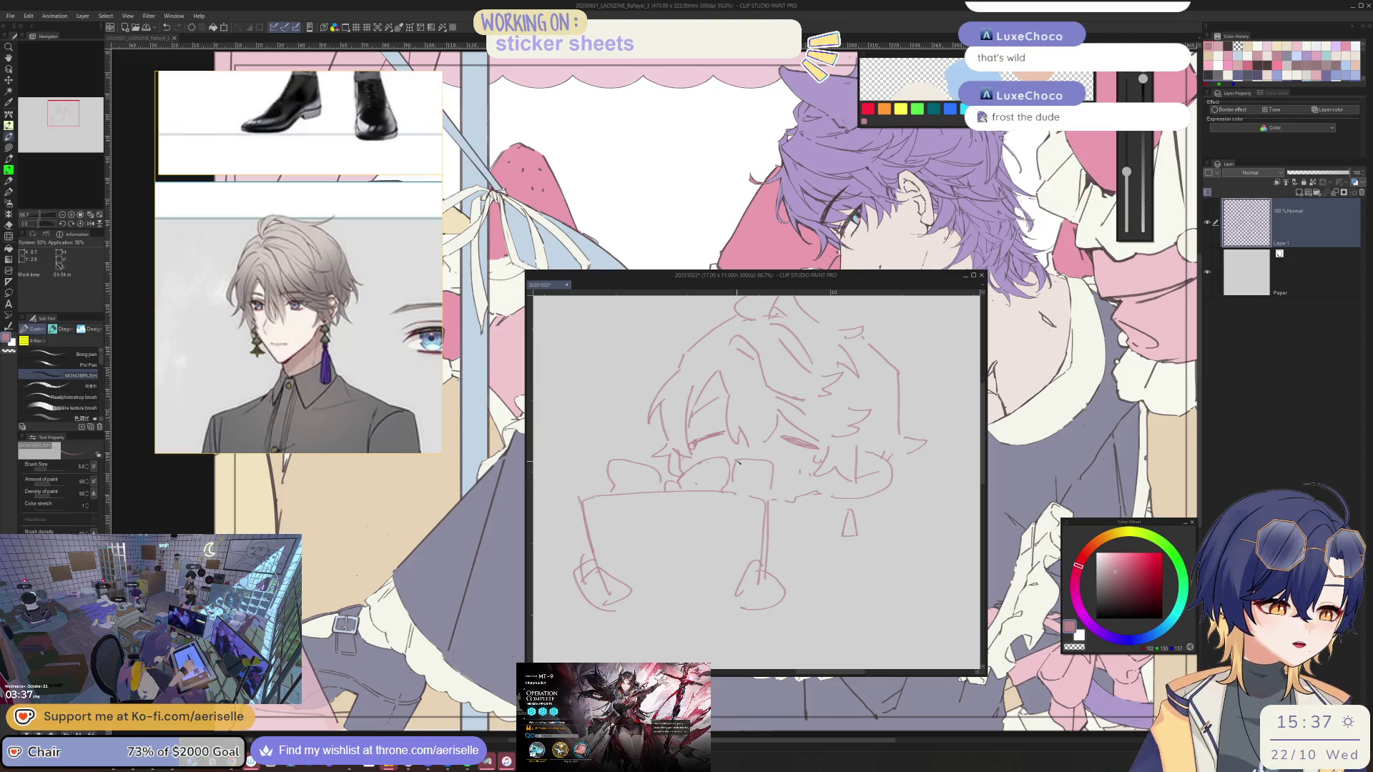
pyautogui.press('e')
pyautogui.press('p')
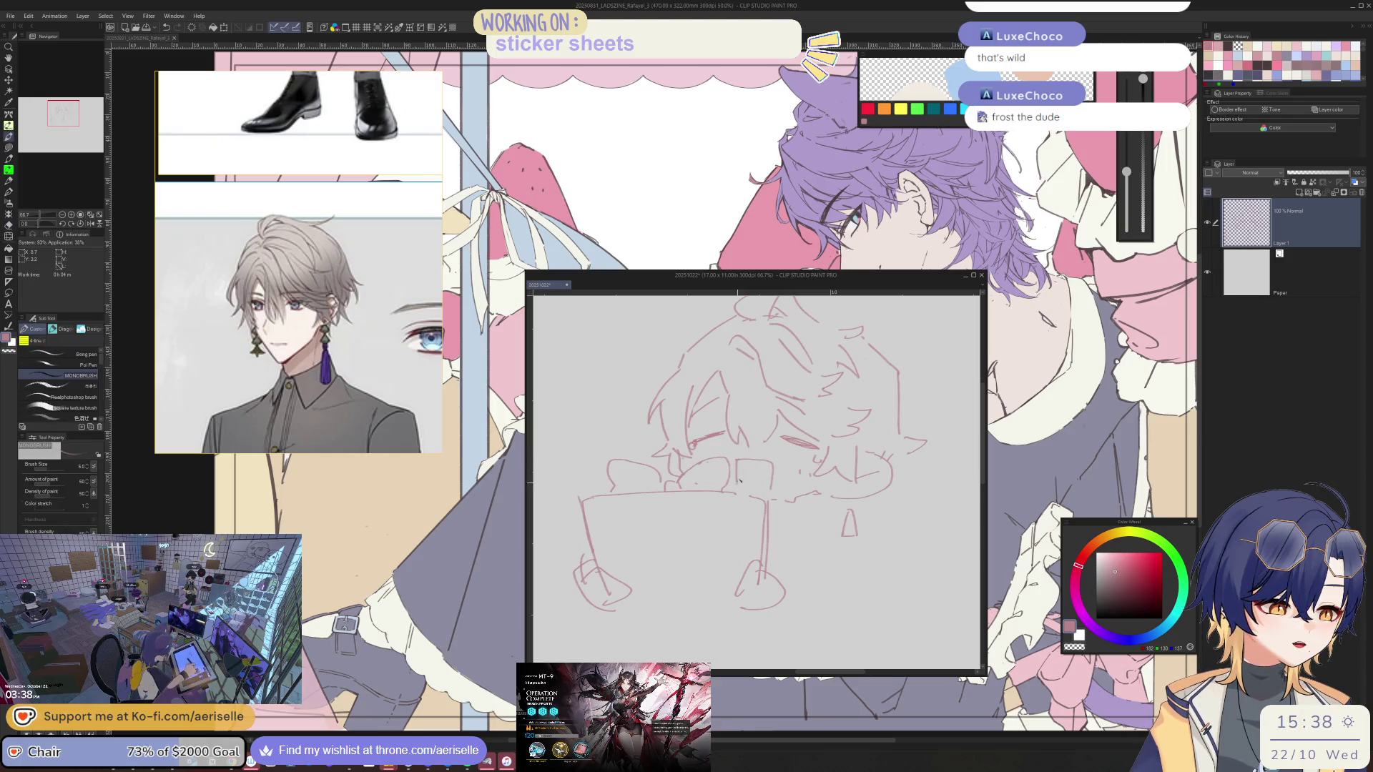
pyautogui.scroll(-2, 793, 521)
pyautogui.press('e')
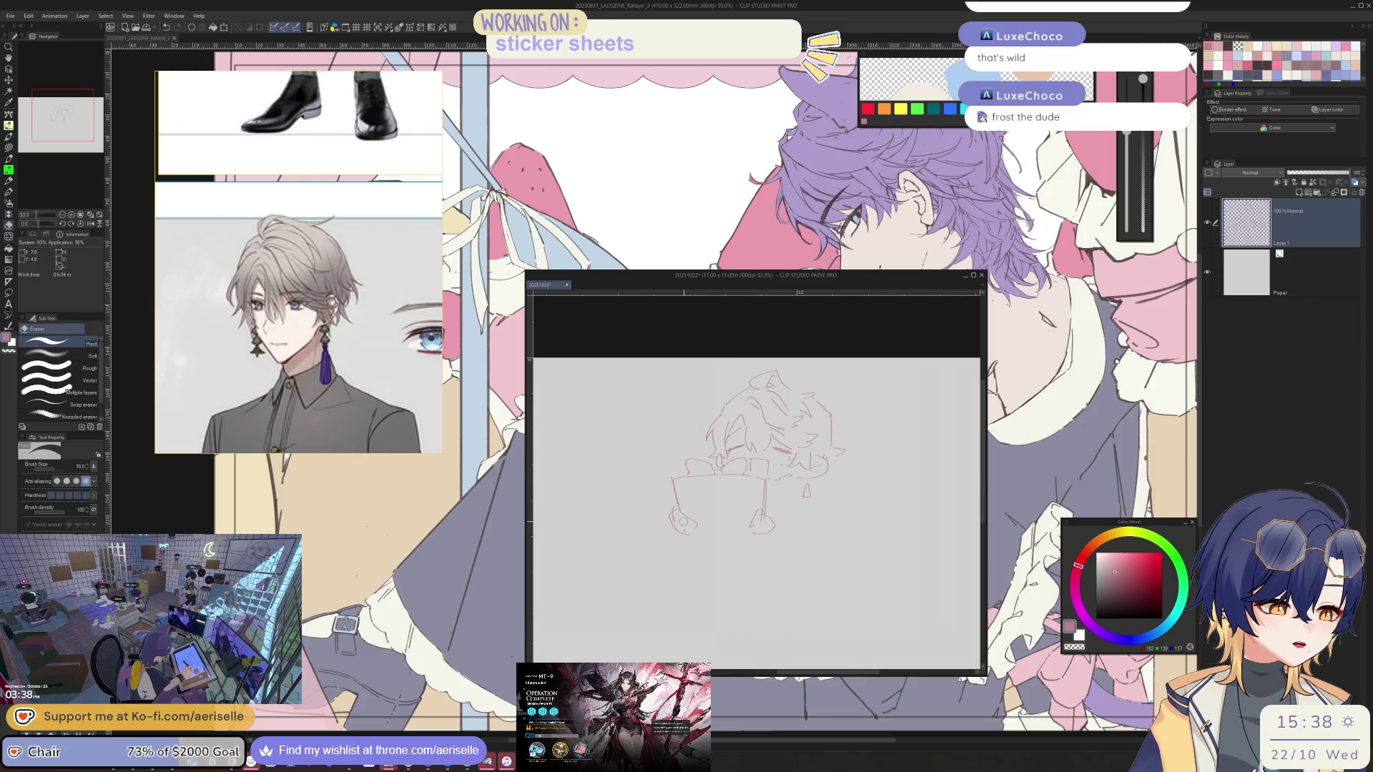
pyautogui.press('p')
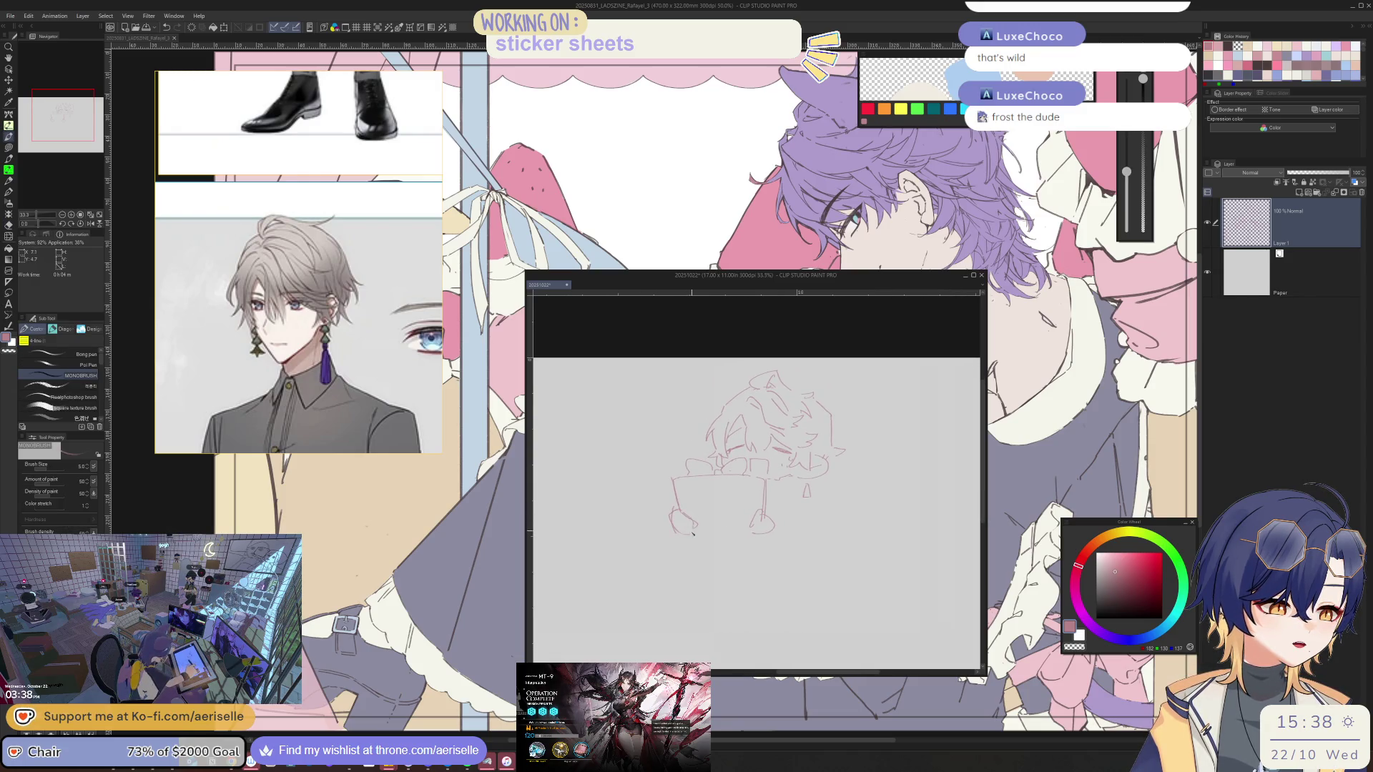
pyautogui.press('e')
pyautogui.press('p')
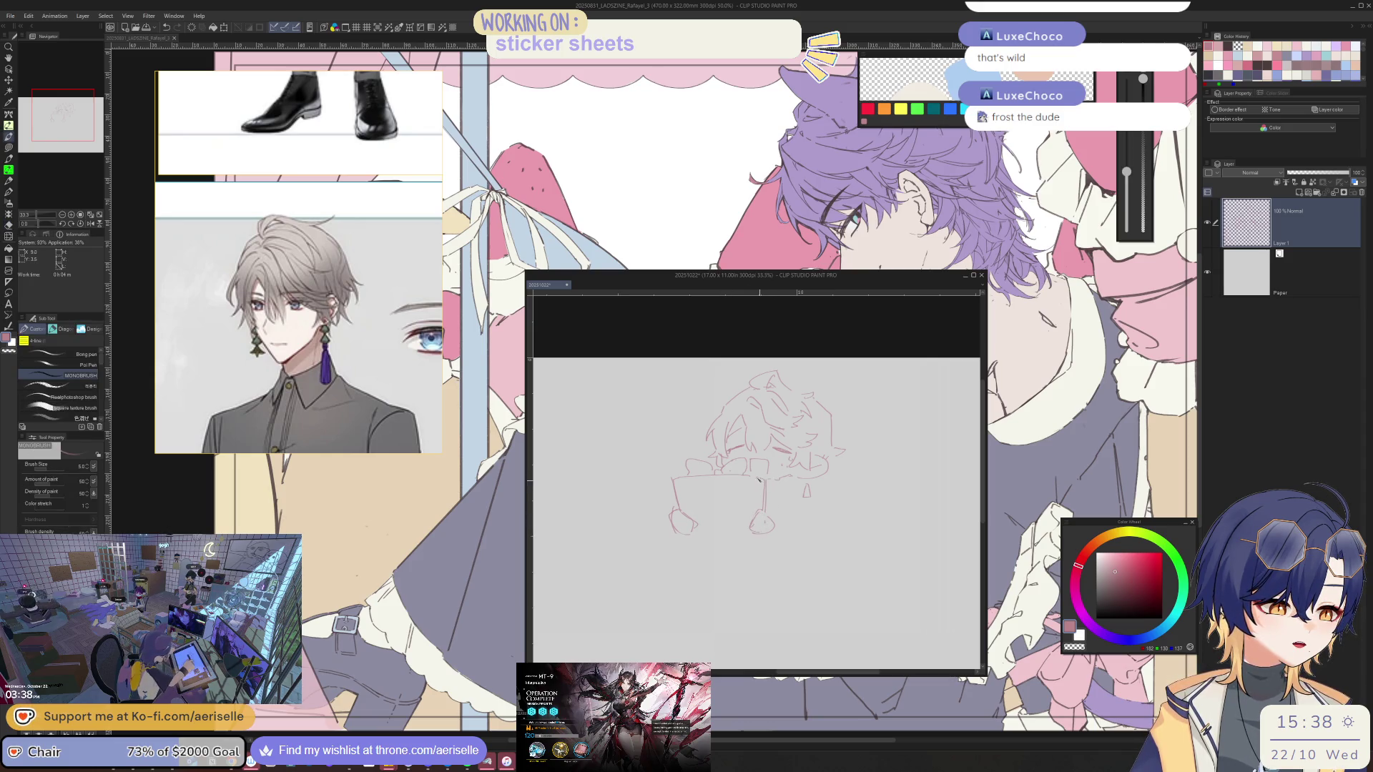
pyautogui.scroll(2, 675, 476)
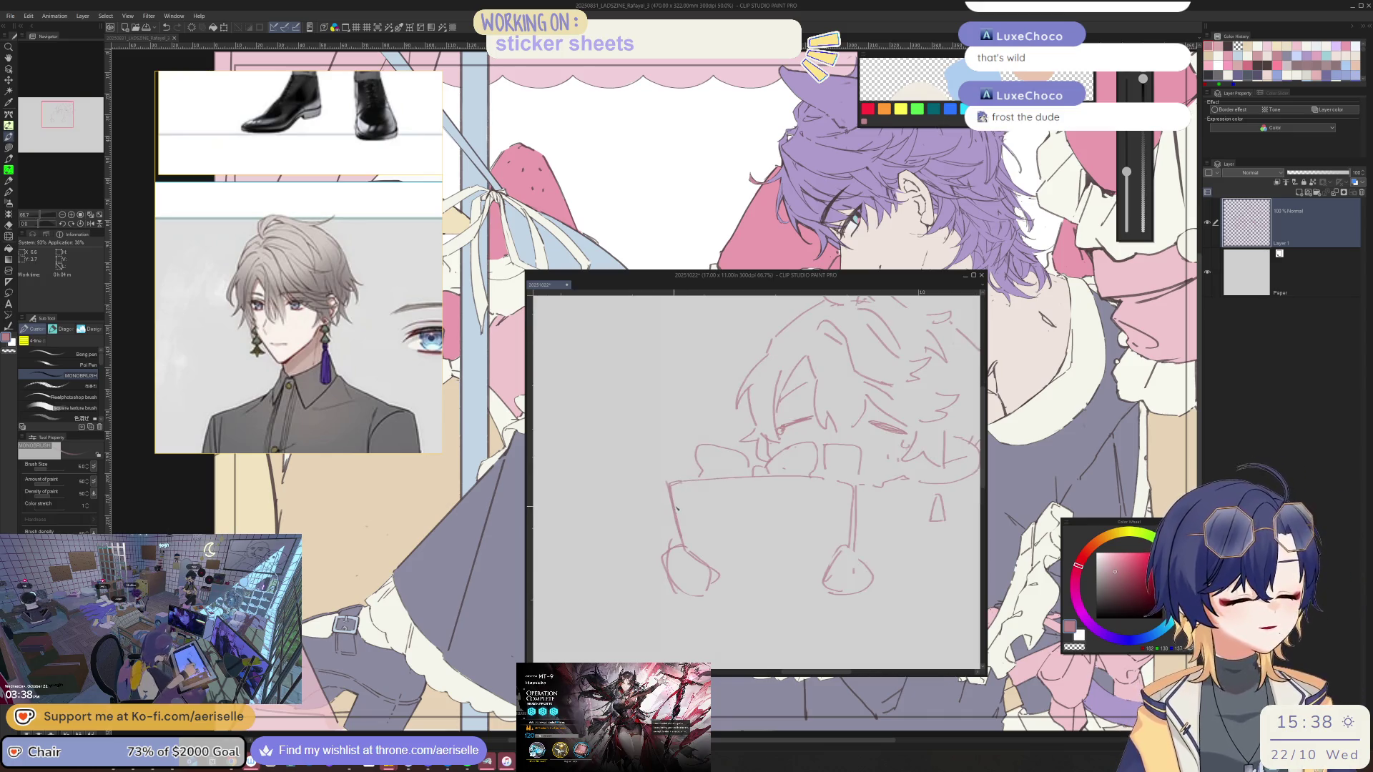
pyautogui.press('e')
pyautogui.press('p')
pyautogui.press('e')
pyautogui.moveTo(669, 487); pyautogui.dragTo(683, 544)
pyautogui.press('p')
# Strengthen the box's right side and draw the vertical ribbon bands down the box
pyautogui.moveTo(856, 483); pyautogui.dragTo(851, 547)
pyautogui.press('e')
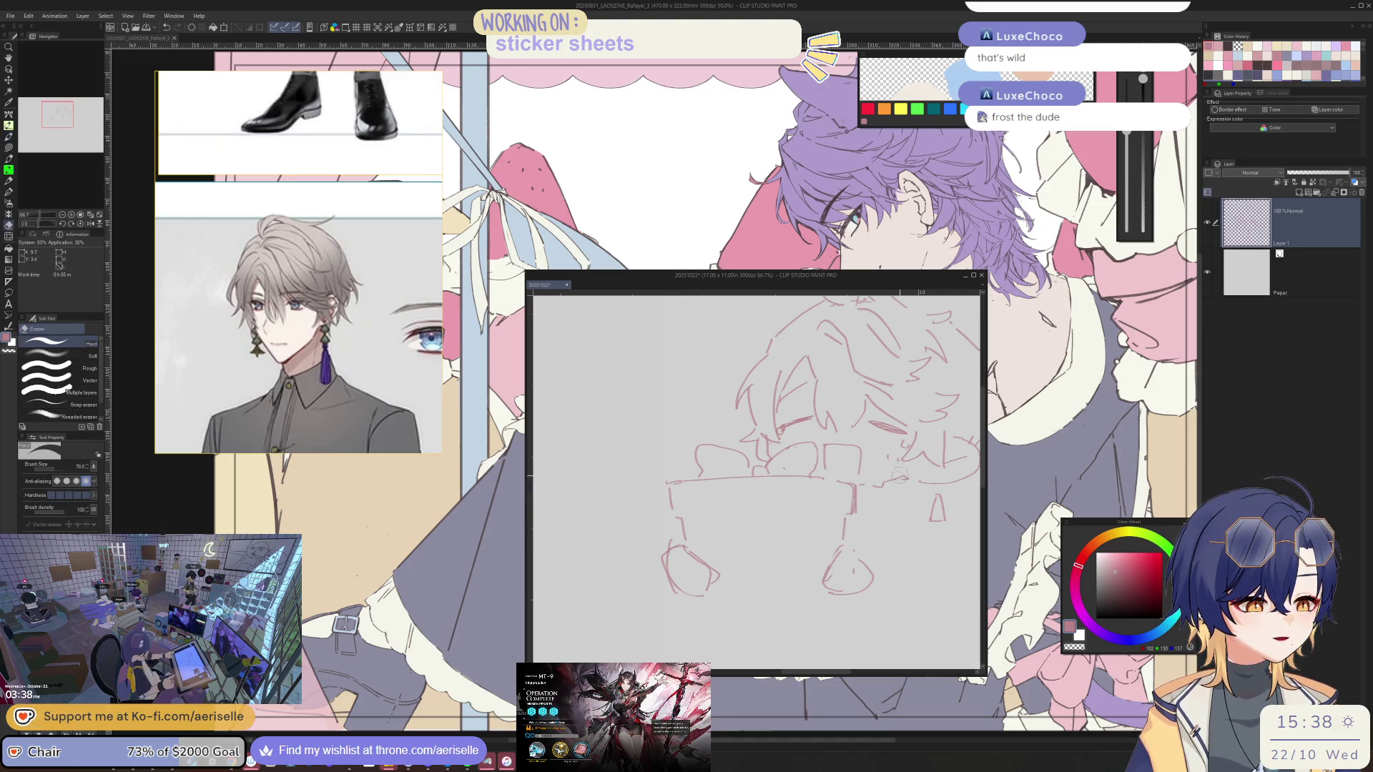
pyautogui.press('p')
pyautogui.moveTo(746, 479); pyautogui.dragTo(743, 575)
pyautogui.moveTo(777, 479)
pyautogui.mouseDown()
pyautogui.moveTo(776, 576)
pyautogui.moveTo(762, 562)
pyautogui.moveTo(745, 593)
pyautogui.mouseUp()
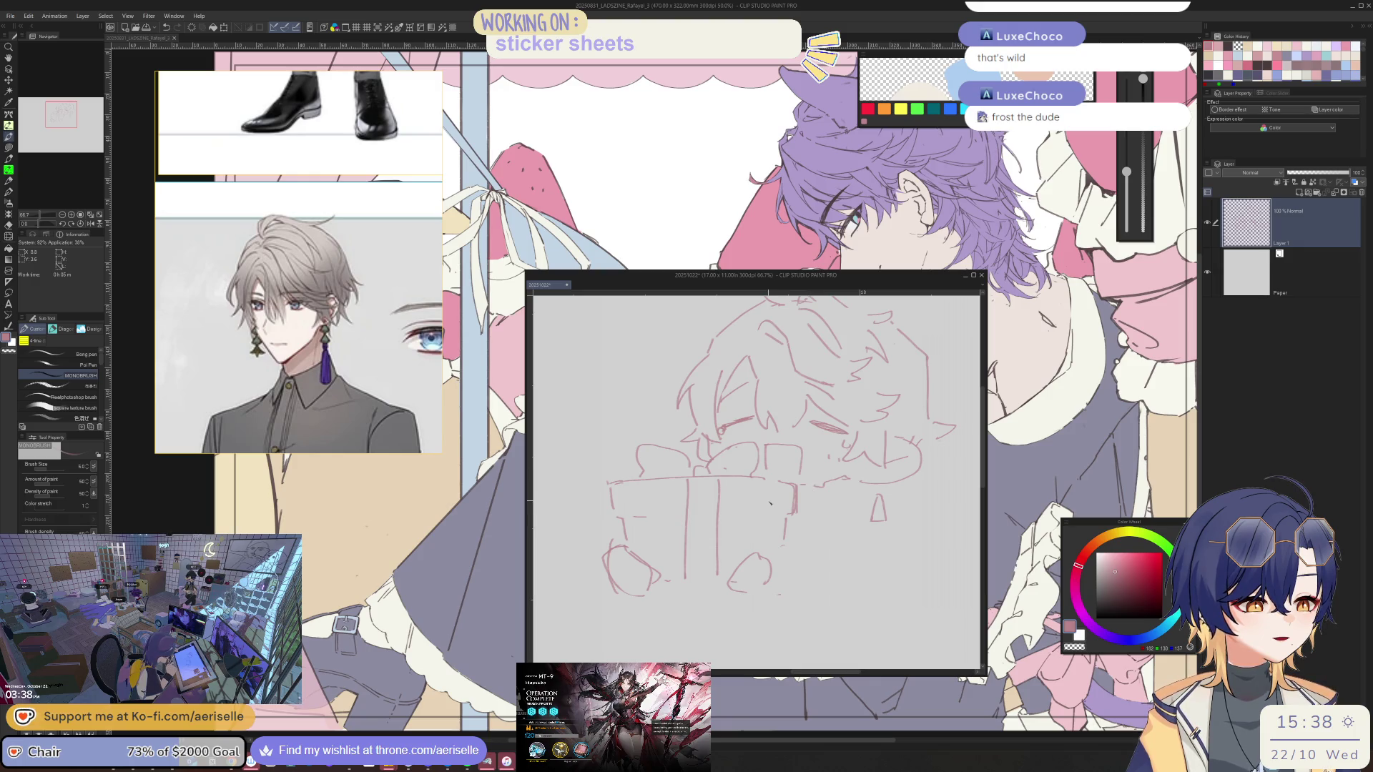
pyautogui.scroll(-5, 416, 344)
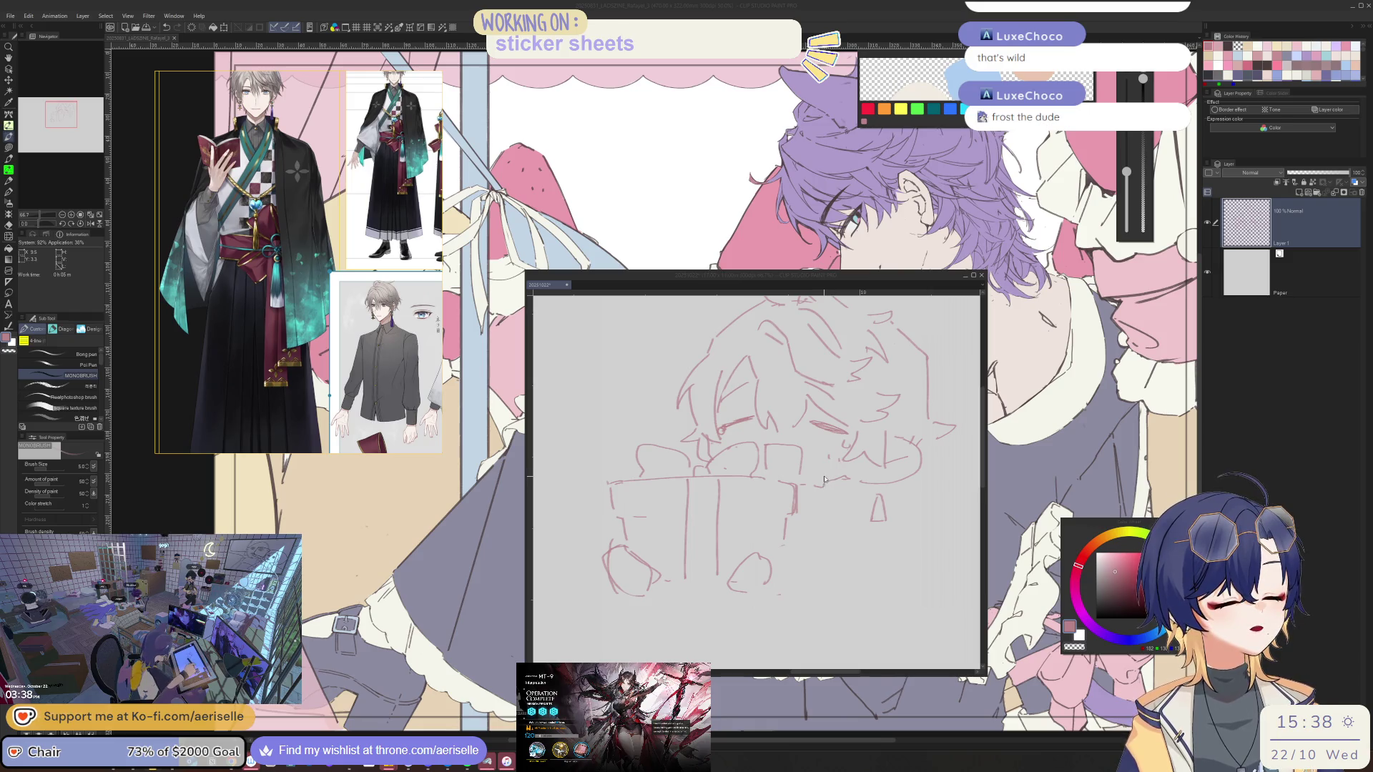
pyautogui.moveTo(825, 479); pyautogui.dragTo(858, 489)
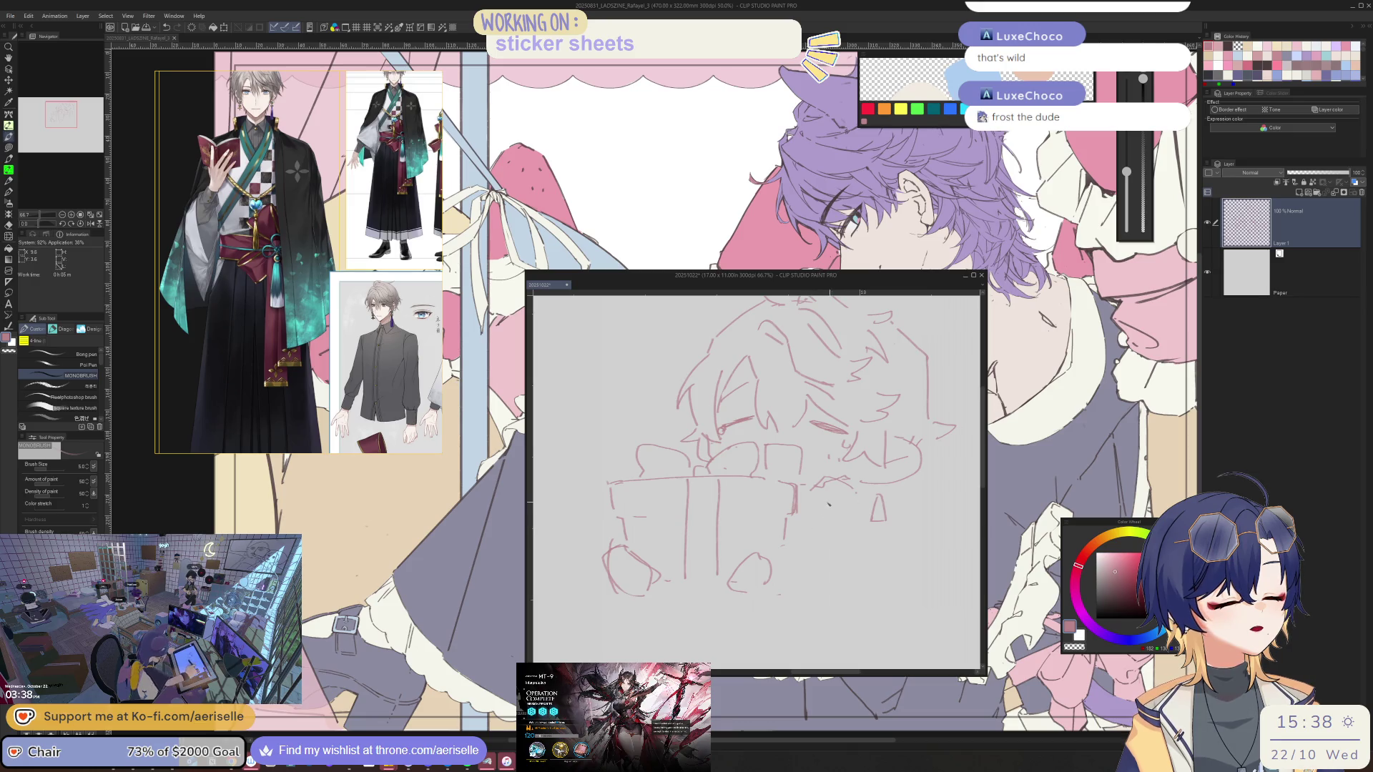
pyautogui.moveTo(810, 493); pyautogui.dragTo(819, 541)
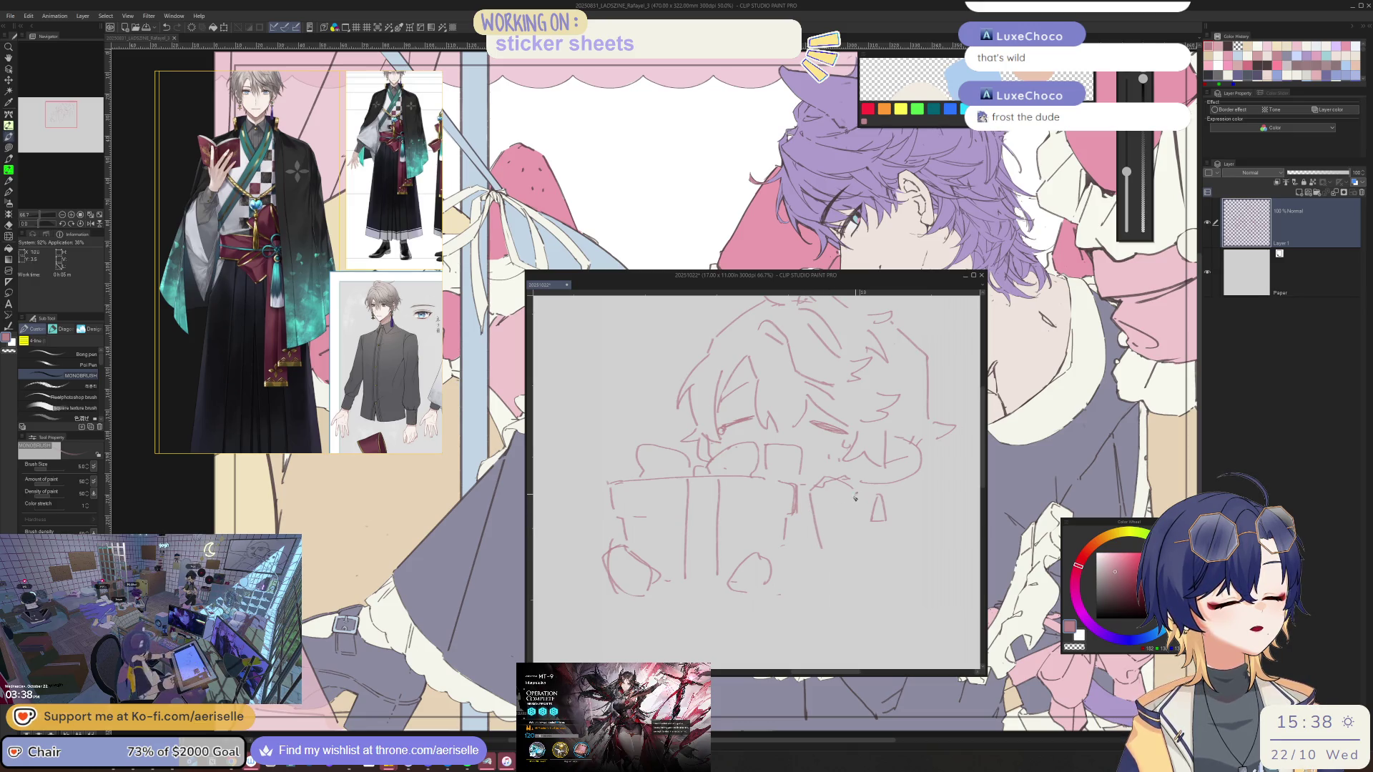
# Refine the box front, its lower right corner, the rounded hand and a ribbon line
pyautogui.press('e')
pyautogui.moveTo(855, 495); pyautogui.dragTo(792, 488)
pyautogui.press('p')
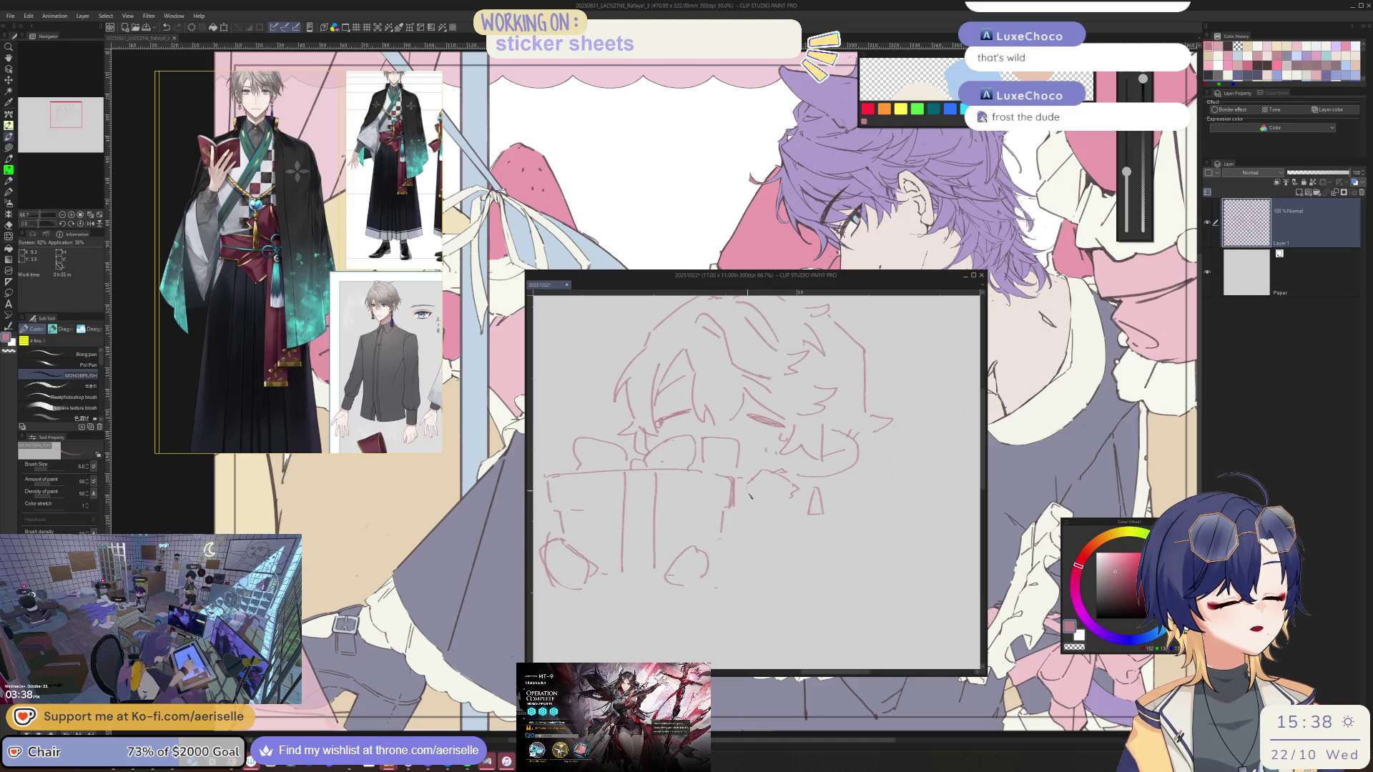
pyautogui.moveTo(795, 502); pyautogui.dragTo(810, 528)
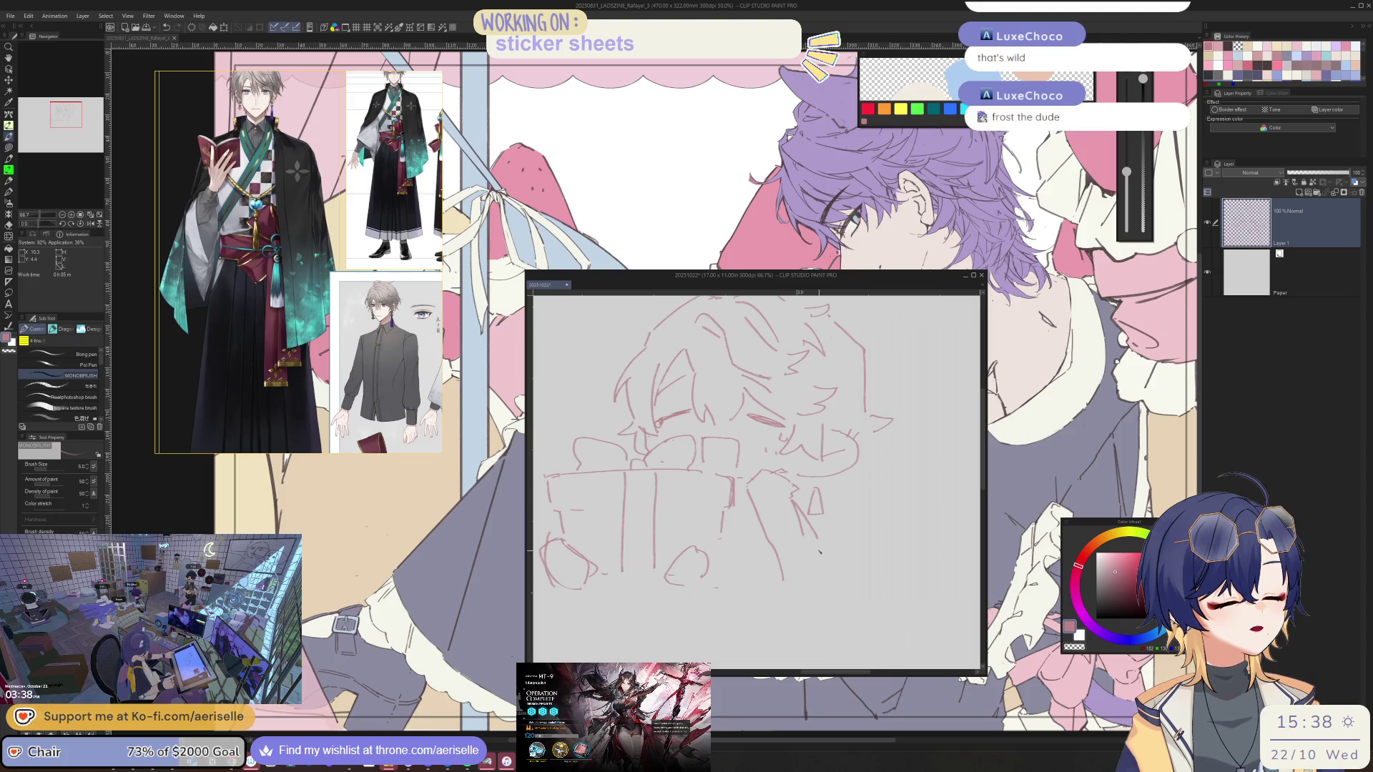
pyautogui.moveTo(808, 542); pyautogui.dragTo(819, 564)
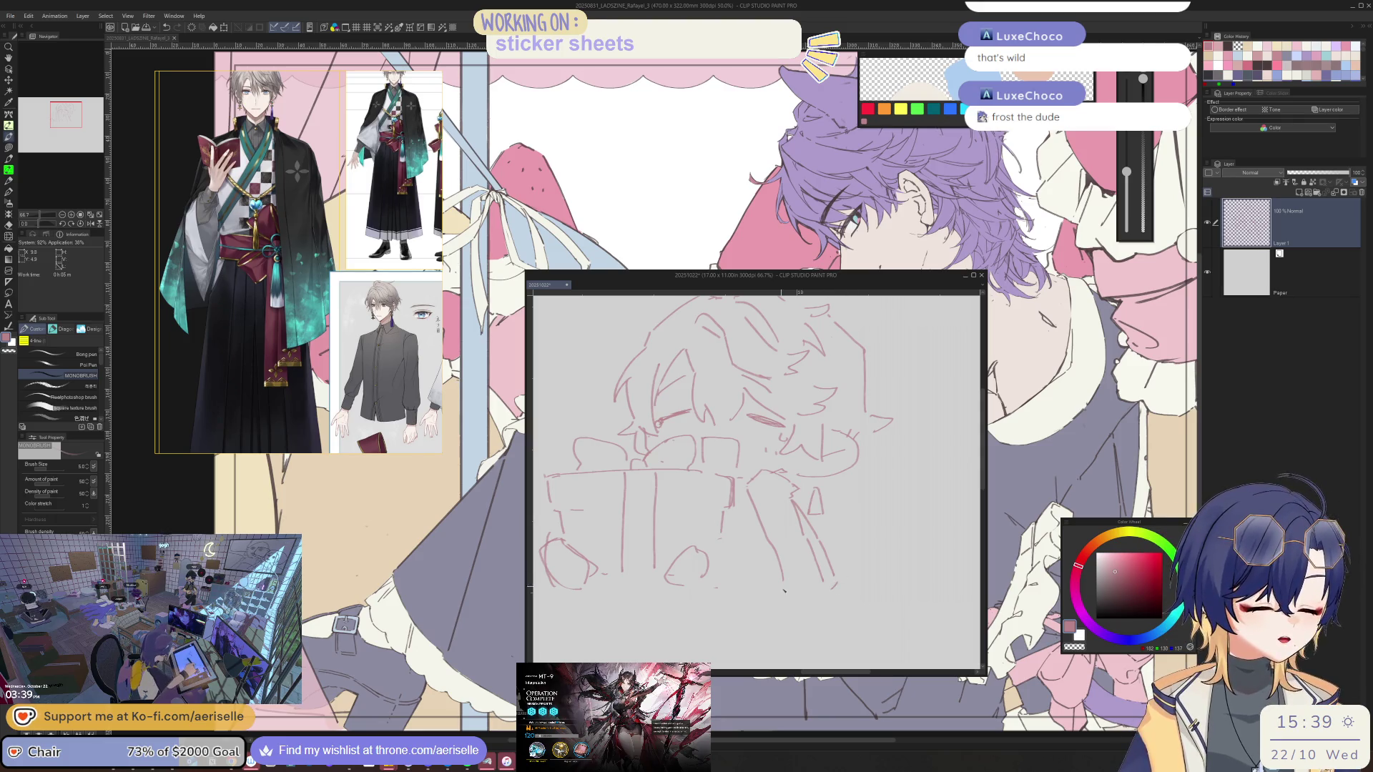
pyautogui.moveTo(784, 587); pyautogui.dragTo(815, 593)
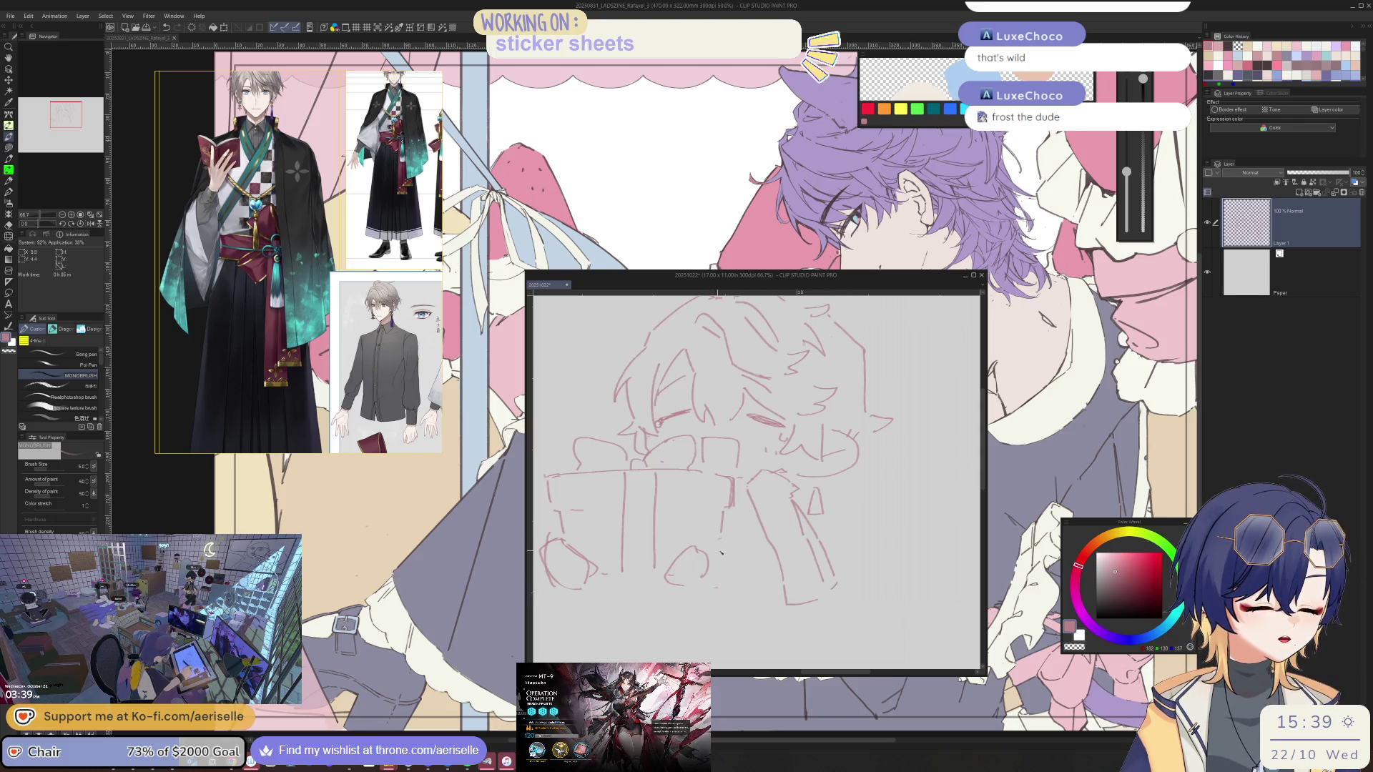
pyautogui.moveTo(707, 554); pyautogui.dragTo(729, 571)
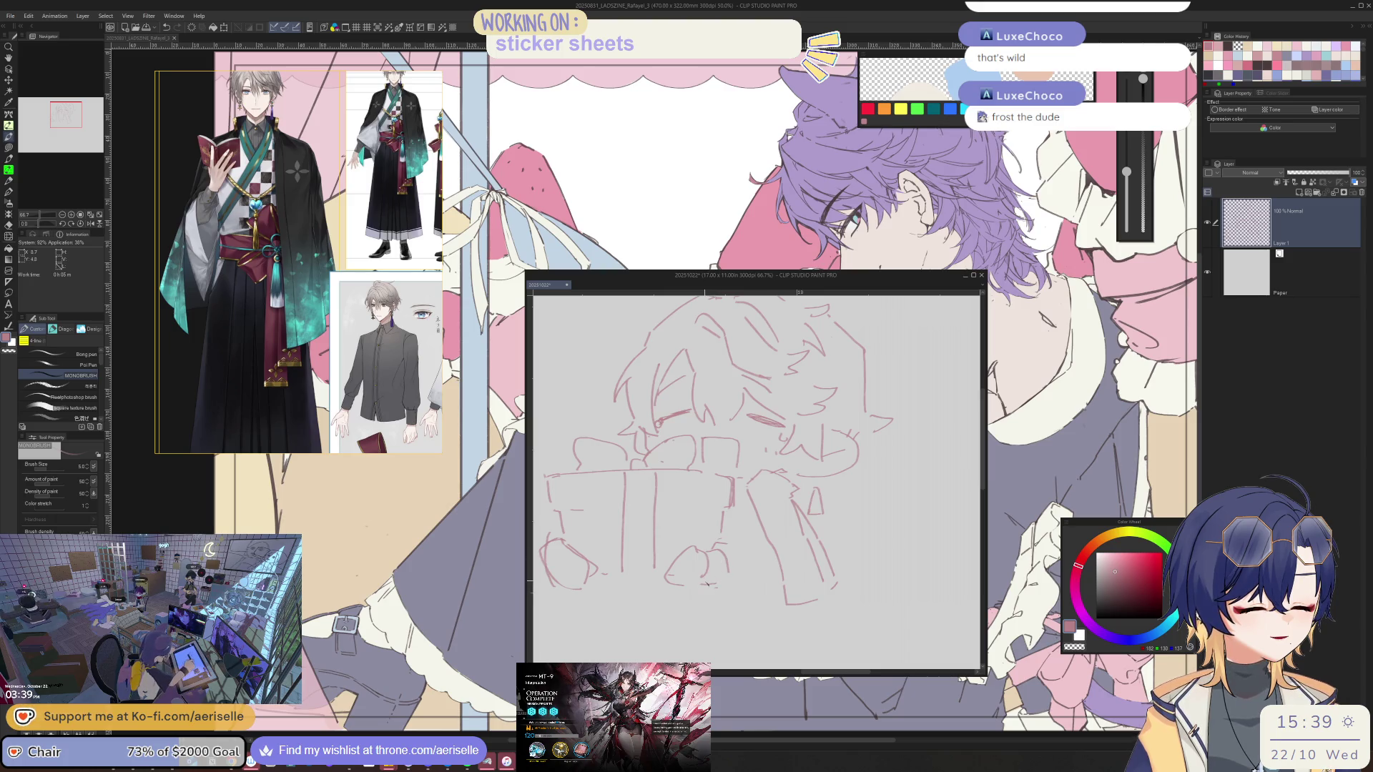
pyautogui.moveTo(715, 584); pyautogui.dragTo(729, 597)
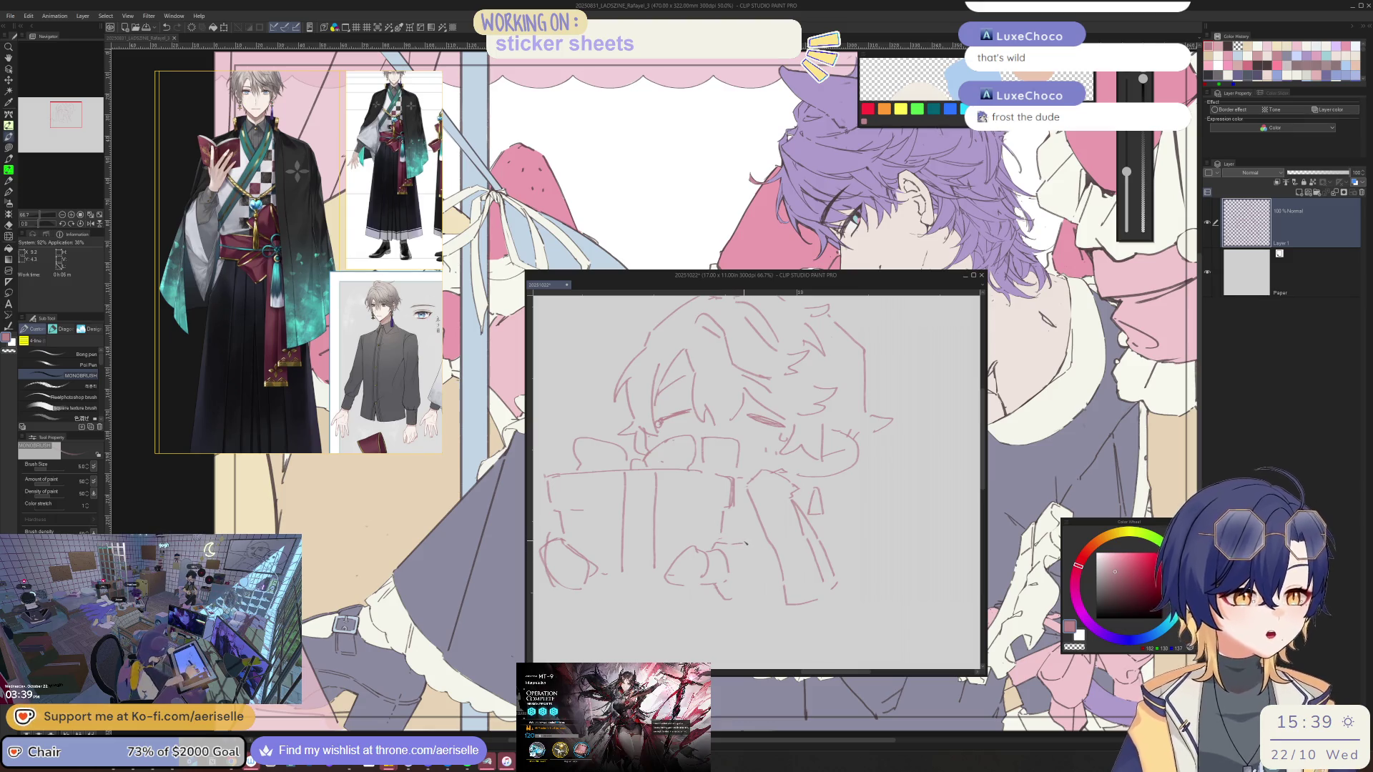
pyautogui.moveTo(750, 551); pyautogui.dragTo(755, 608)
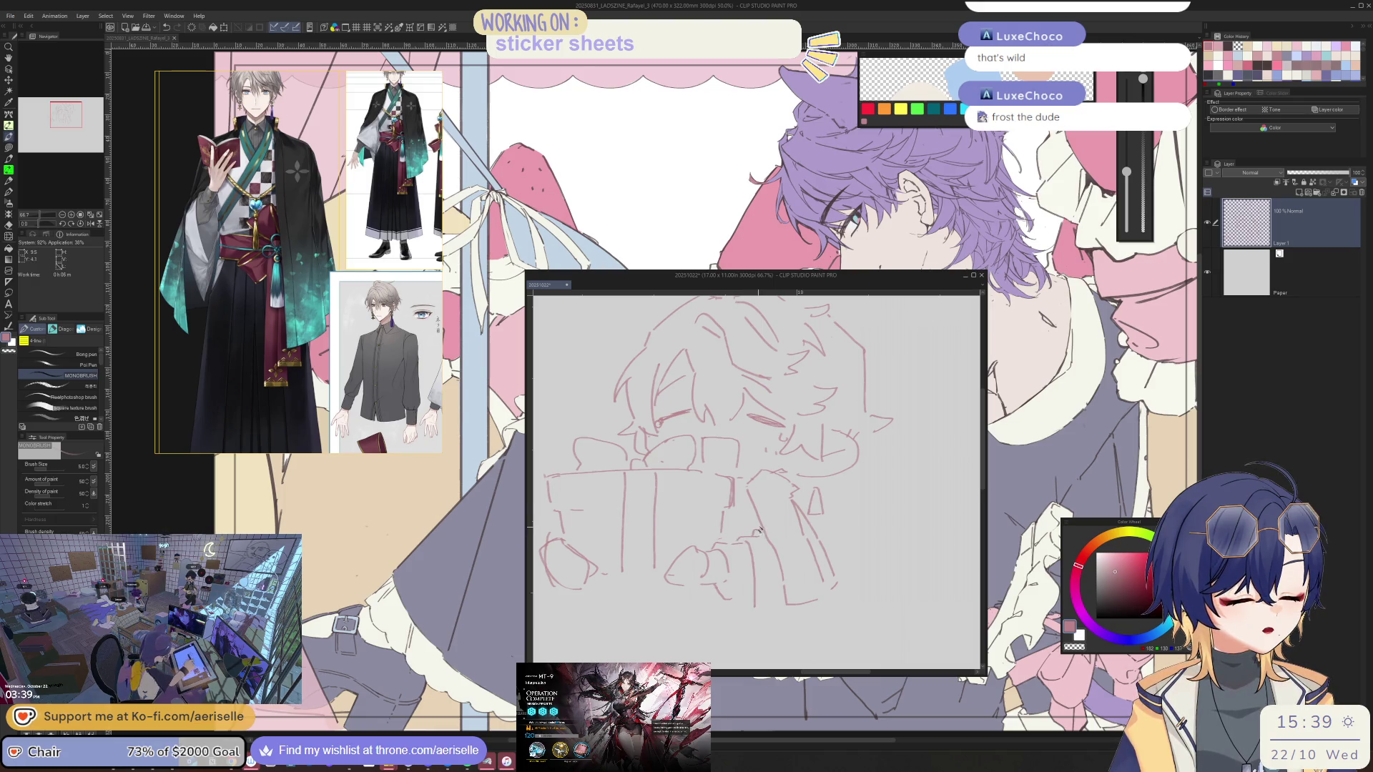
# Redraw the lower-left arm lines and touch up the lower-middle hand
pyautogui.moveTo(596, 587)
pyautogui.mouseDown()
pyautogui.moveTo(665, 588)
pyautogui.moveTo(636, 548)
pyautogui.mouseUp()
pyautogui.press('e')
pyautogui.press('p')
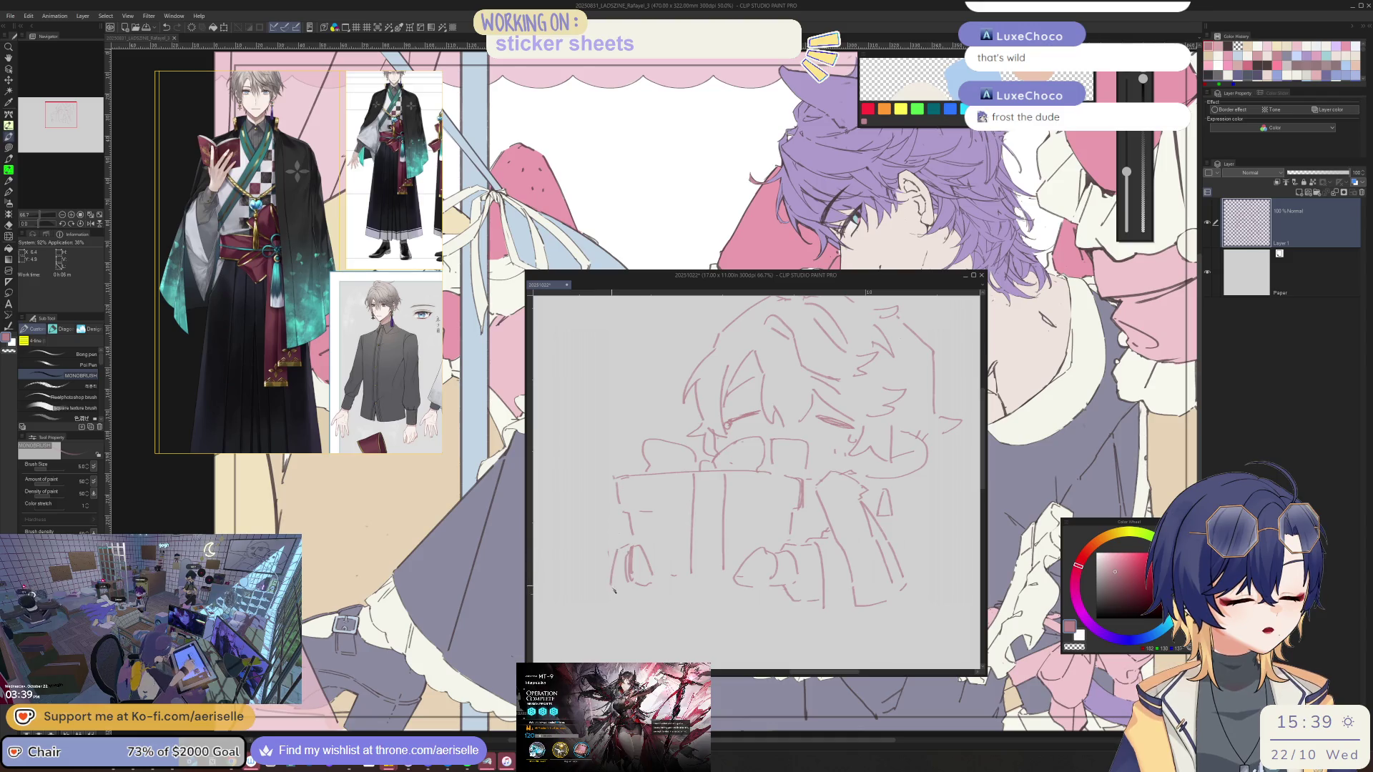
pyautogui.moveTo(619, 550); pyautogui.dragTo(631, 603)
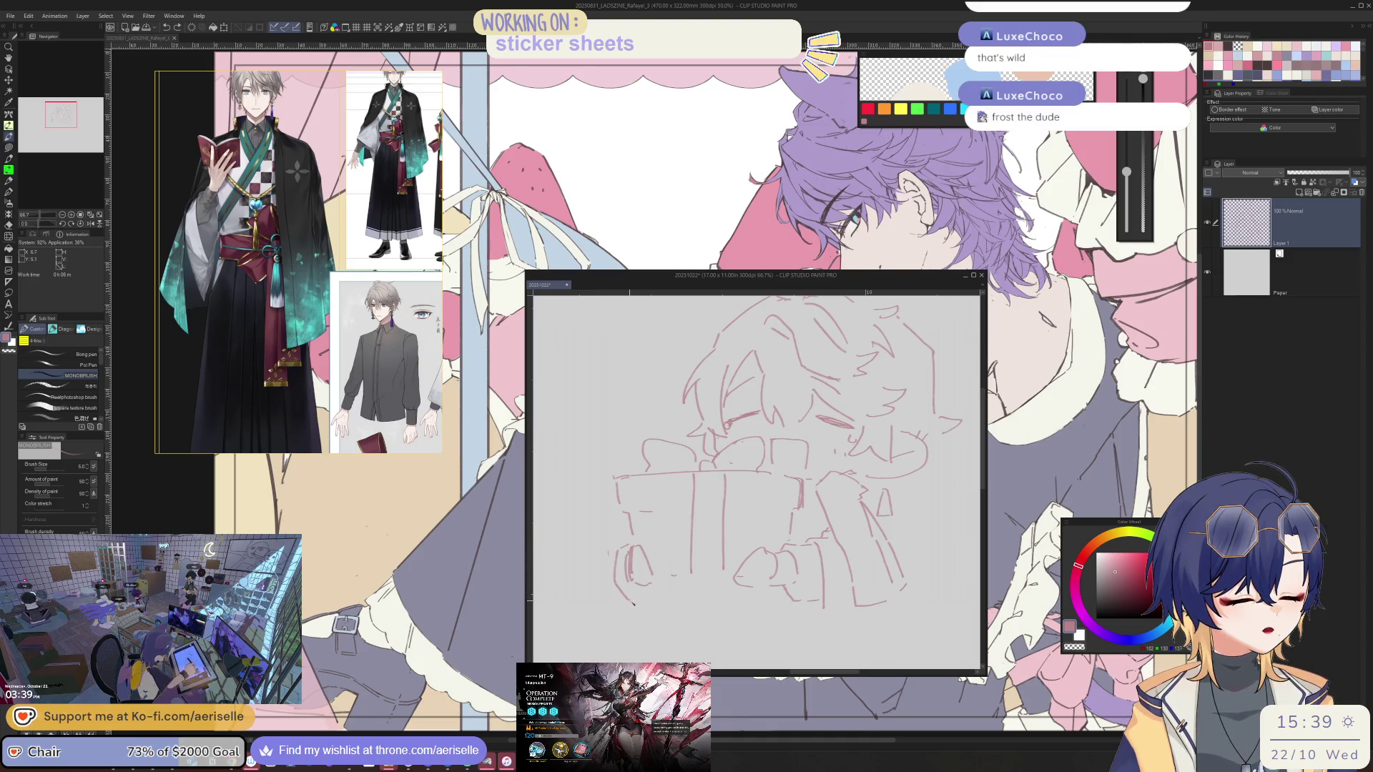
pyautogui.moveTo(613, 551); pyautogui.dragTo(611, 604)
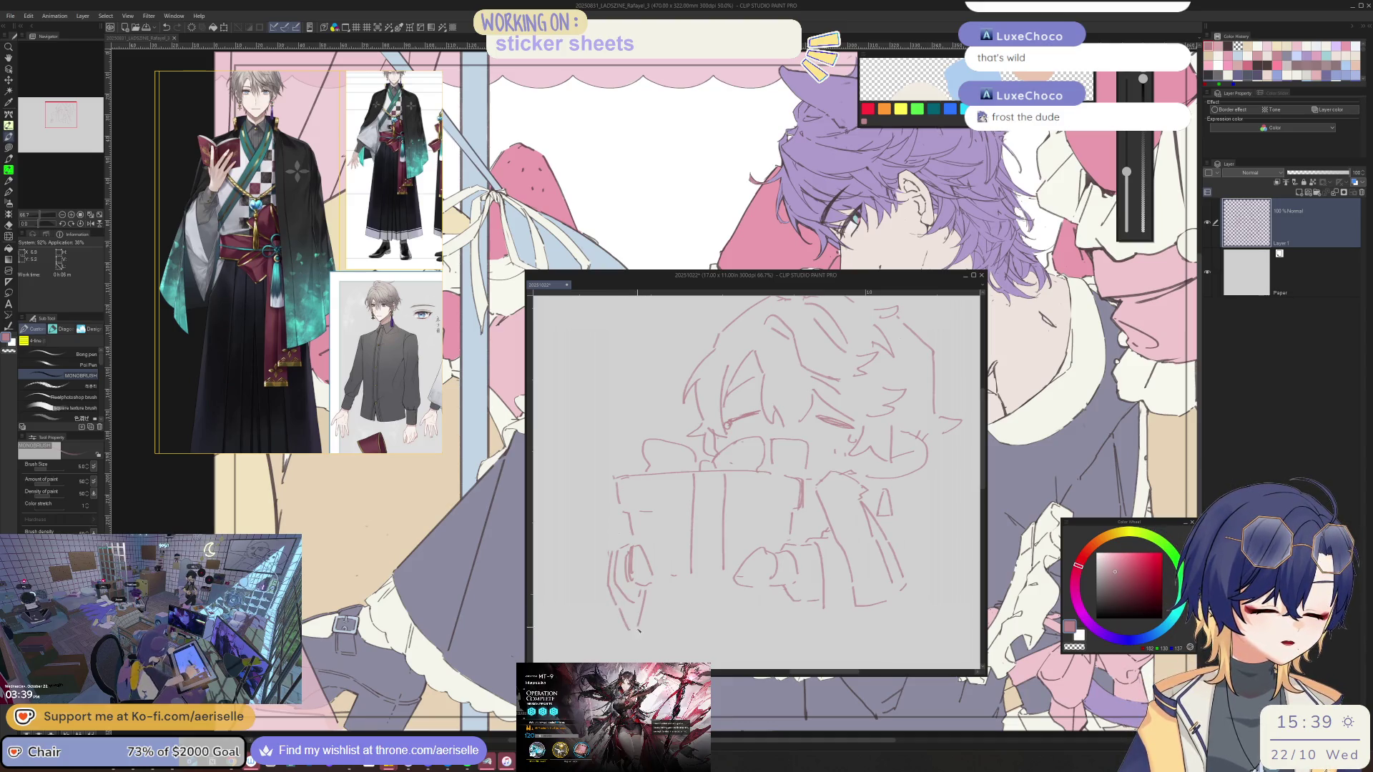
pyautogui.moveTo(616, 611); pyautogui.dragTo(628, 660)
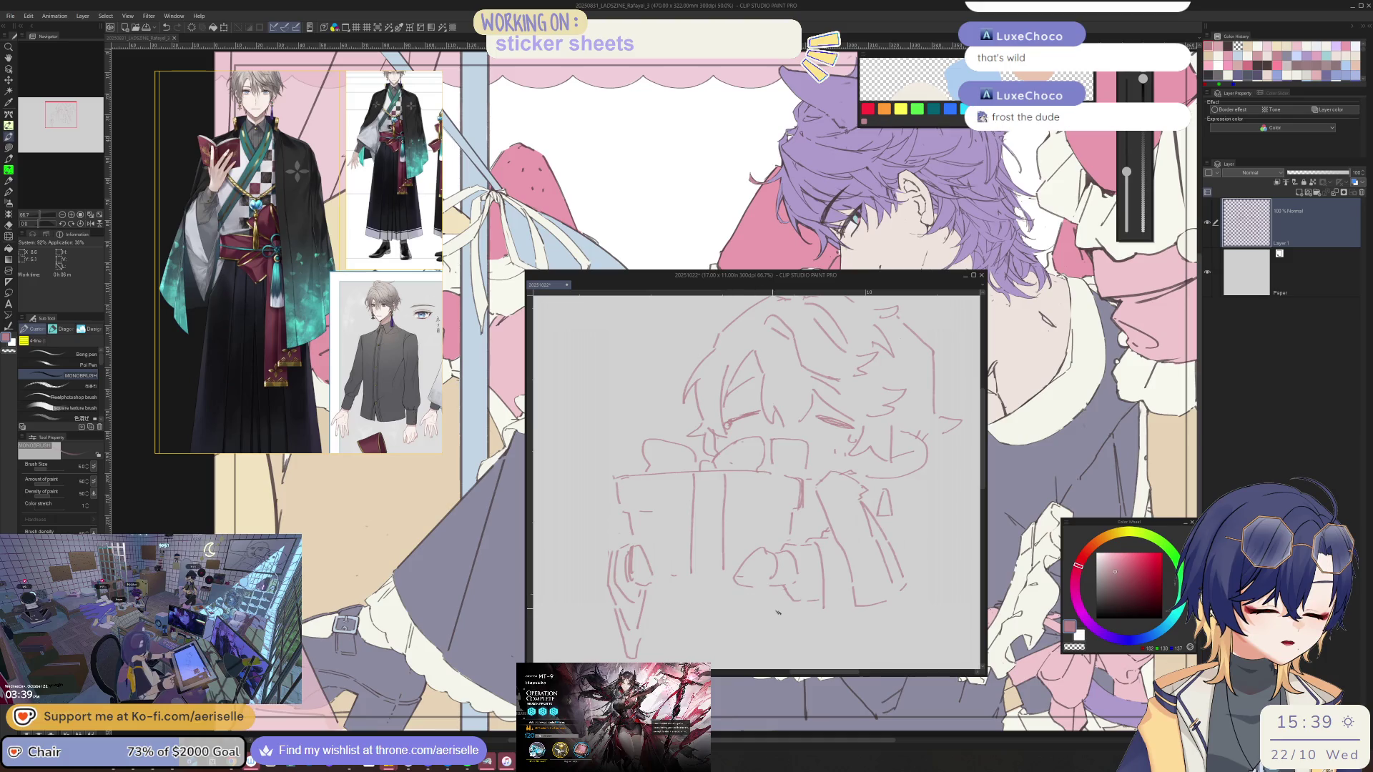
pyautogui.moveTo(782, 593); pyautogui.dragTo(806, 629)
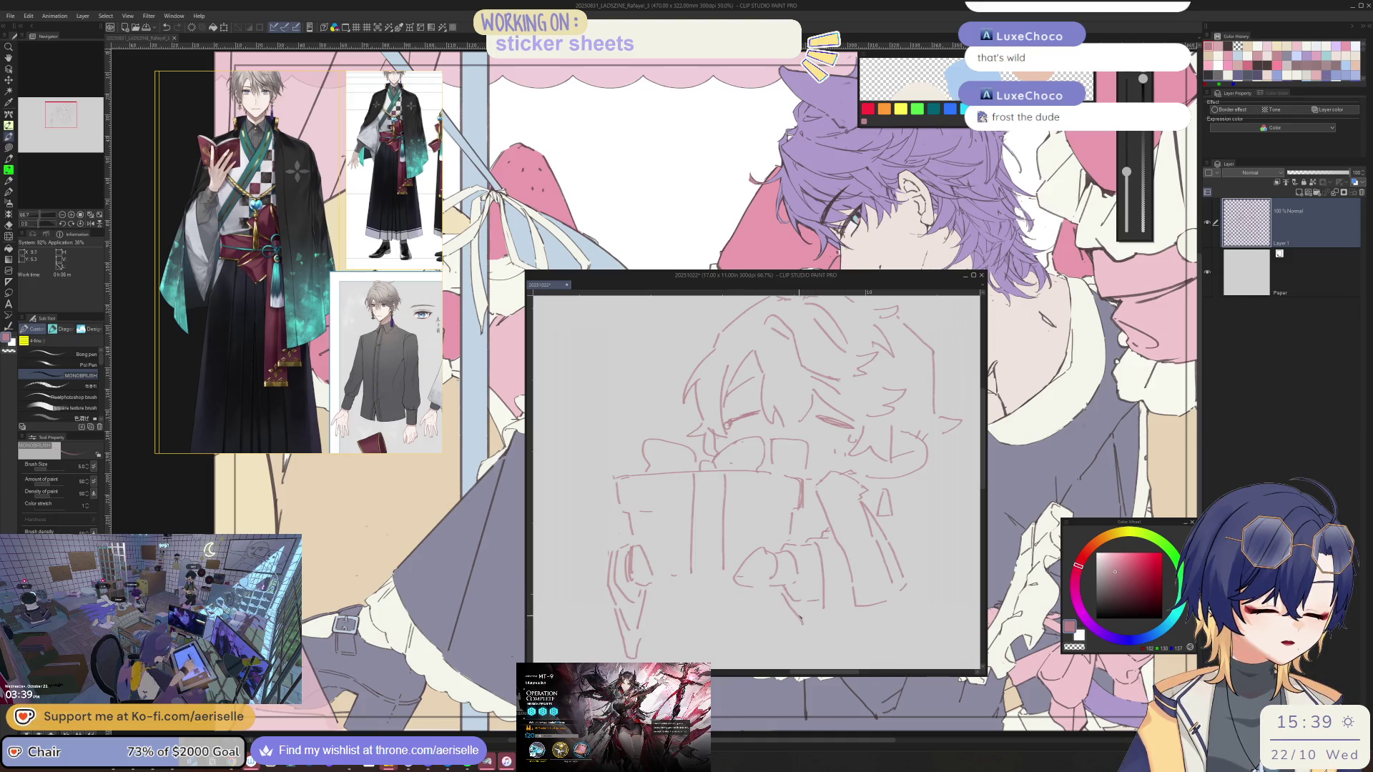
pyautogui.moveTo(816, 634)
pyautogui.mouseDown()
pyautogui.moveTo(774, 591)
pyautogui.moveTo(820, 608)
pyautogui.mouseUp()
# Reset the tilted view upright and zoom out to see the whole sketch
pyautogui.scroll(-1, 810, 593)
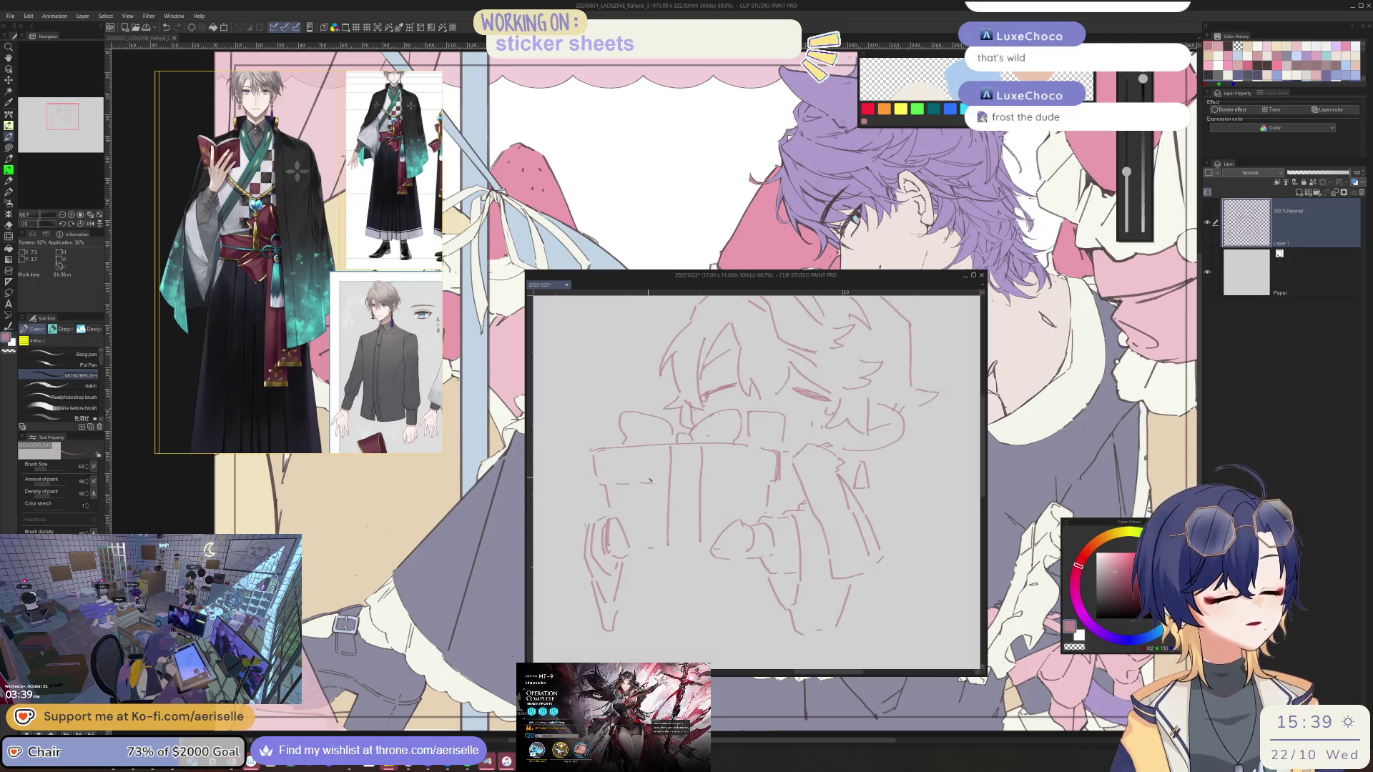
pyautogui.scroll(1, 761, 447)
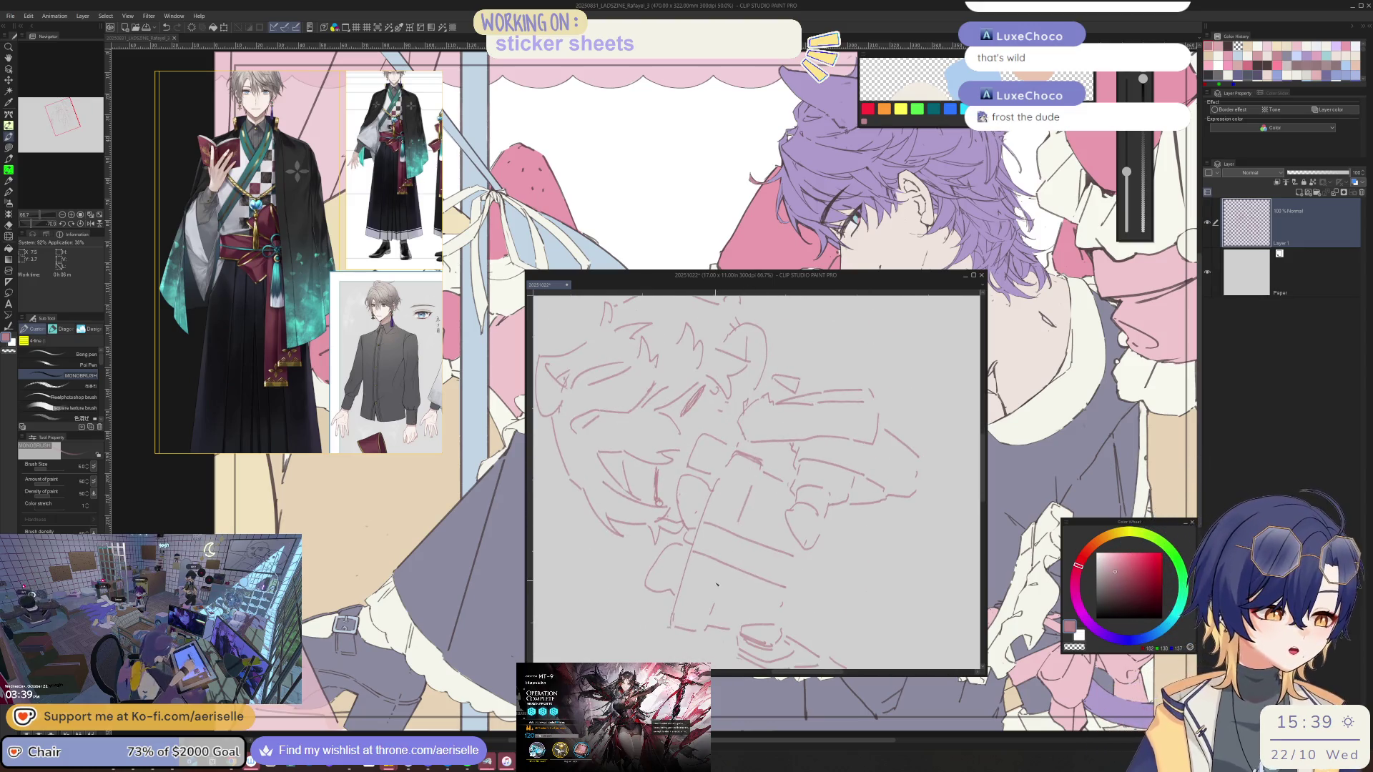
pyautogui.hotkey('ctrl', '@')
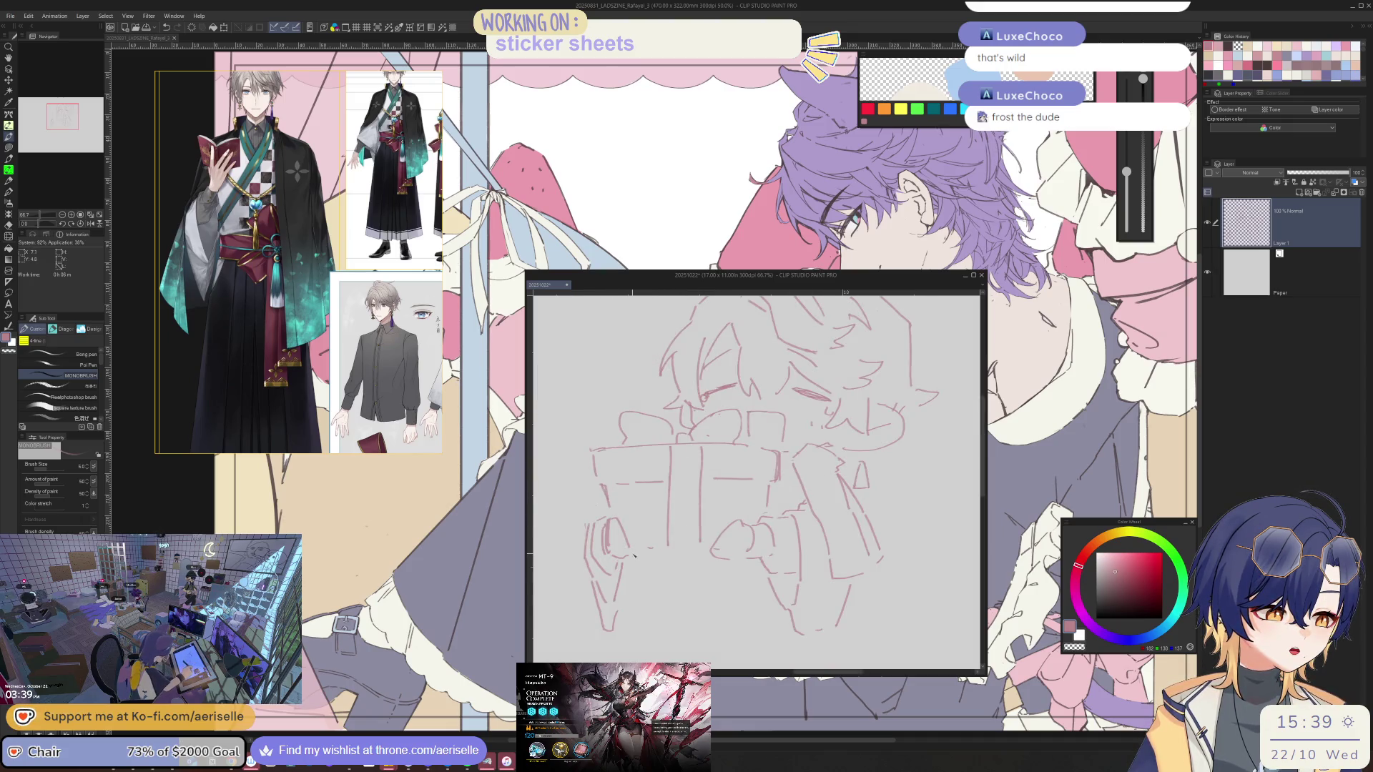
pyautogui.press('e')
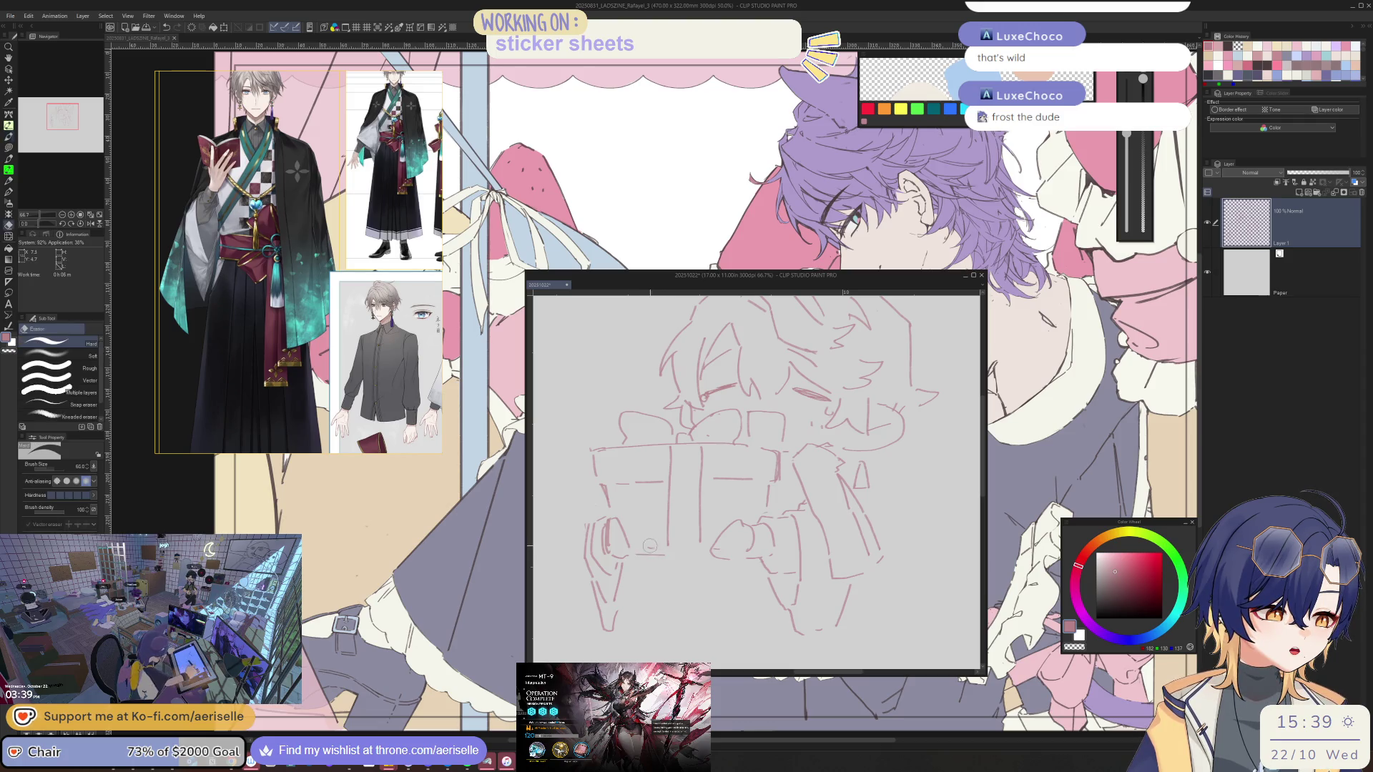
pyautogui.press('-')
pyautogui.press('-')
pyautogui.press('b')
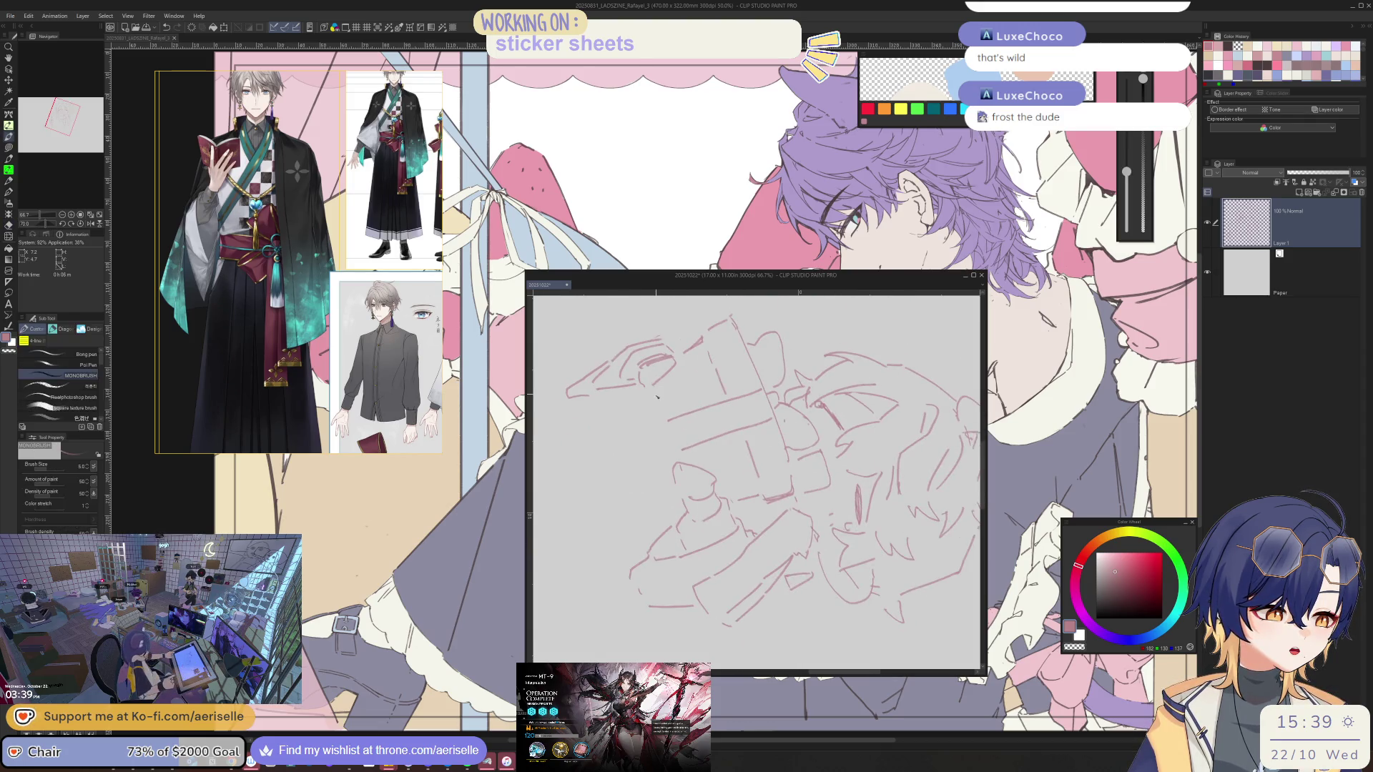
pyautogui.hotkey('ctrl', '0')
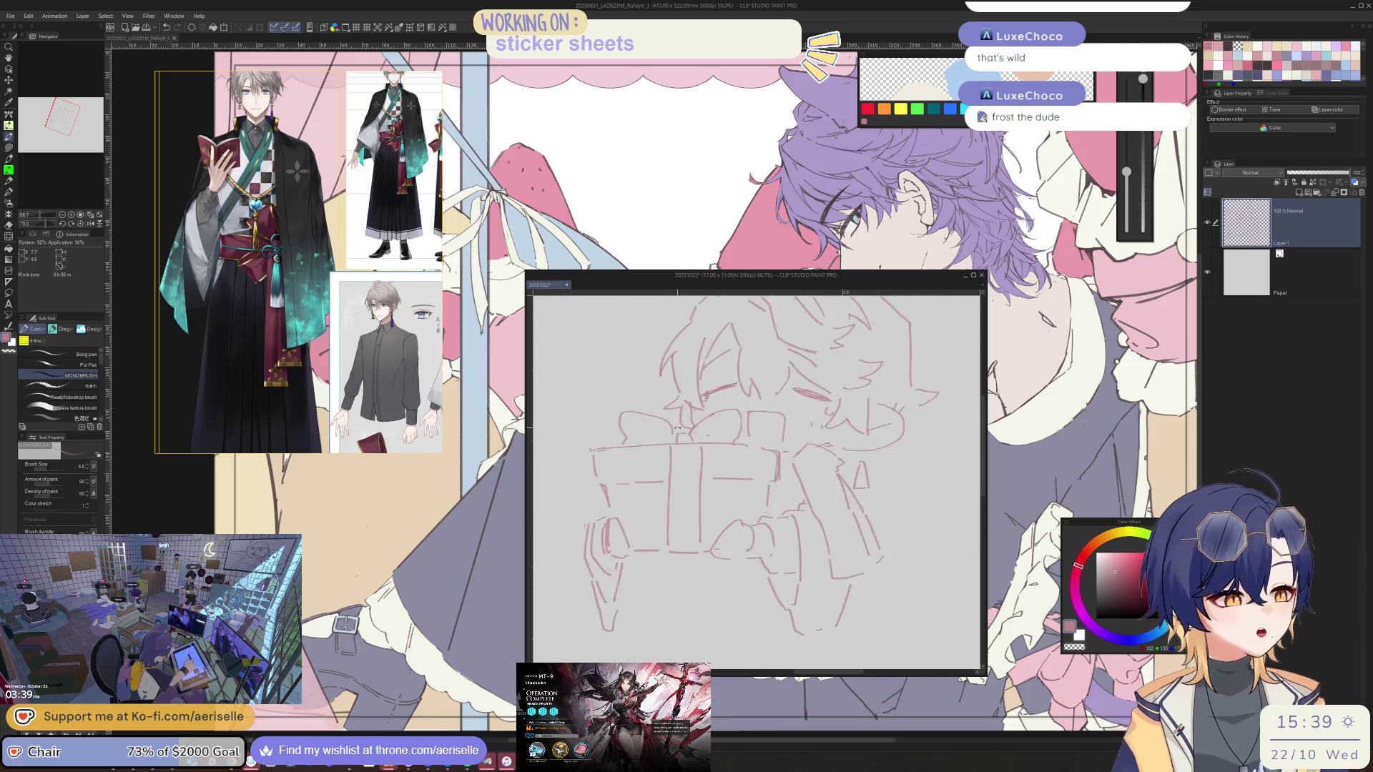
pyautogui.scroll(-2, 715, 493)
pyautogui.scroll(2, 732, 517)
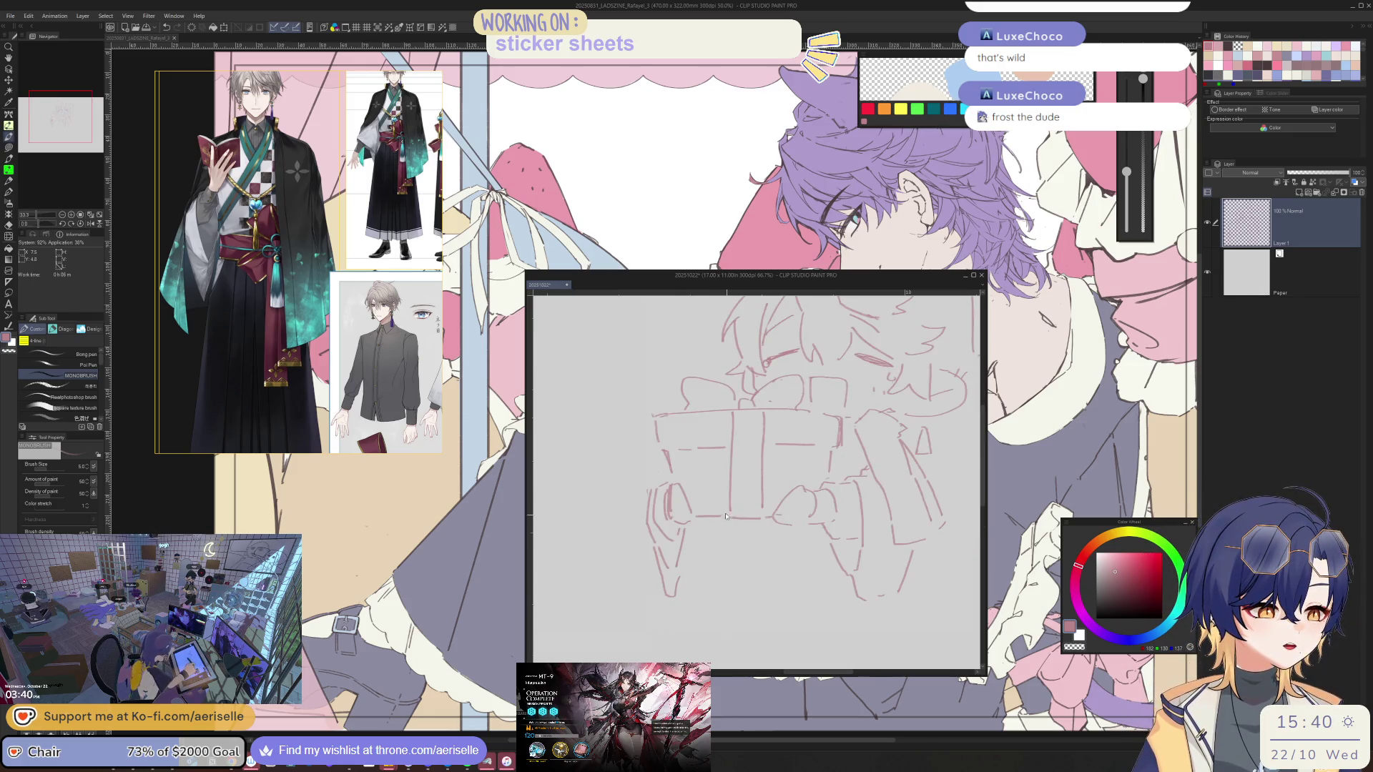
# Lasso the left arm strokes and move them right, closer to the gift box
pyautogui.press('m')
pyautogui.moveTo(678, 476)
pyautogui.mouseDown()
pyautogui.moveTo(645, 473)
pyautogui.moveTo(703, 557)
pyautogui.moveTo(696, 514)
pyautogui.mouseUp()
pyautogui.press('k')
pyautogui.moveTo(685, 604); pyautogui.dragTo(704, 607)
pyautogui.hotkey('ctrl', 'd')
pyautogui.press('e')
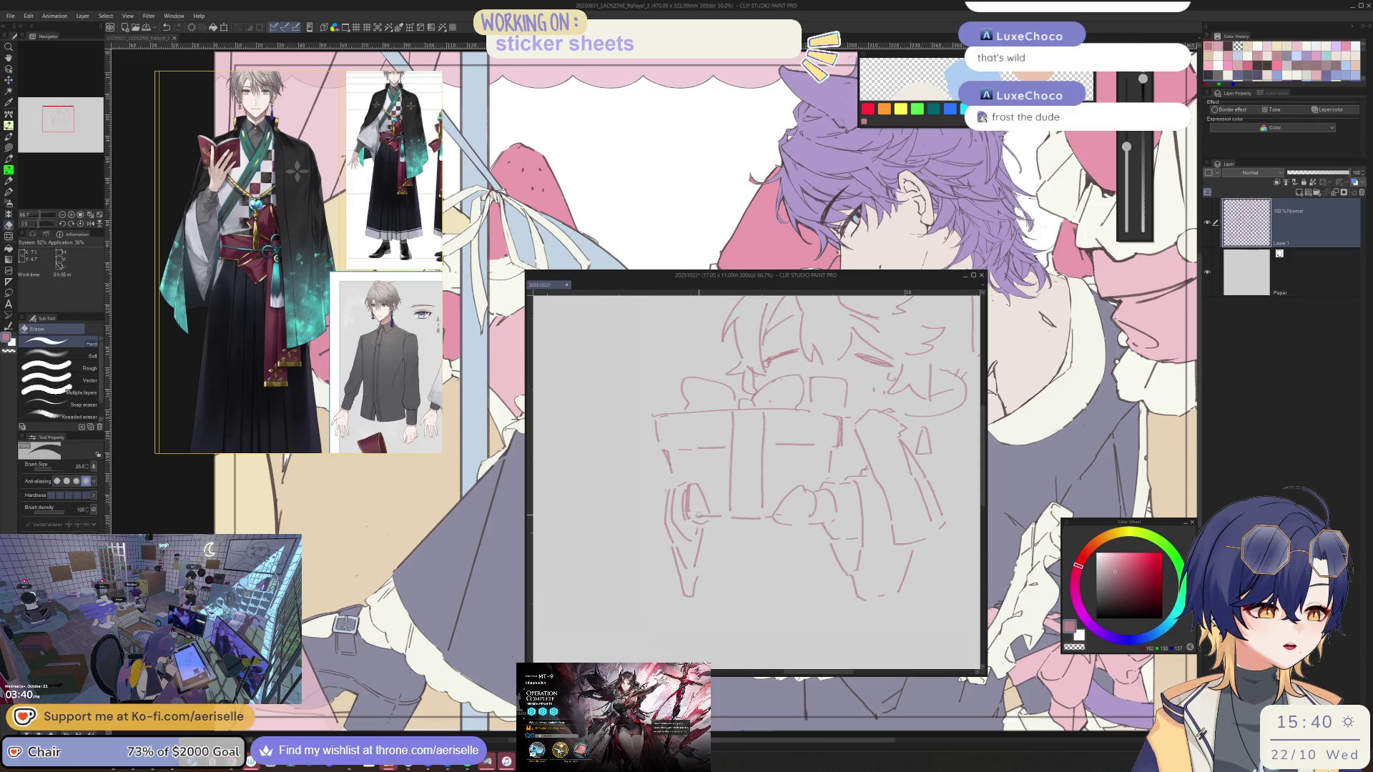
pyautogui.press('m')
pyautogui.moveTo(680, 397)
pyautogui.mouseDown()
pyautogui.moveTo(652, 429)
pyautogui.moveTo(697, 471)
pyautogui.moveTo(705, 413)
pyautogui.moveTo(682, 403)
pyautogui.mouseUp()
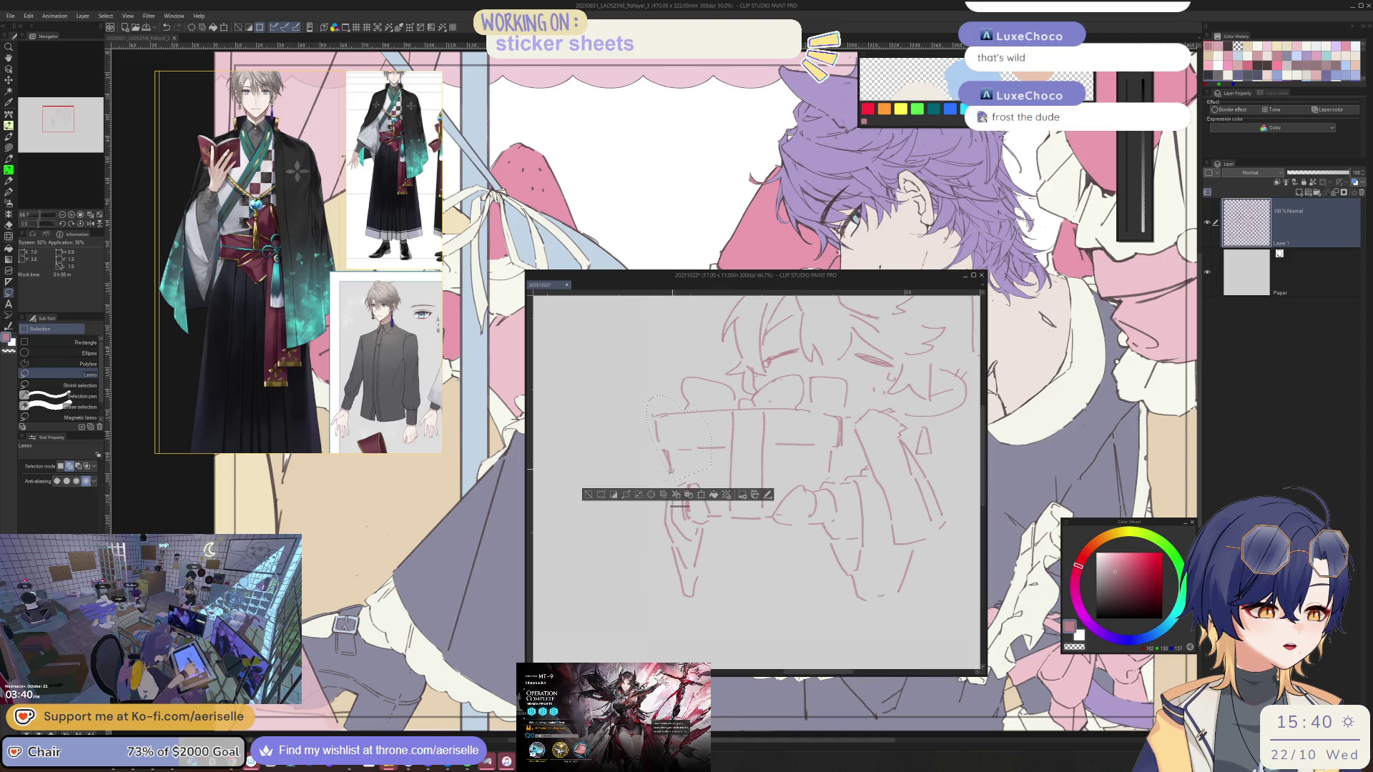
# Shift the lassoed upper-left corner of the gift box about 23 px right and deselect
pyautogui.press('v')
pyautogui.moveTo(689, 462); pyautogui.dragTo(705, 462)
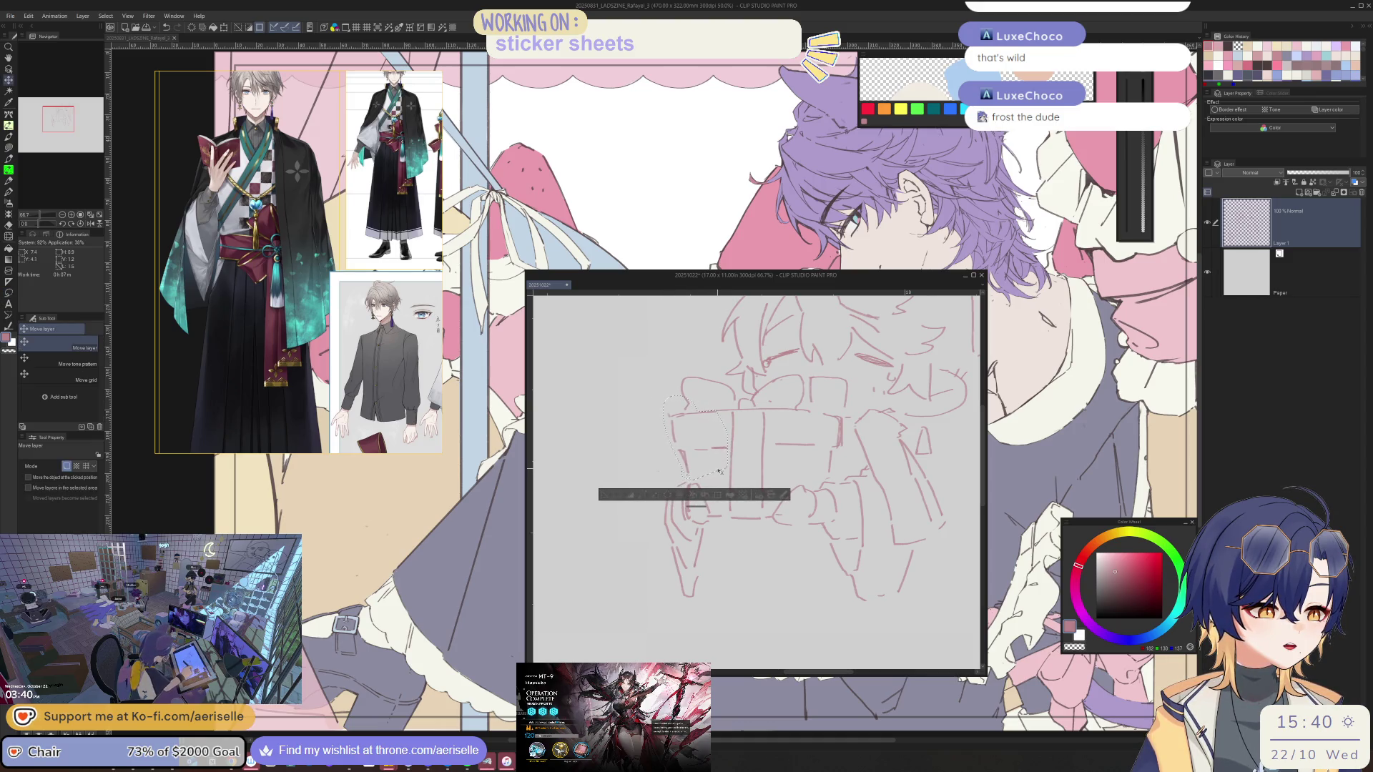
pyautogui.click(618, 496)
pyautogui.scroll(-3, 831, 513)
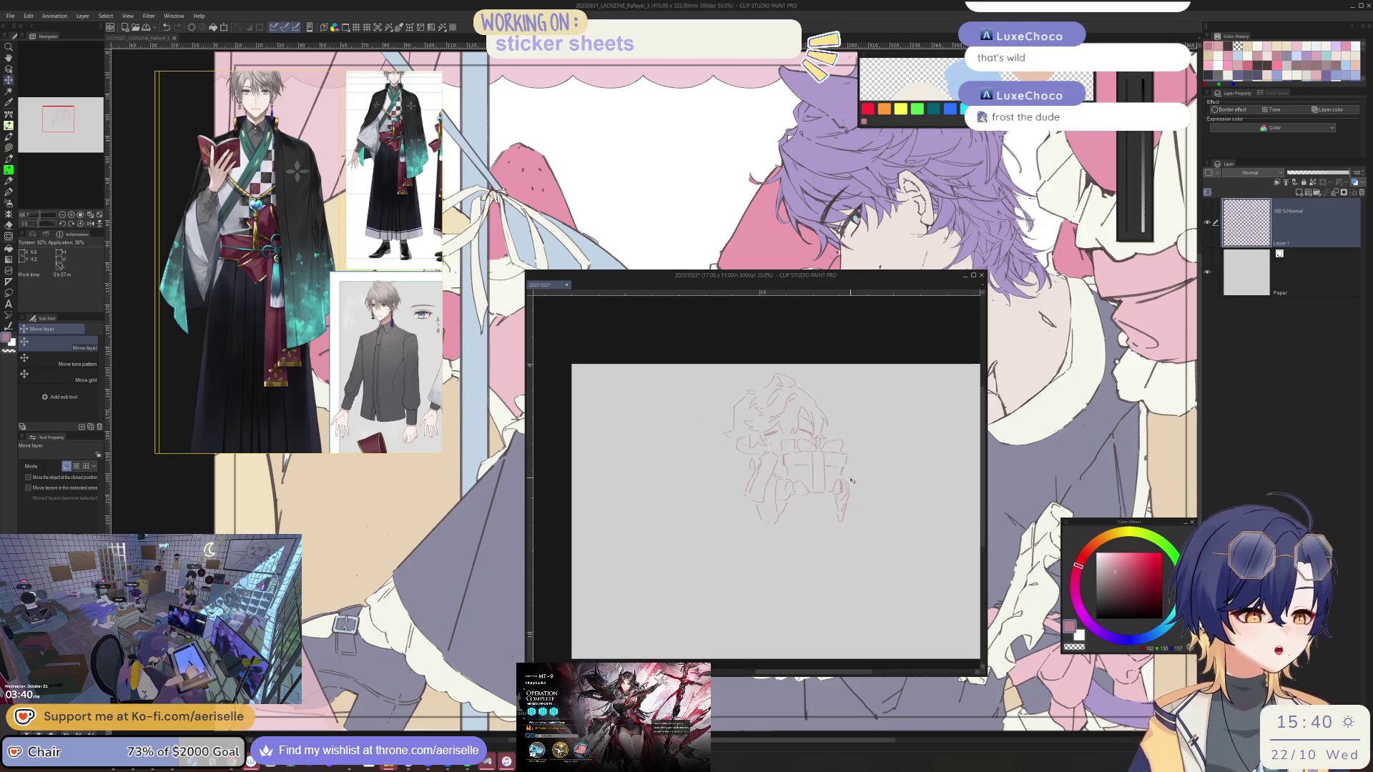
pyautogui.scroll(3, 838, 483)
# Alternate between the MONOBRUSH pen and eraser while reviewing the box lines
pyautogui.press('b')
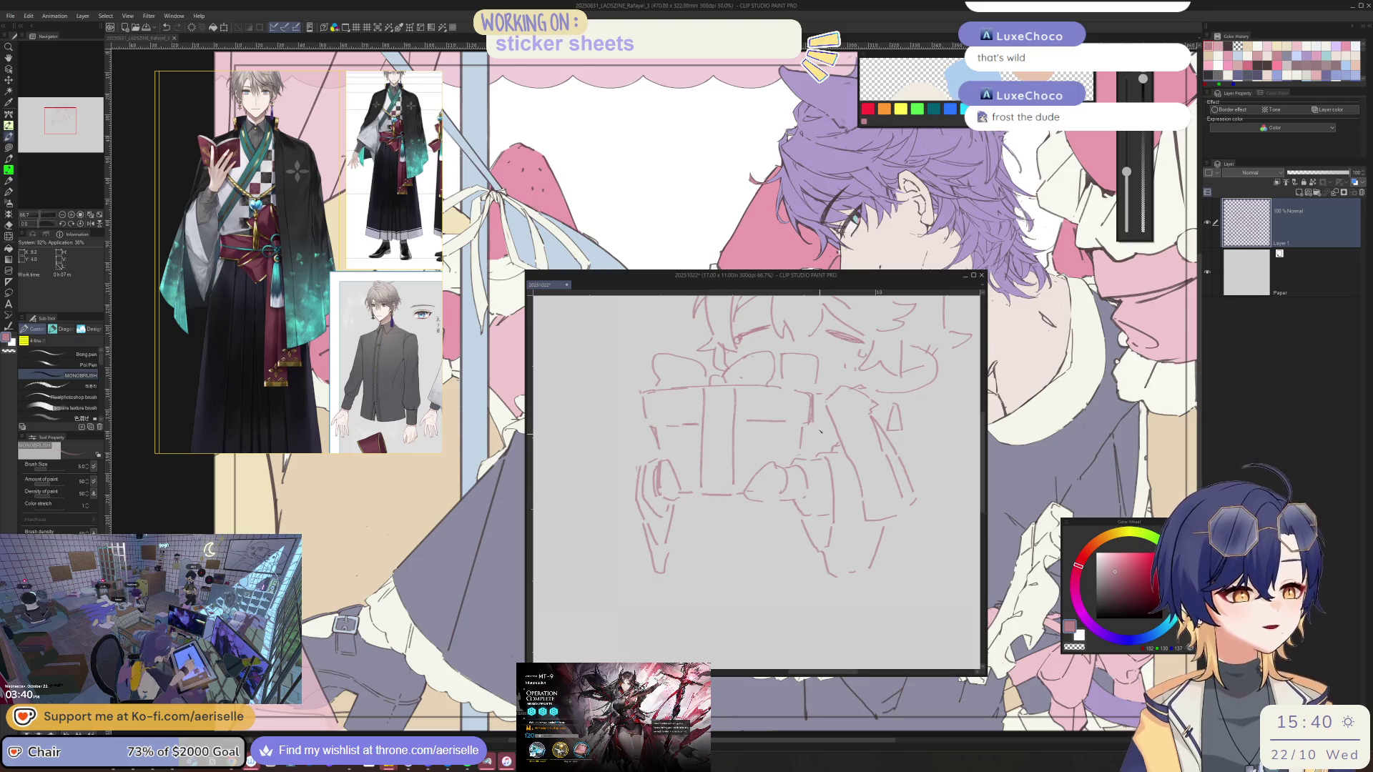
pyautogui.scroll(2, 819, 392)
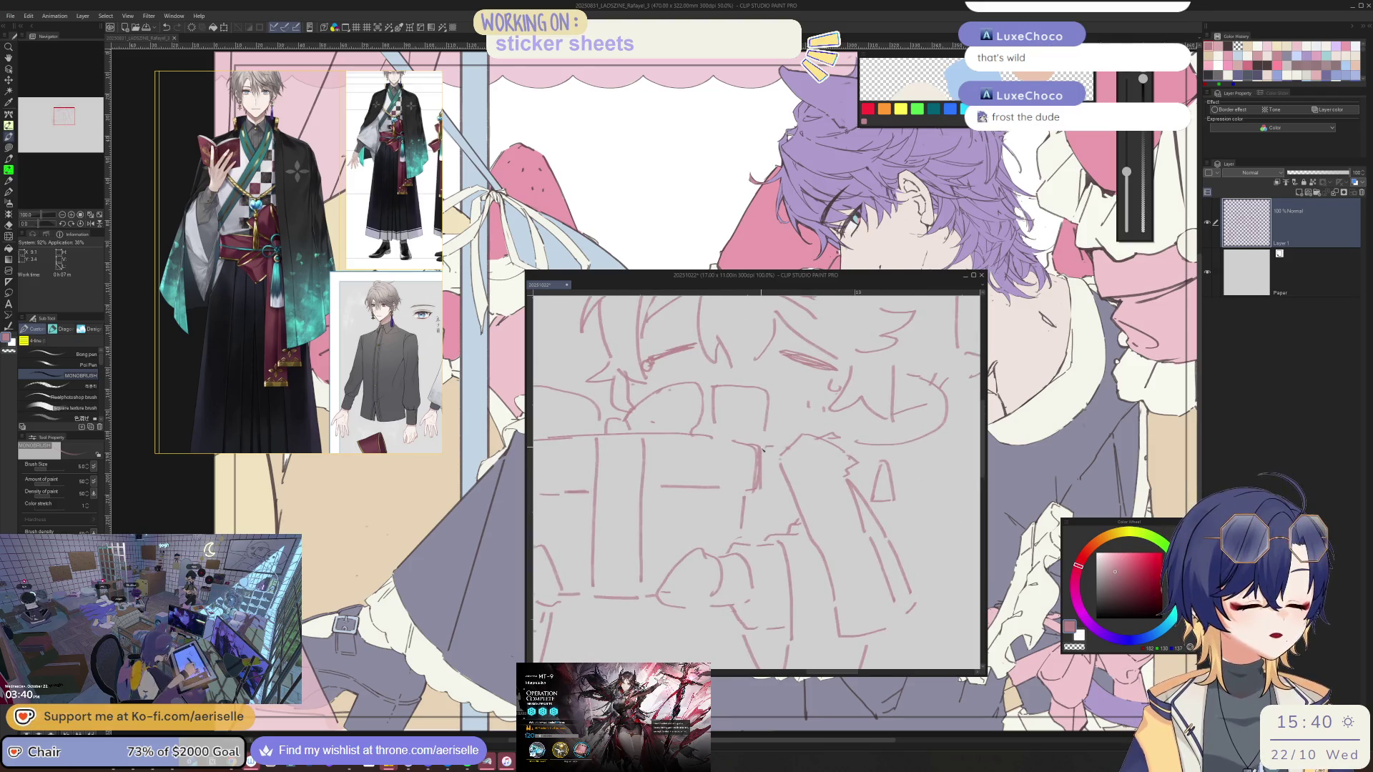
pyautogui.press('e')
pyautogui.press('b')
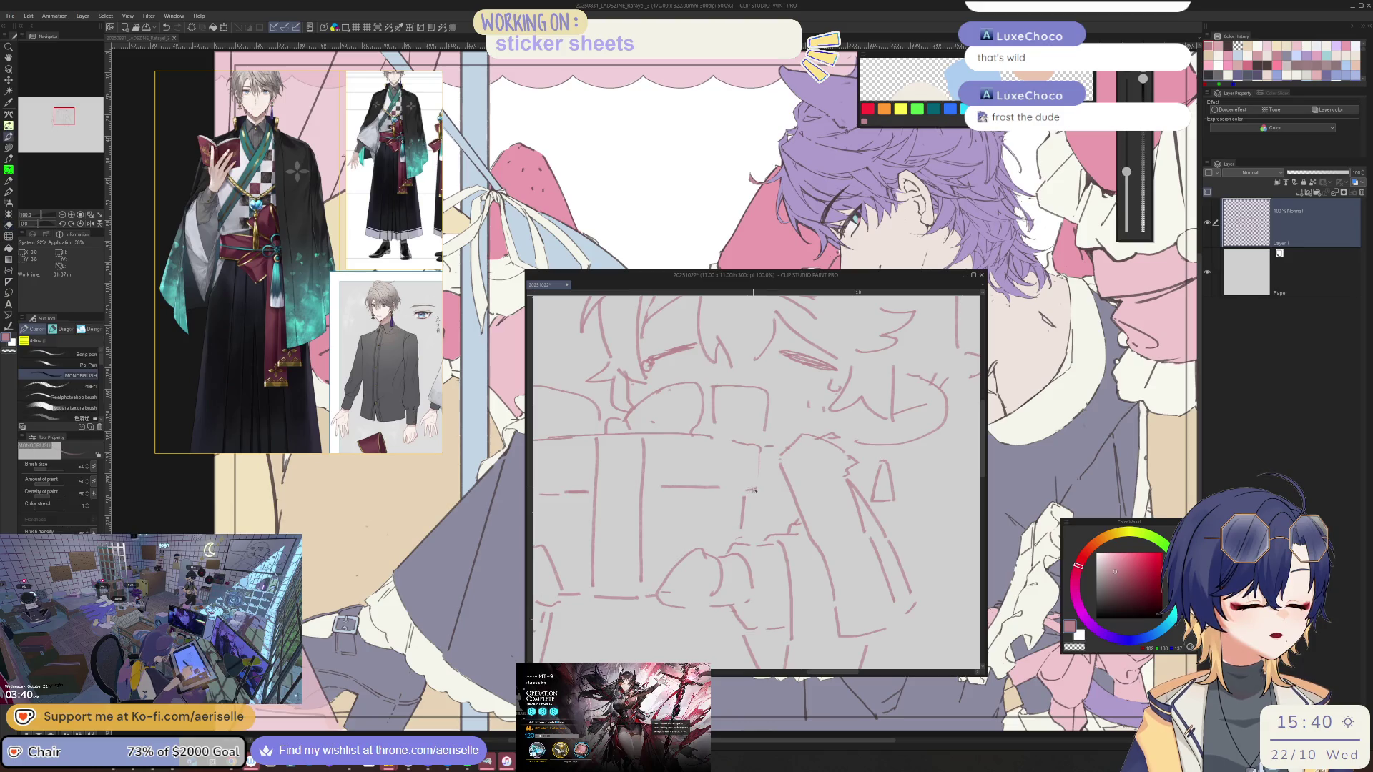
pyautogui.scroll(-4, 759, 450)
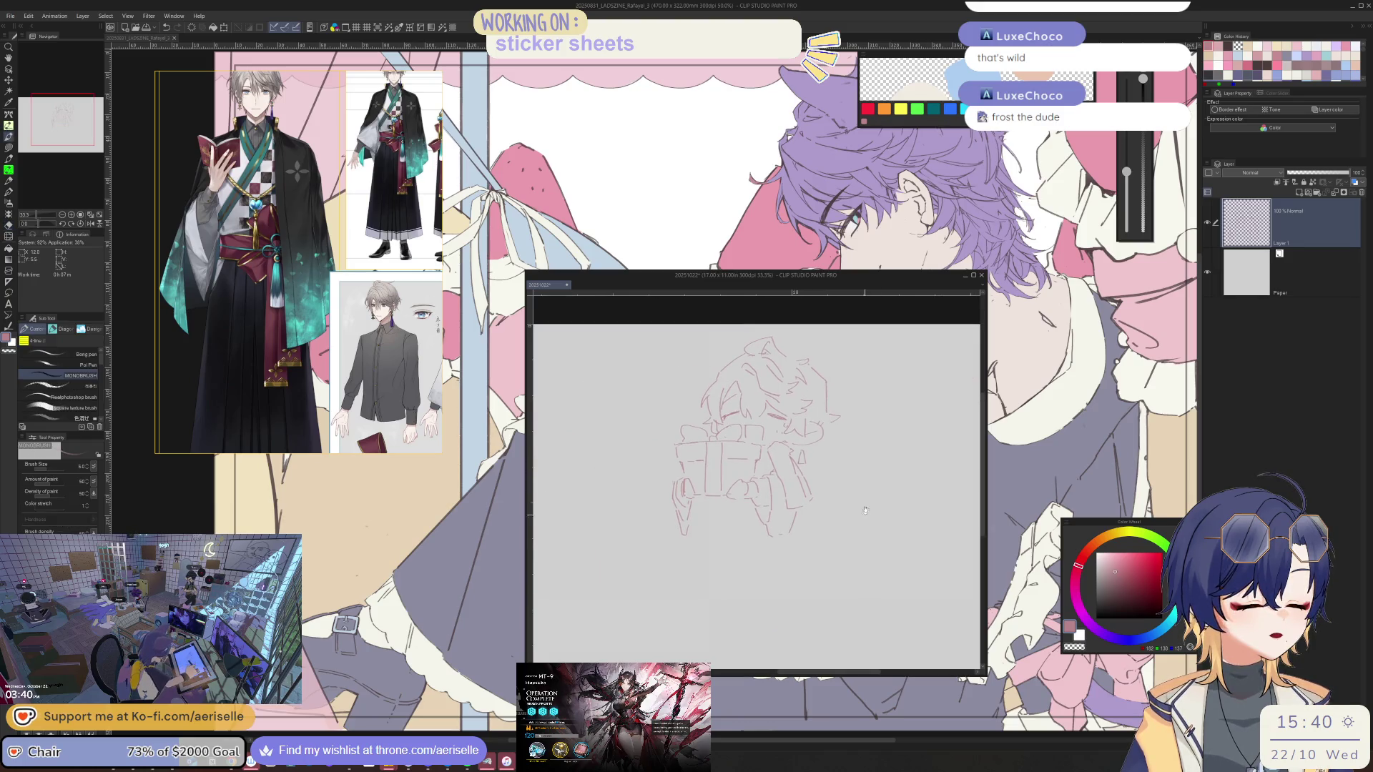
pyautogui.scroll(3, 795, 466)
# Lasso the box side lines, move them about 15 px right, then deselect and check the sketch
pyautogui.press('m')
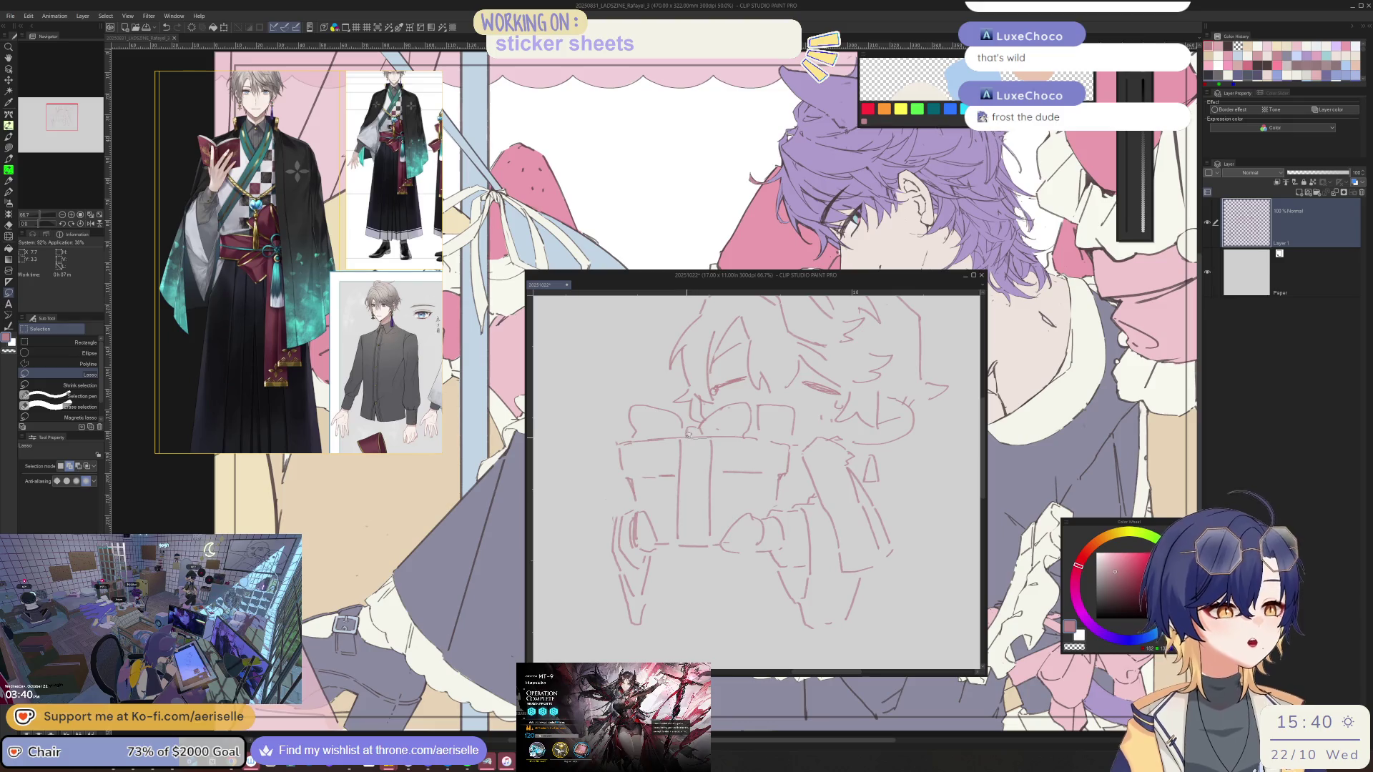
pyautogui.moveTo(677, 472)
pyautogui.mouseDown()
pyautogui.moveTo(683, 541)
pyautogui.moveTo(724, 486)
pyautogui.moveTo(722, 455)
pyautogui.mouseUp()
pyautogui.press('k')
pyautogui.moveTo(702, 539); pyautogui.dragTo(712, 540)
pyautogui.hotkey('ctrl', 'd')
pyautogui.hotkey('ctrl', '-')
pyautogui.hotkey('ctrl', '-')
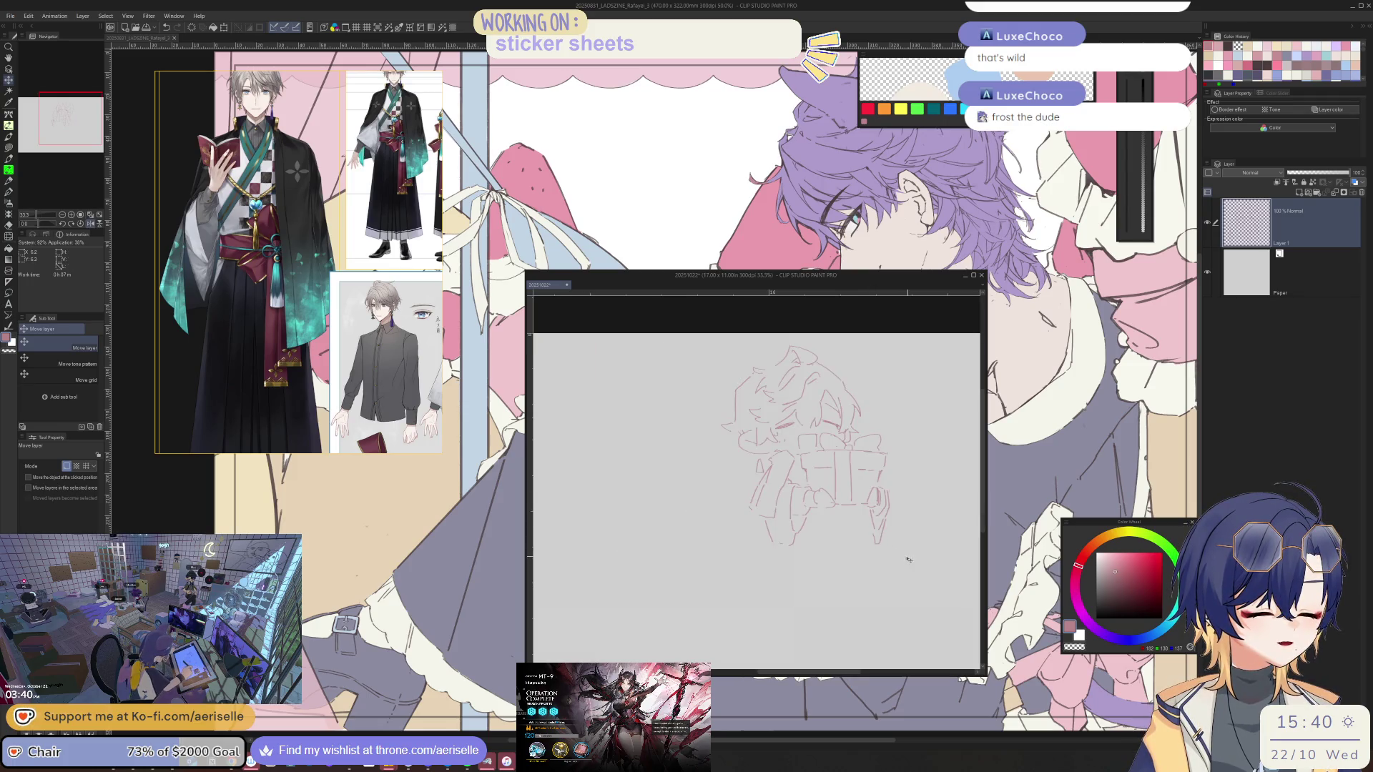
pyautogui.hotkey('ctrl', '+')
pyautogui.hotkey('ctrl', '+')
# Lasso a small group of box strokes for moving, then deselect and return to the MONOBRUSH pen
pyautogui.press('b')
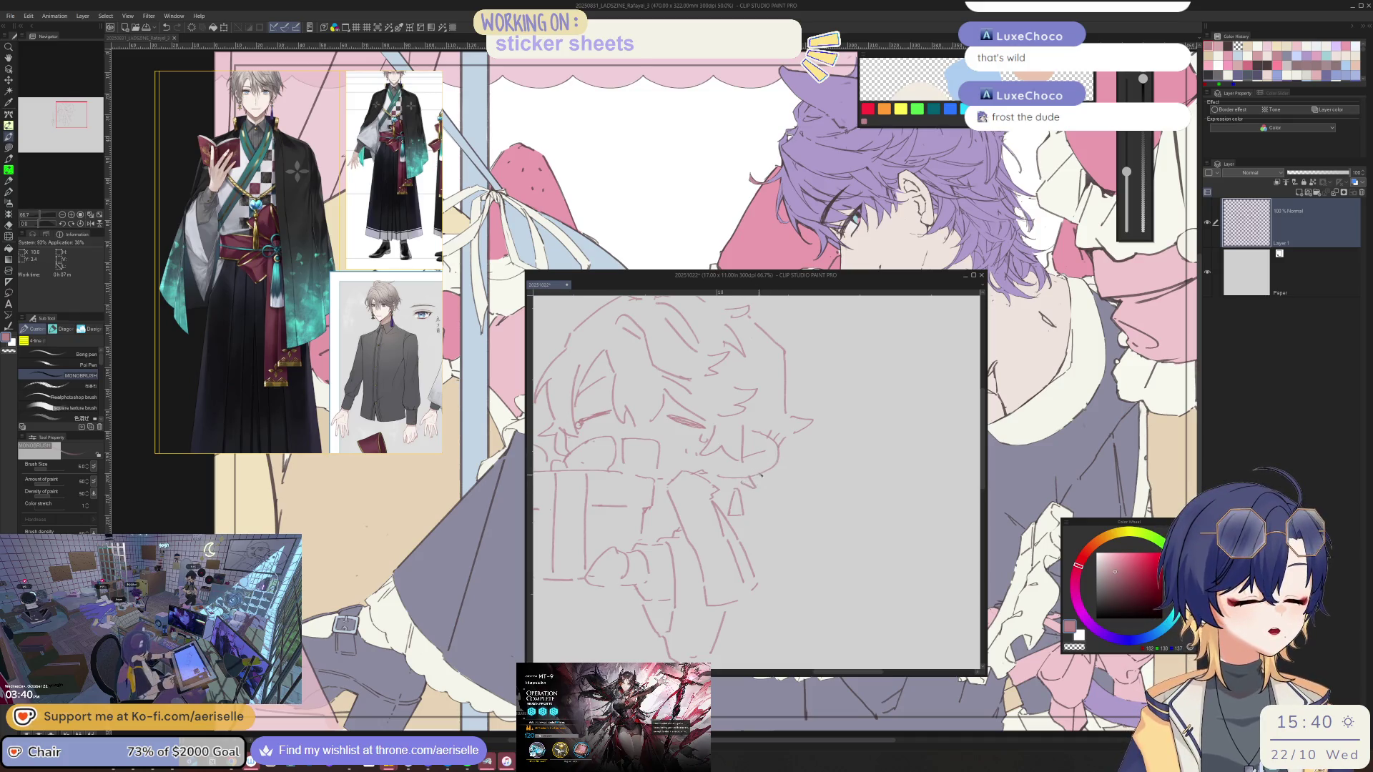
pyautogui.press('m')
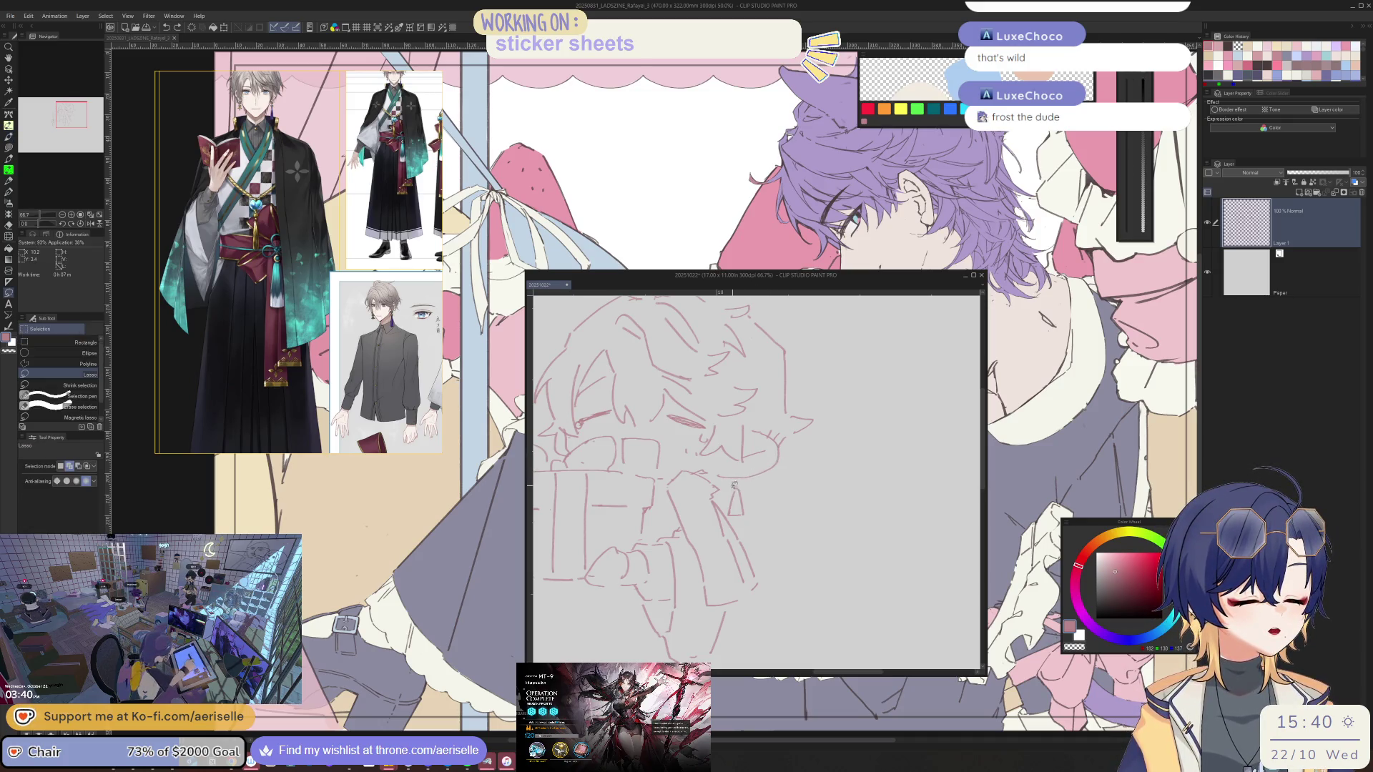
pyautogui.moveTo(729, 512); pyautogui.dragTo(733, 494)
pyautogui.press('k')
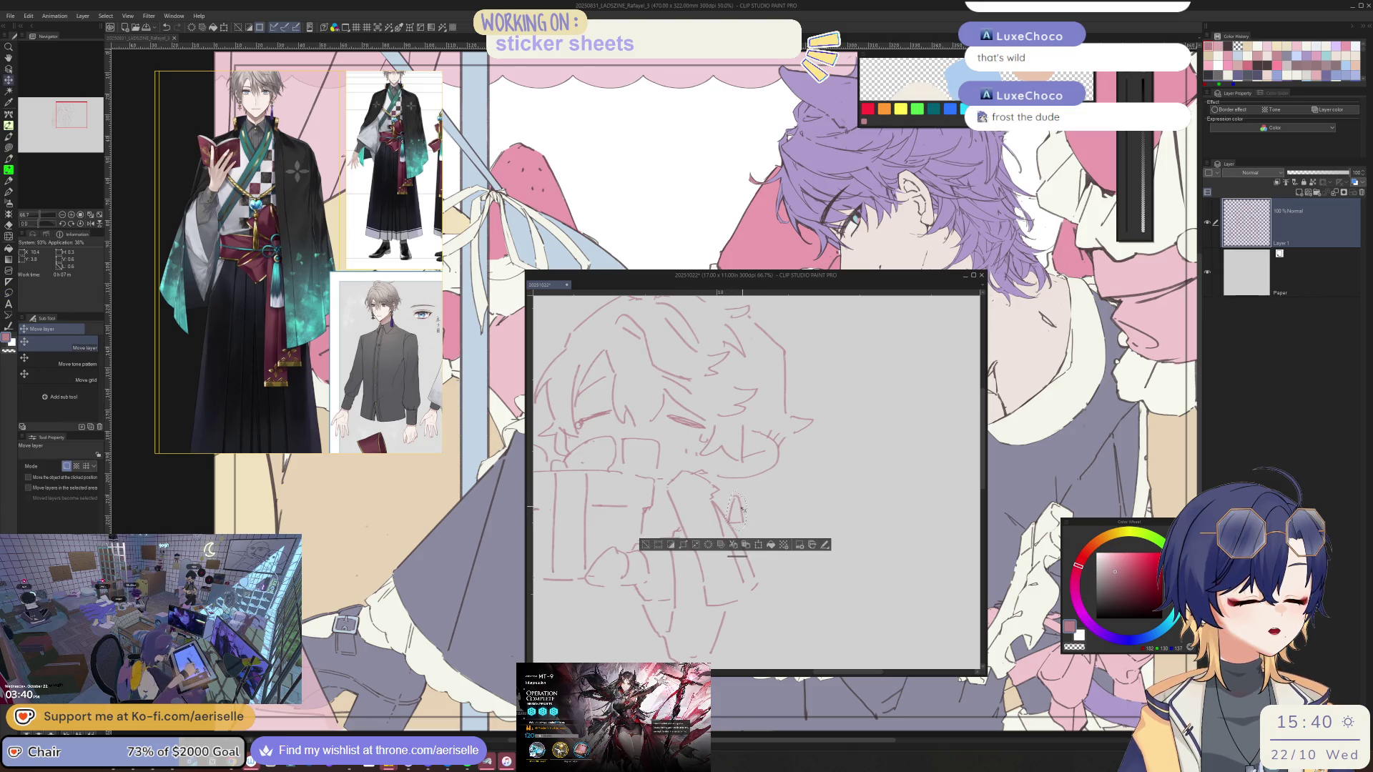
pyautogui.hotkey('ctrl', 'd')
pyautogui.press('b')
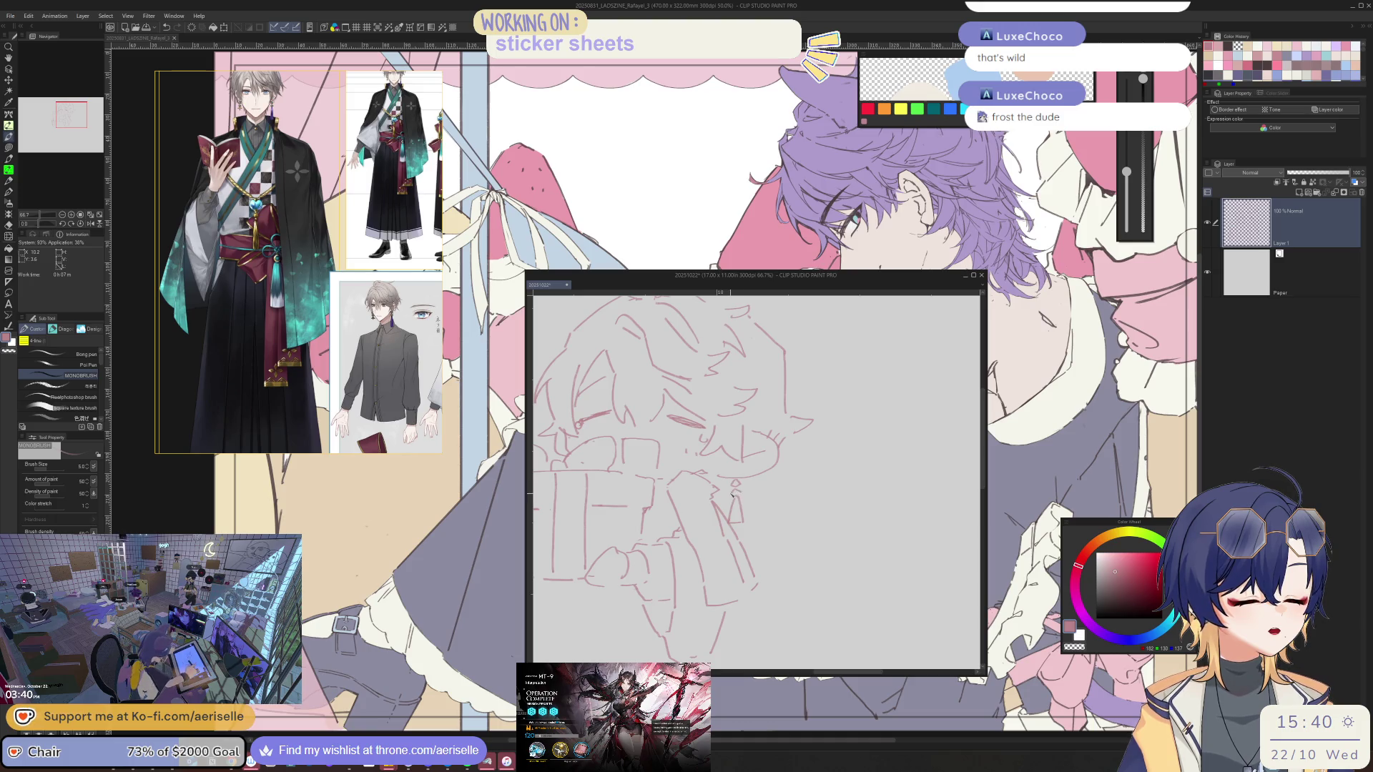
# Alternate the eraser and MONOBRUSH pen to refine the face and earring lines
pyautogui.scroll(2, 748, 476)
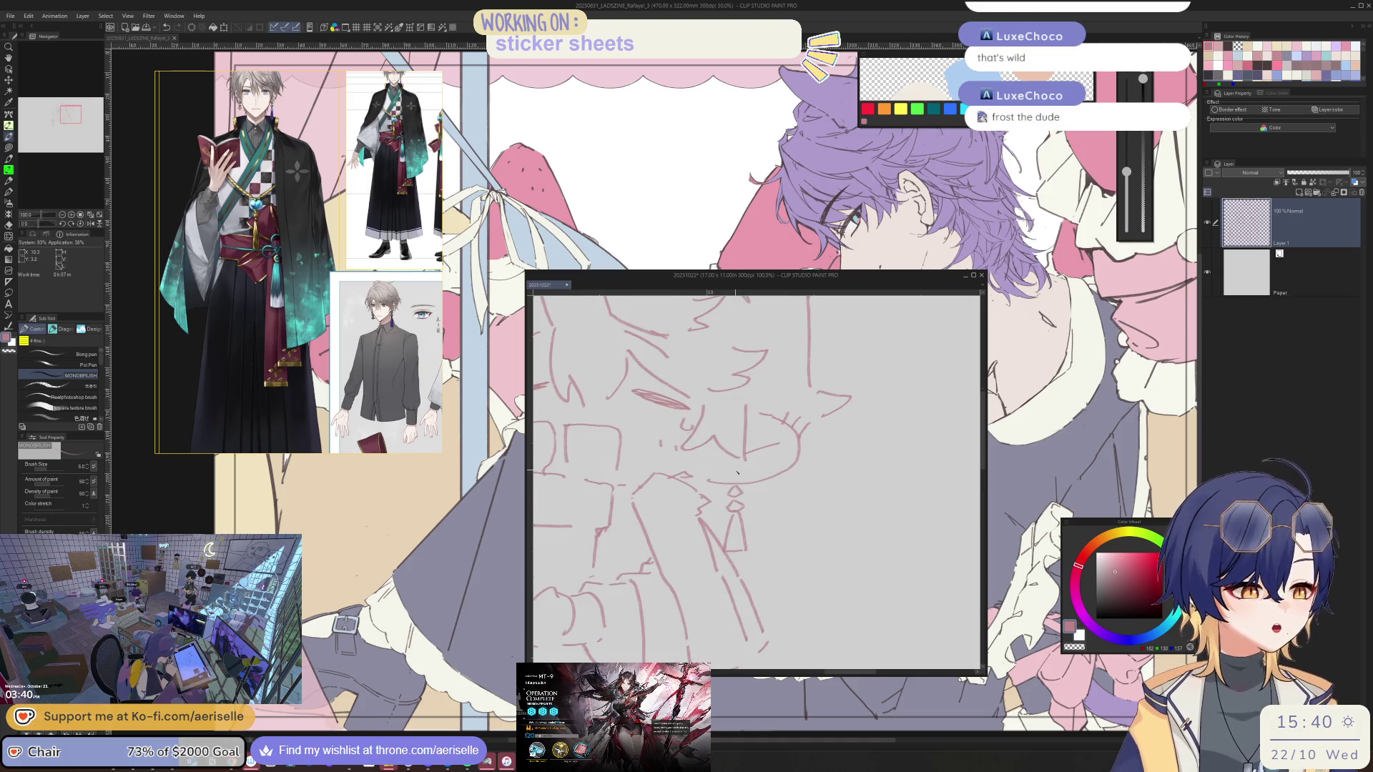
pyautogui.scroll(-3, 744, 466)
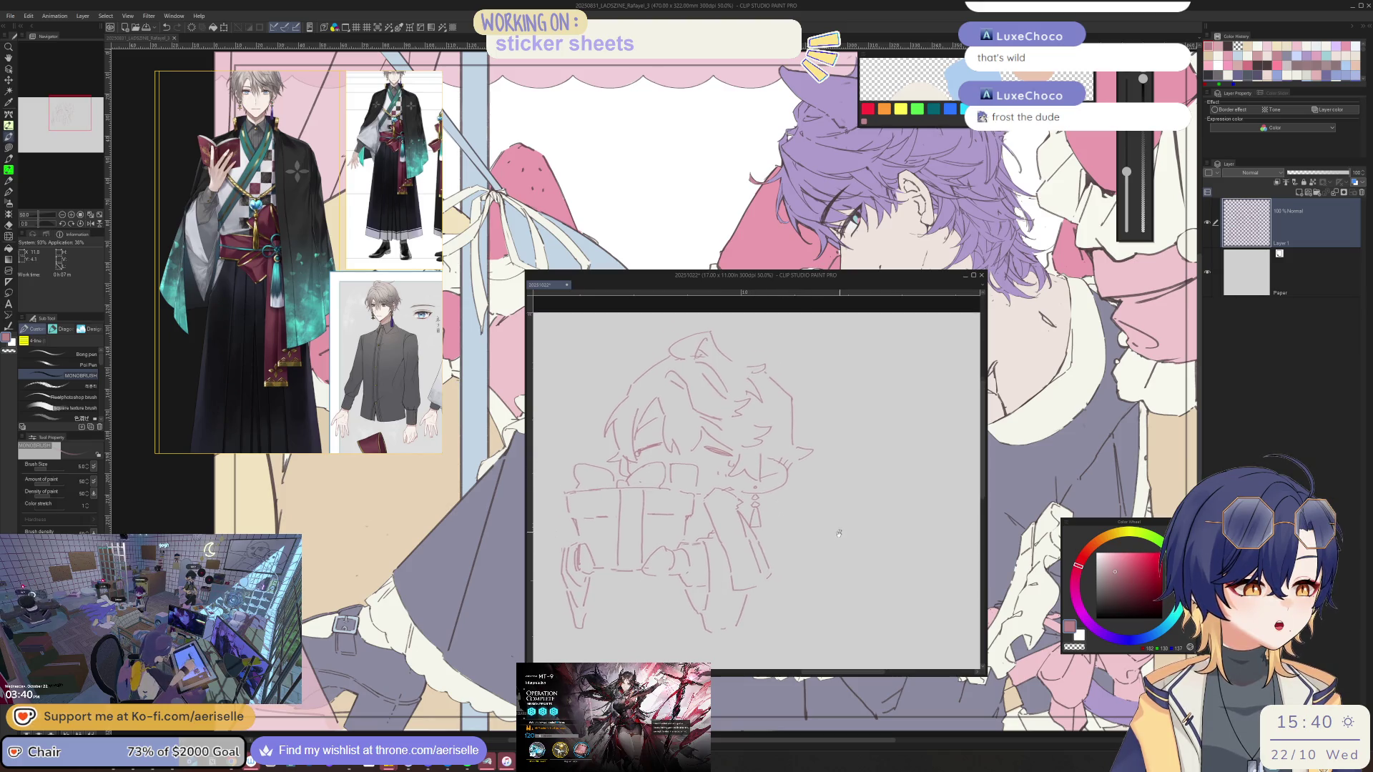
pyautogui.scroll(3, 835, 476)
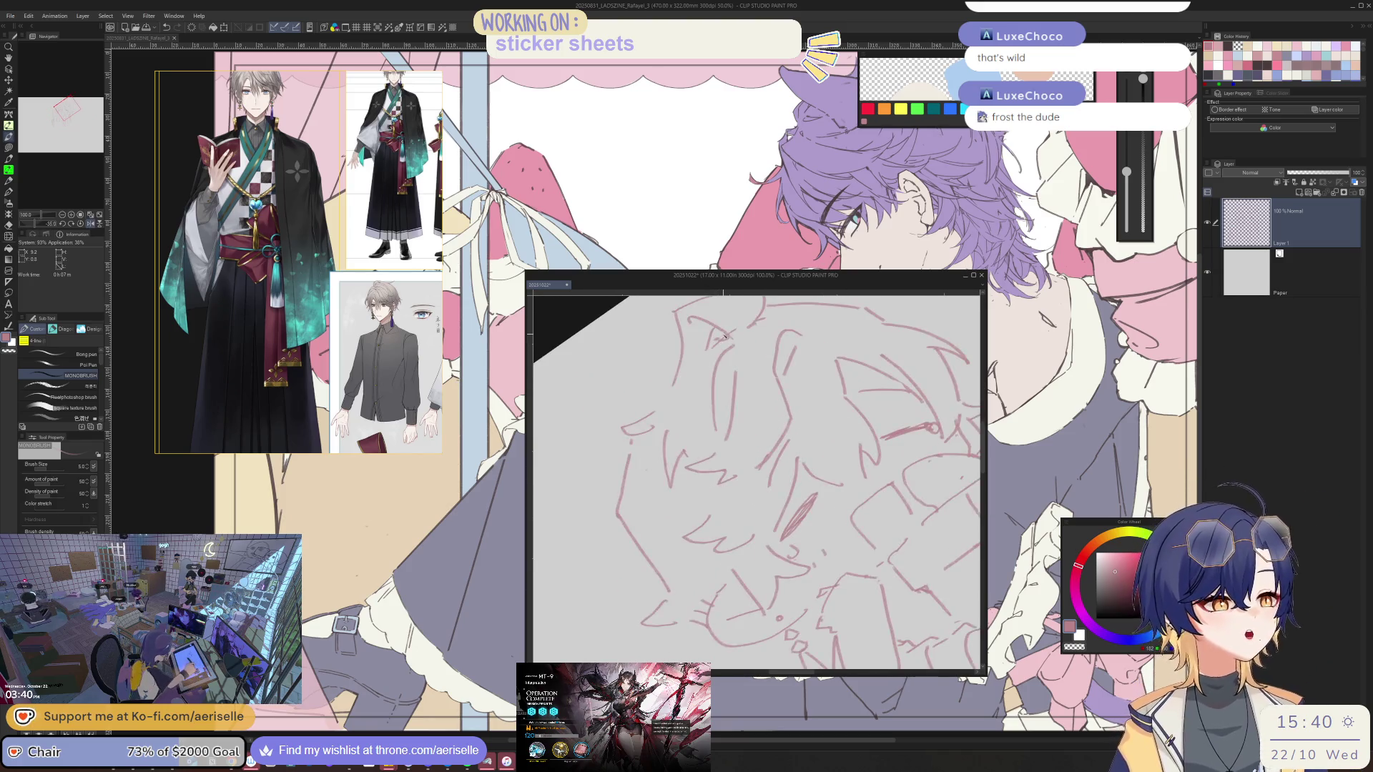
pyautogui.press('e')
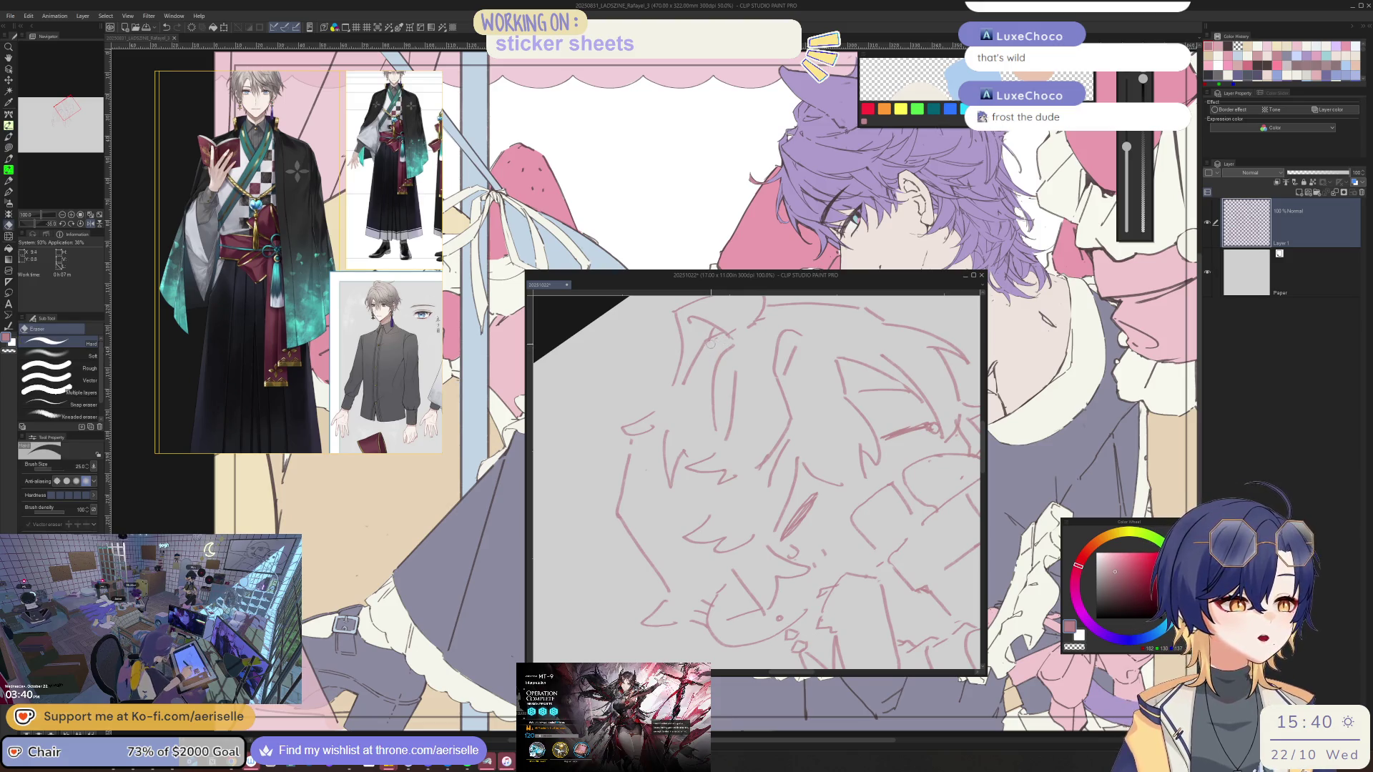
pyautogui.scroll(-3, 732, 331)
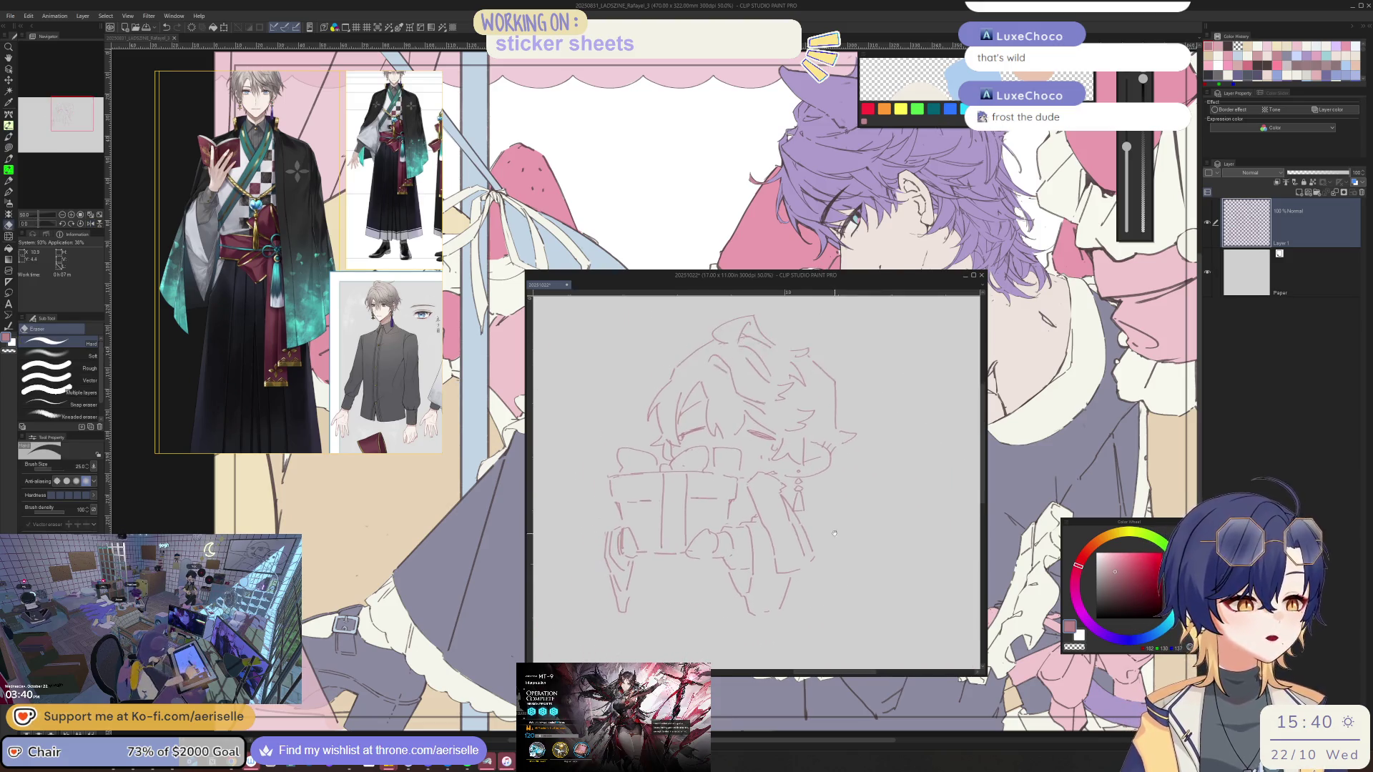
pyautogui.scroll(3, 751, 472)
pyautogui.press('b')
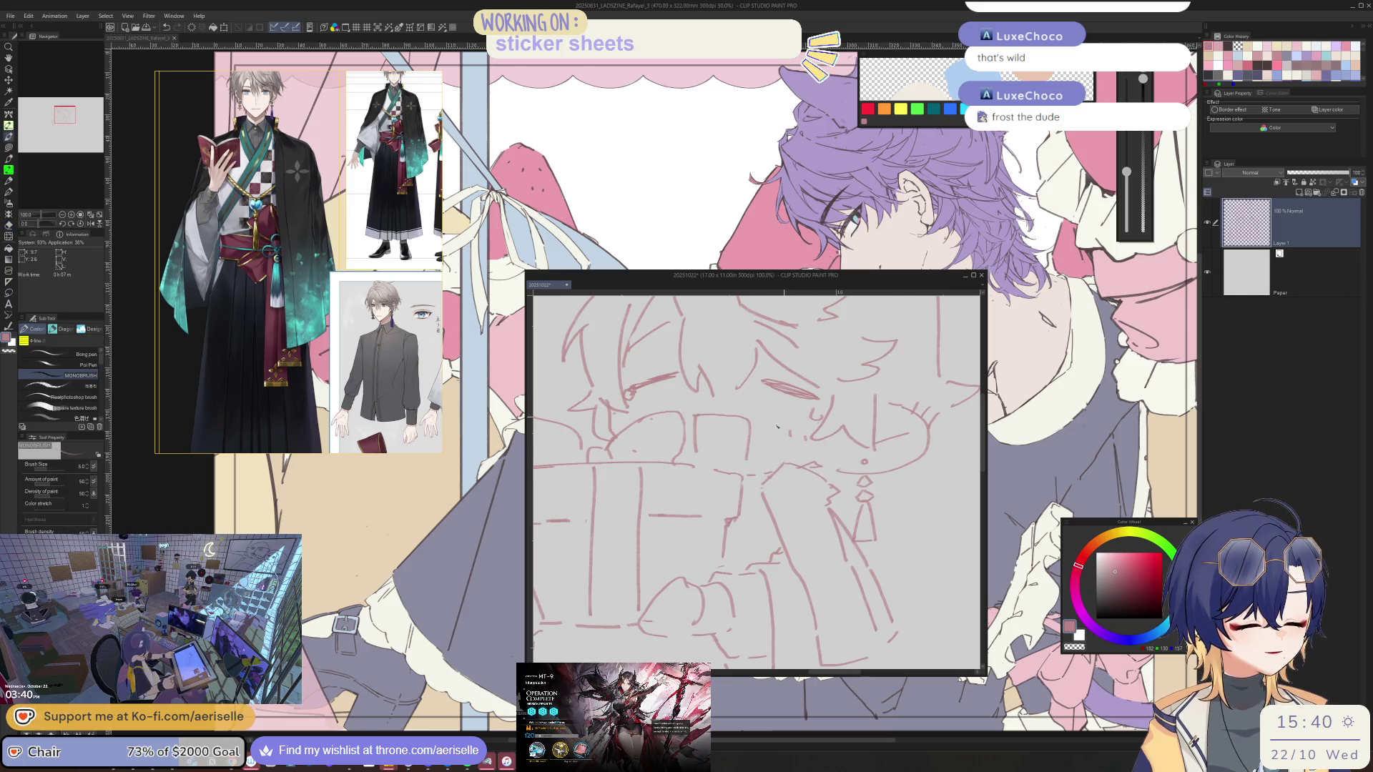
pyautogui.scroll(1, 750, 471)
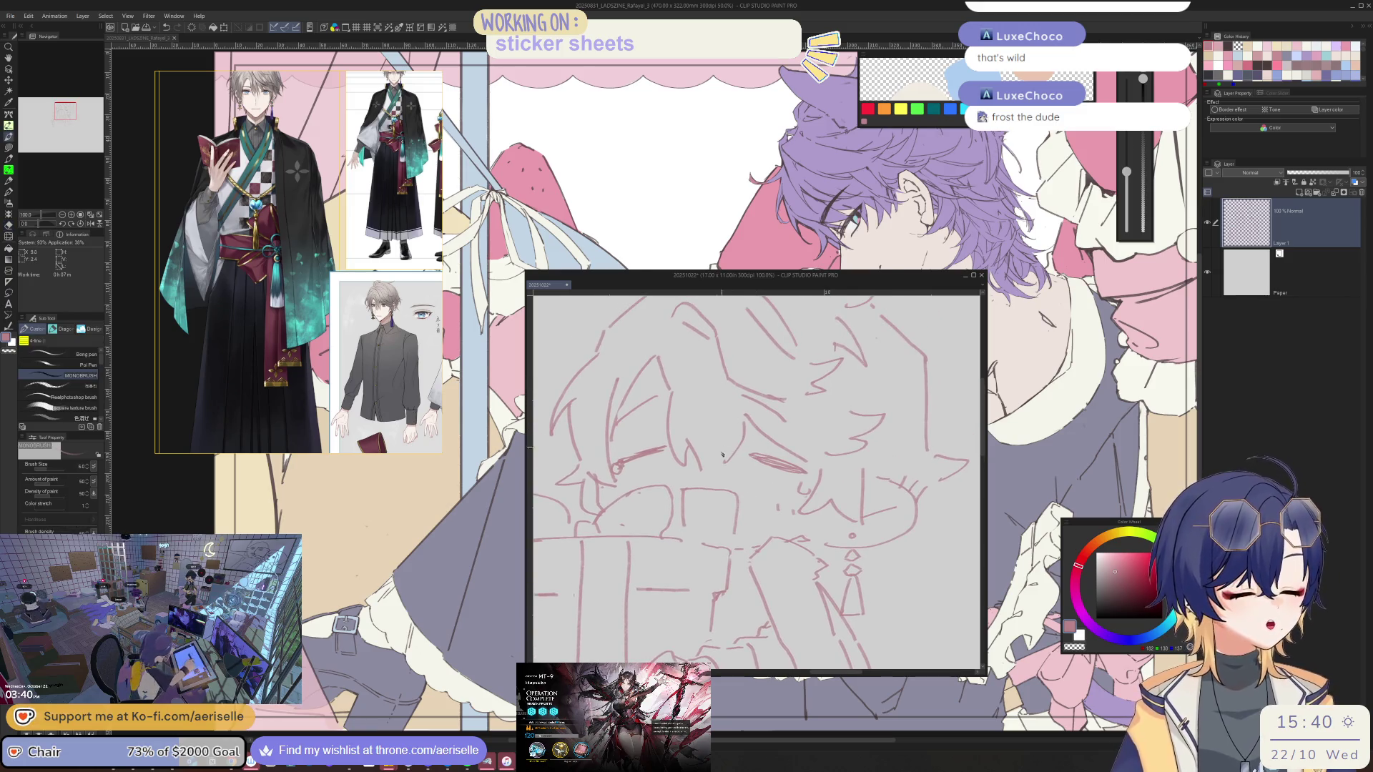
# In a flipped view, add a short stroke near the face, then unflip and touch up with eraser and pen
pyautogui.press('h')
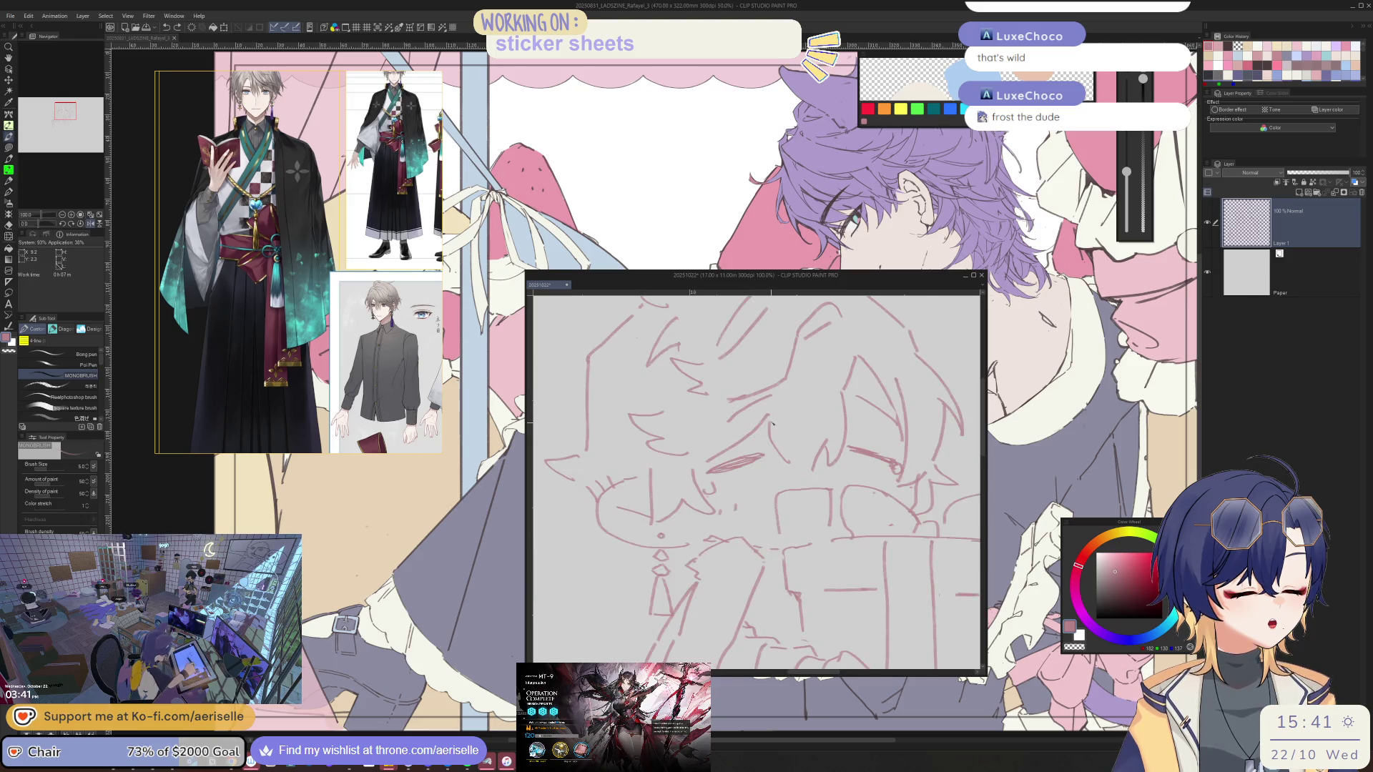
pyautogui.moveTo(773, 411); pyautogui.dragTo(771, 430)
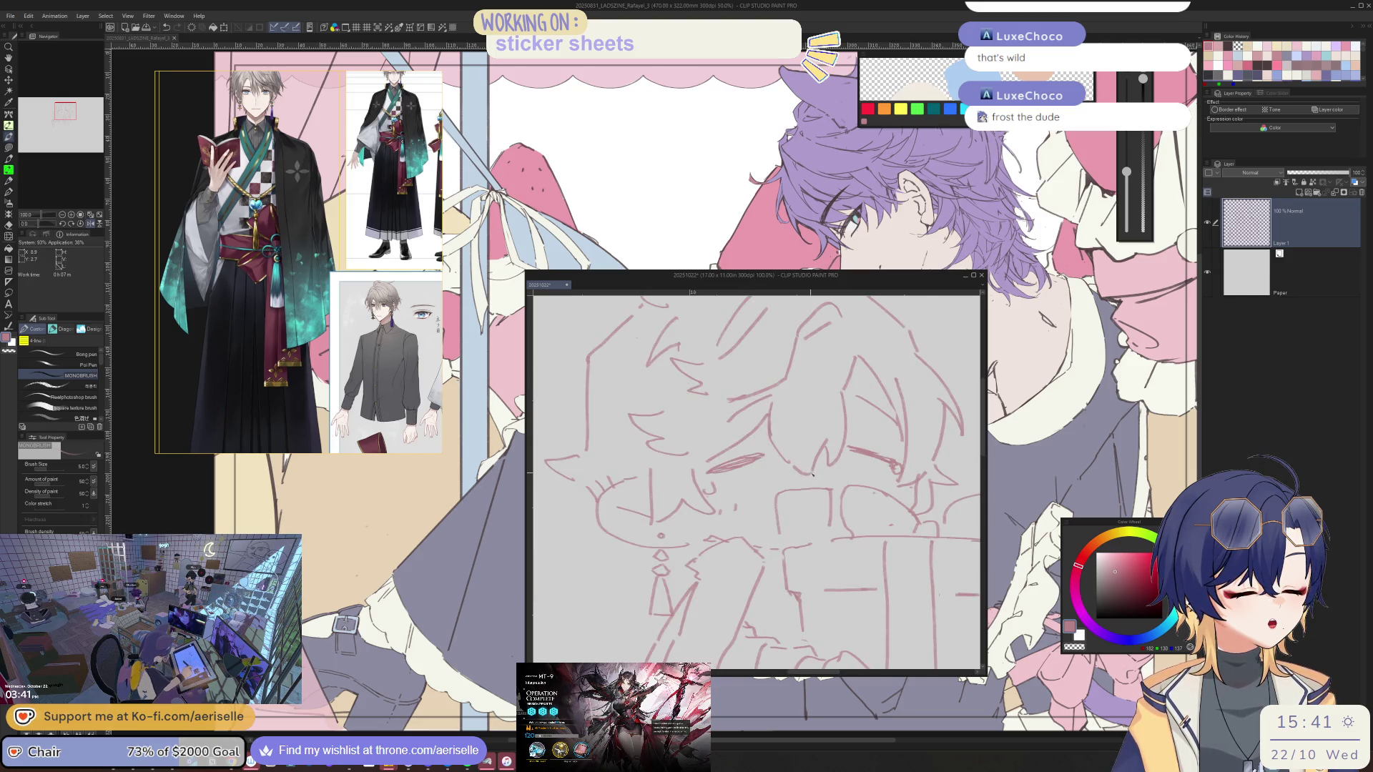
pyautogui.press('e')
pyautogui.scroll(-3, 793, 462)
pyautogui.press('h')
pyautogui.scroll(3, 821, 453)
pyautogui.press('p')
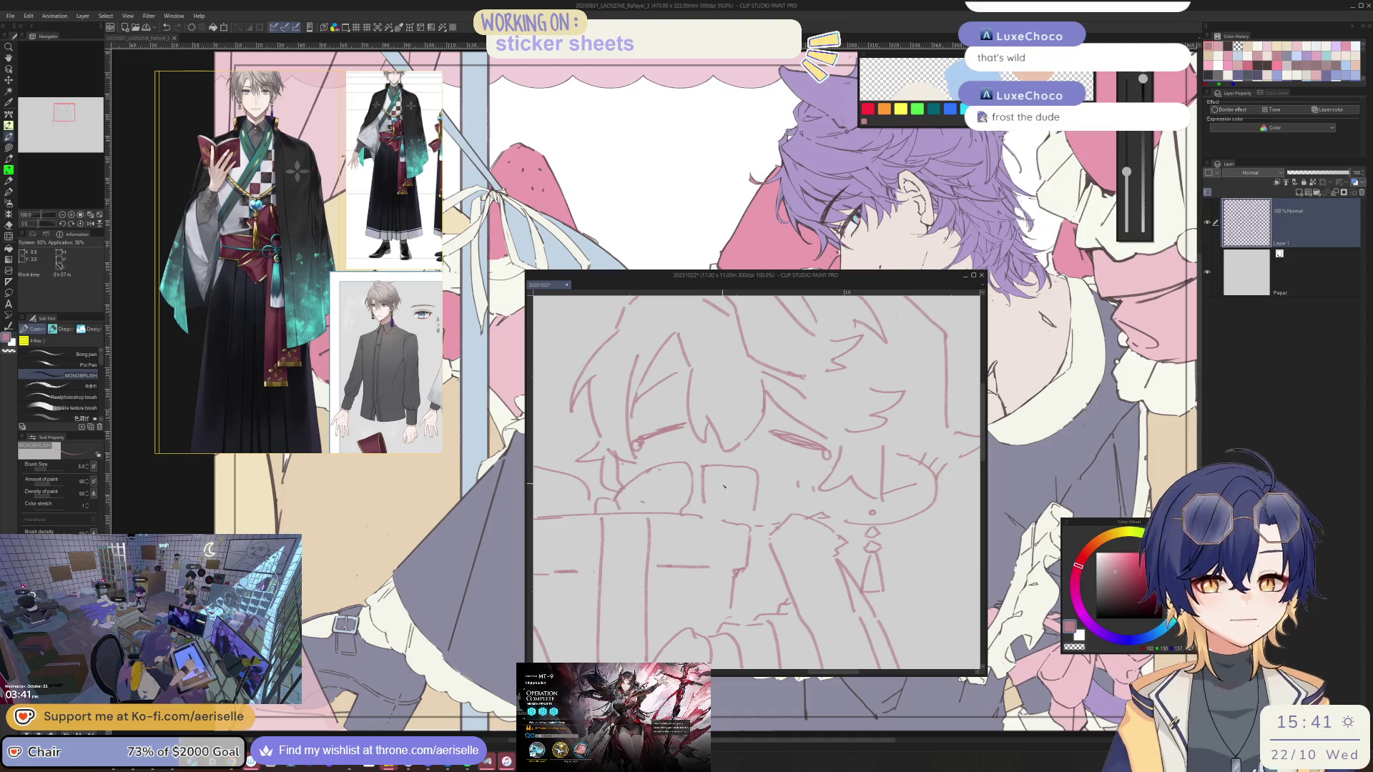
pyautogui.press('e')
pyautogui.press('p')
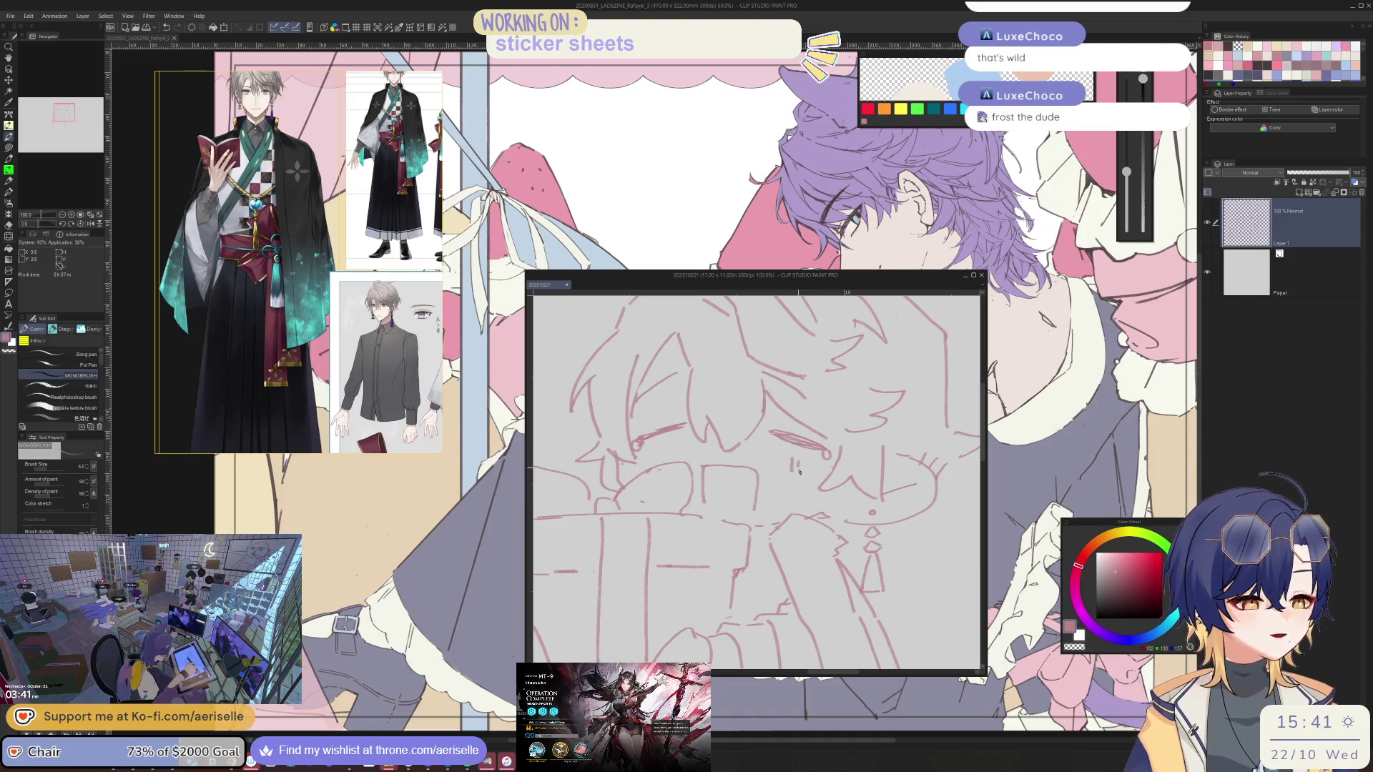
# Rotate and zoom the canvas to rework the face with eraser and pen, then return upright
pyautogui.press('-')
pyautogui.press('-')
pyautogui.press('-')
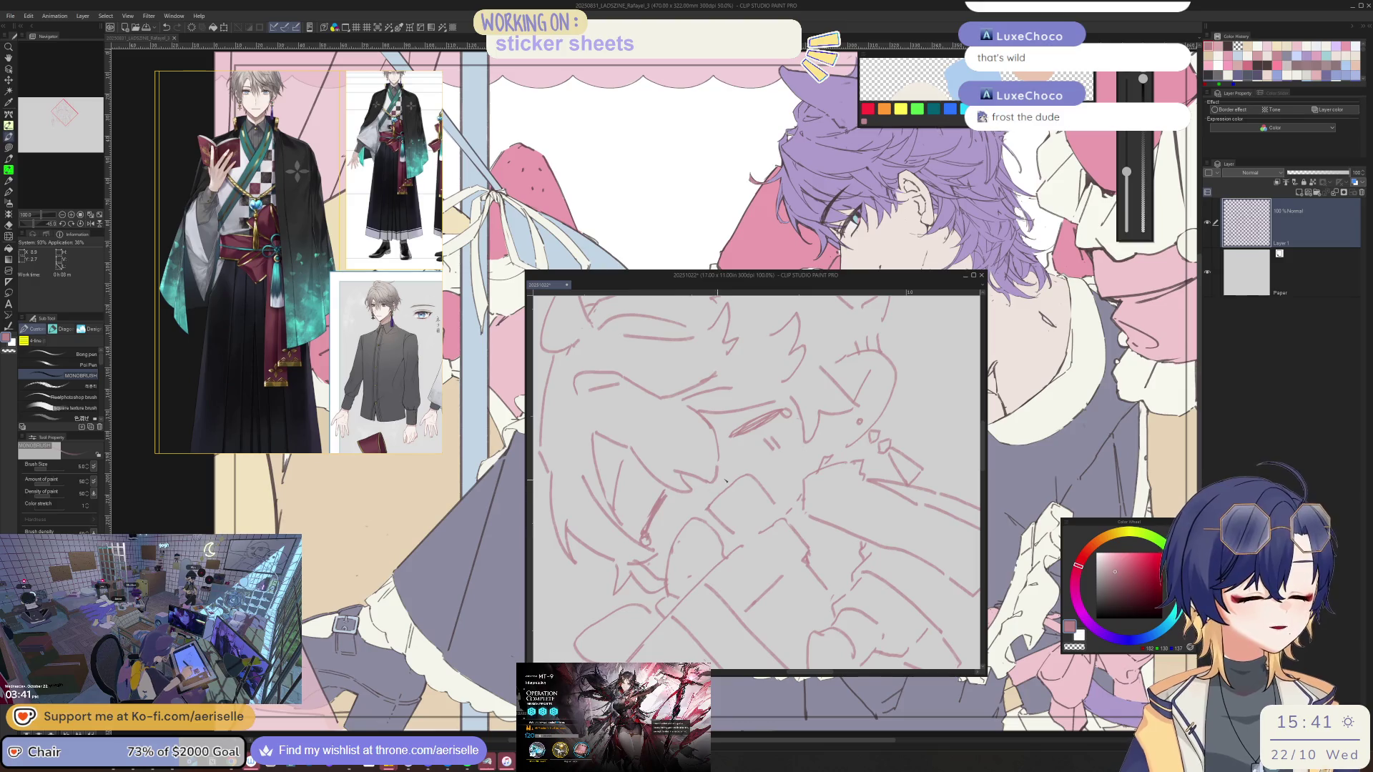
pyautogui.hotkey('ctrl', '-')
pyautogui.hotkey('ctrl', '-')
pyautogui.press('^')
pyautogui.press('^')
pyautogui.press('^')
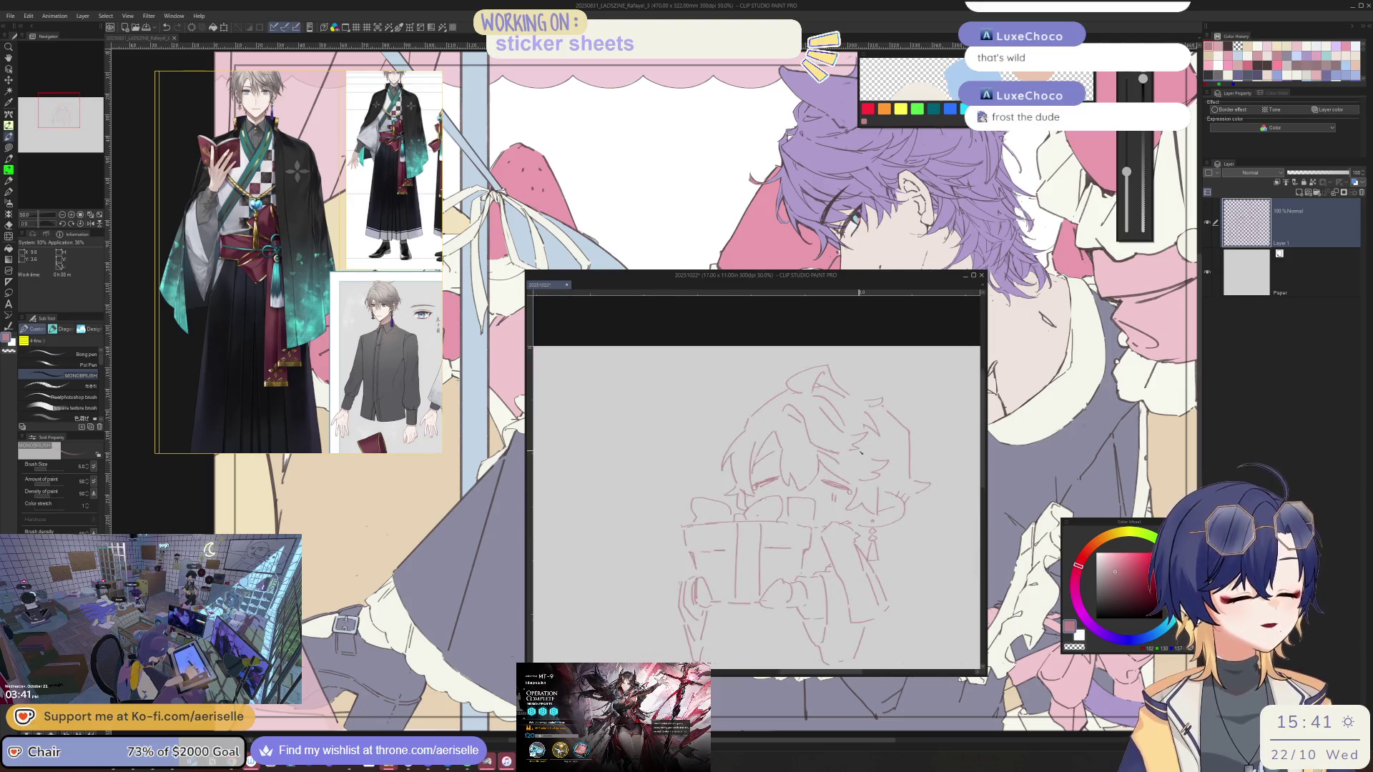
pyautogui.scroll(1, 802, 503)
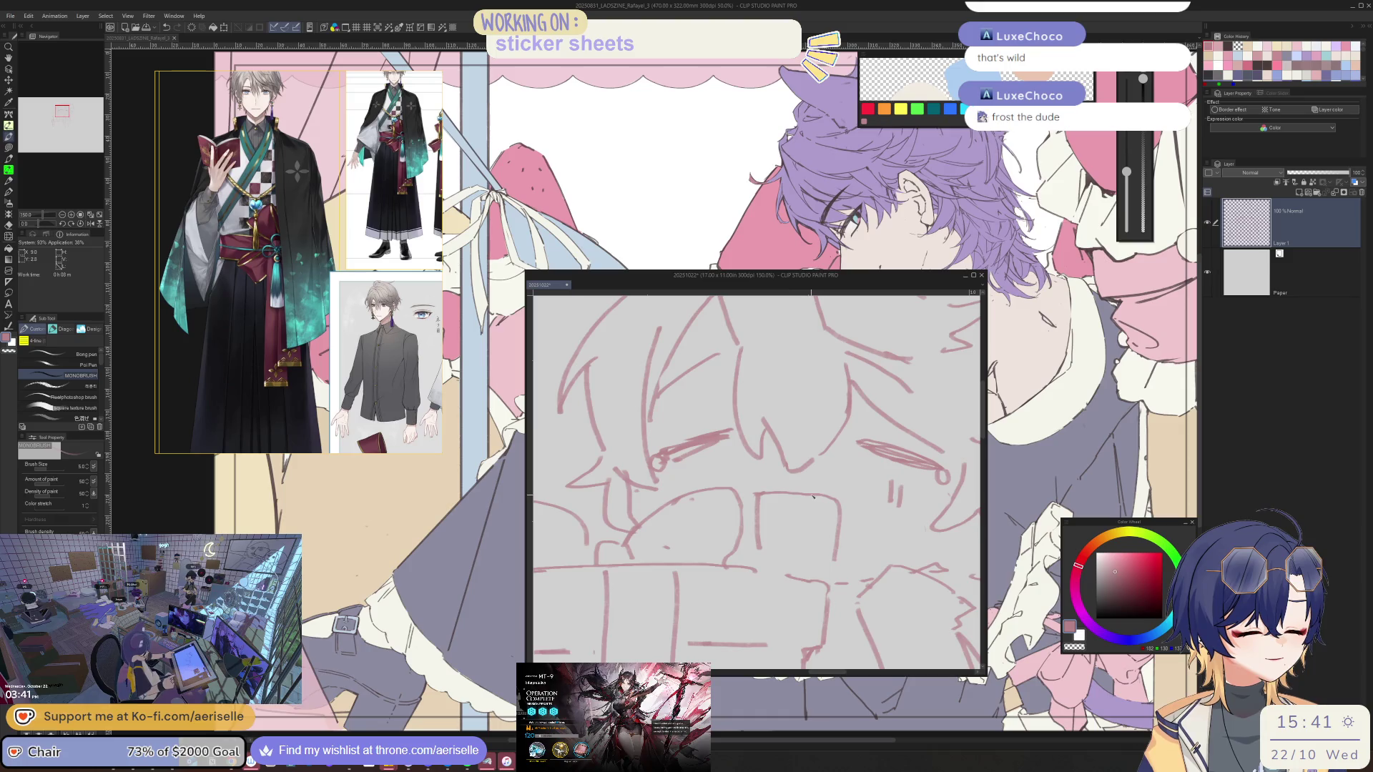
pyautogui.press('e')
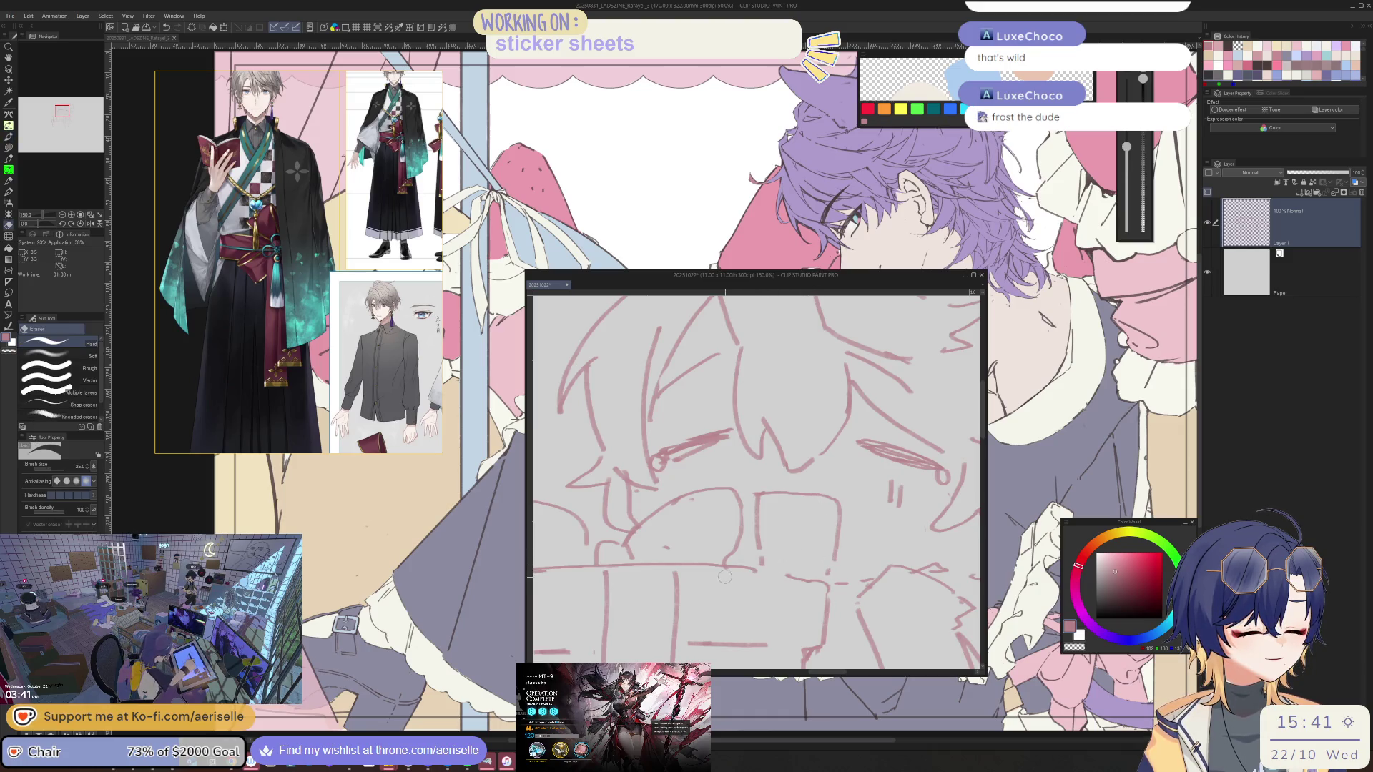
pyautogui.press('-')
pyautogui.press('-')
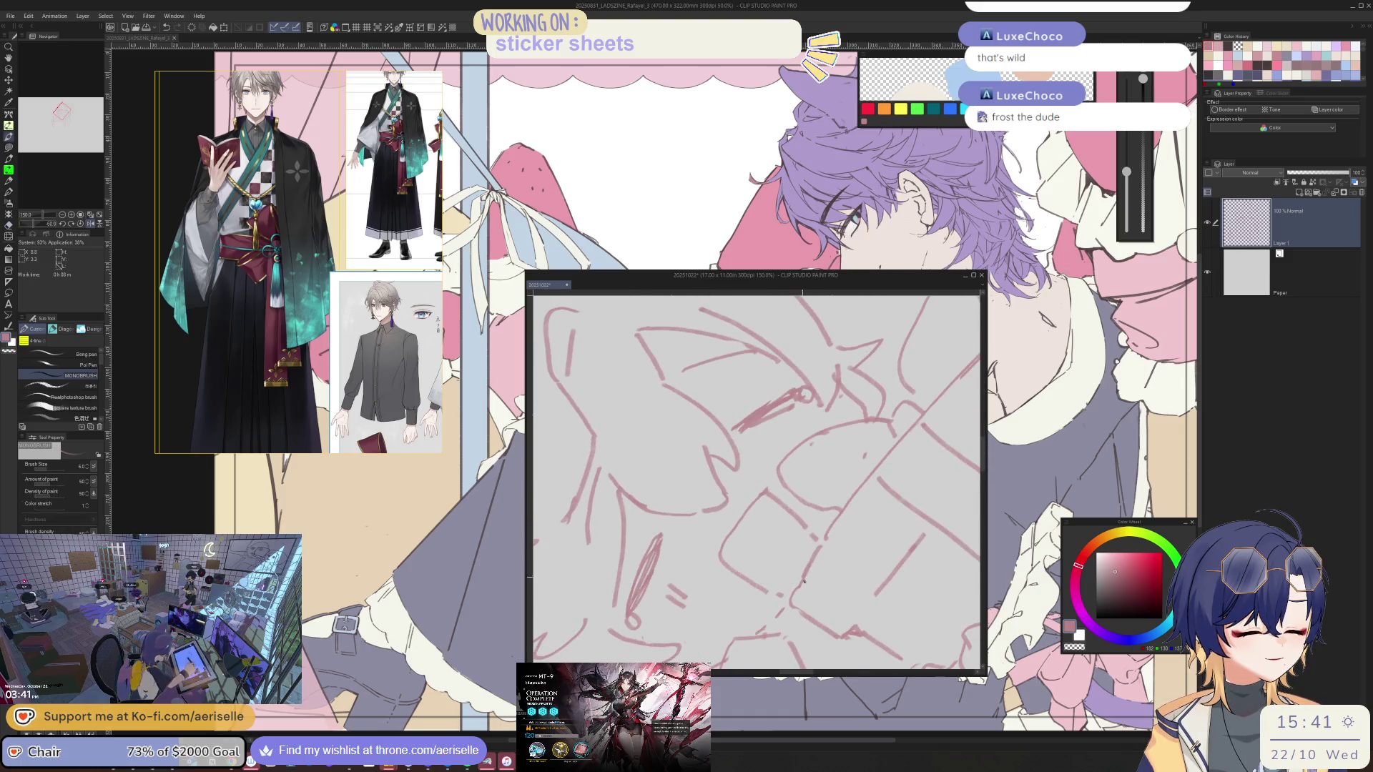
pyautogui.press('p')
pyautogui.hotkey('ctrl', '-')
pyautogui.hotkey('ctrl', '-')
pyautogui.press('^')
pyautogui.press('^')
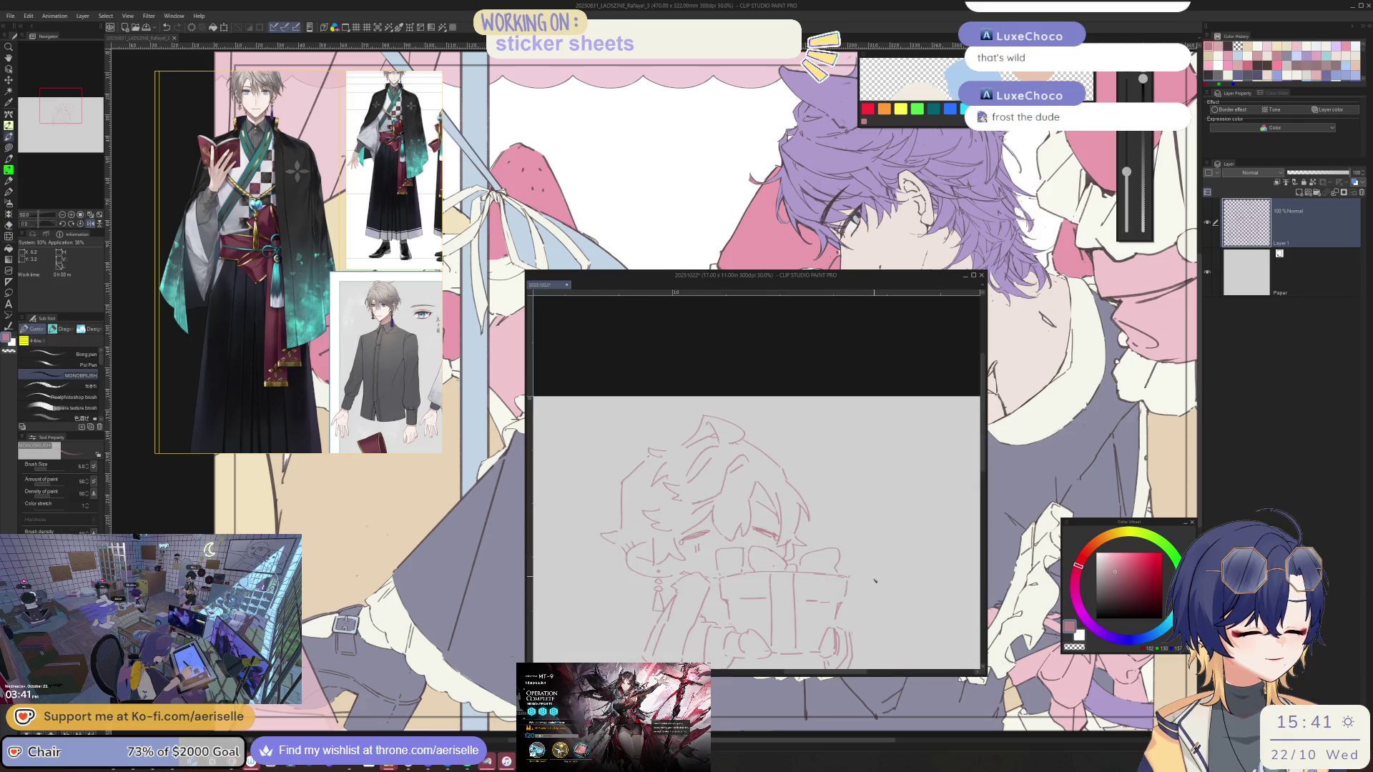
pyautogui.hotkey('ctrl', '+')
pyautogui.hotkey('ctrl', '+')
pyautogui.hotkey('ctrl', '+')
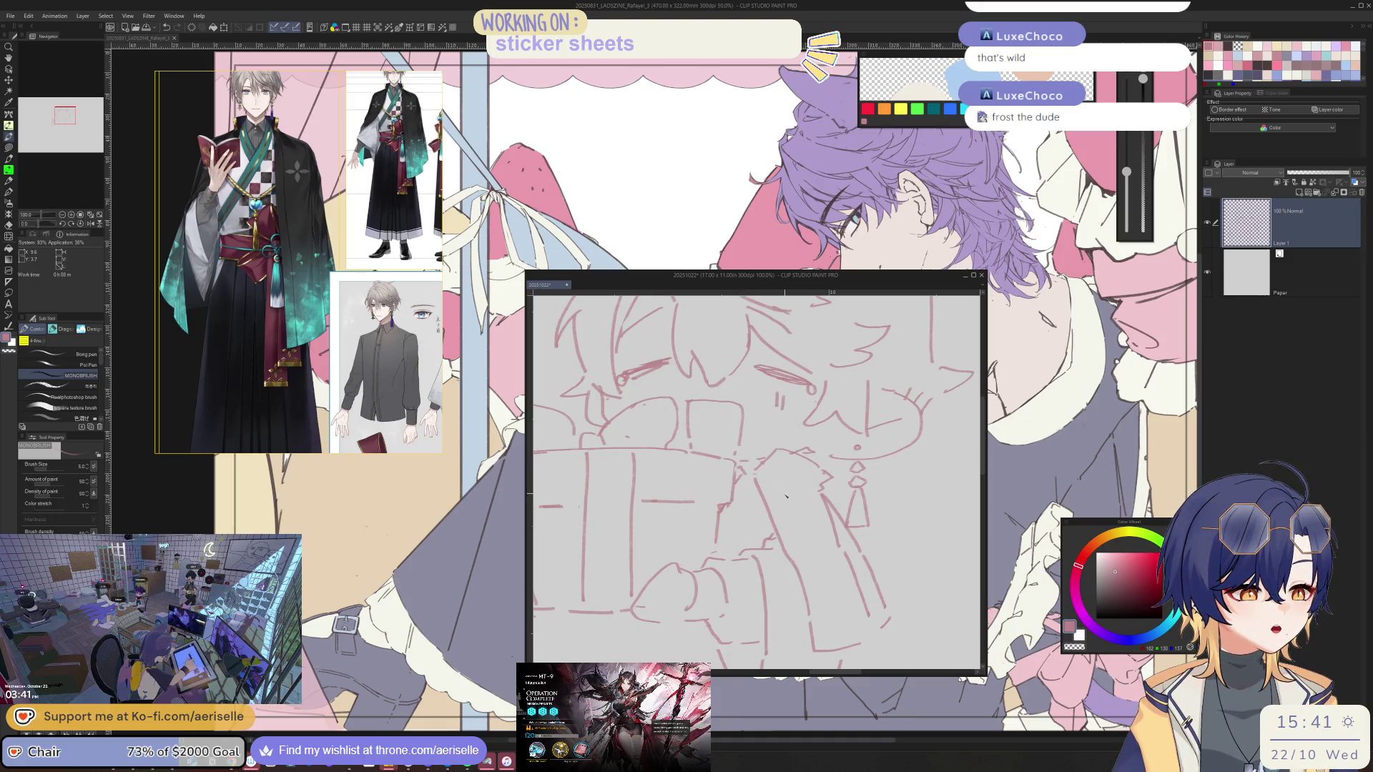
pyautogui.scroll(-1, 804, 525)
pyautogui.scroll(-1, 804, 525)
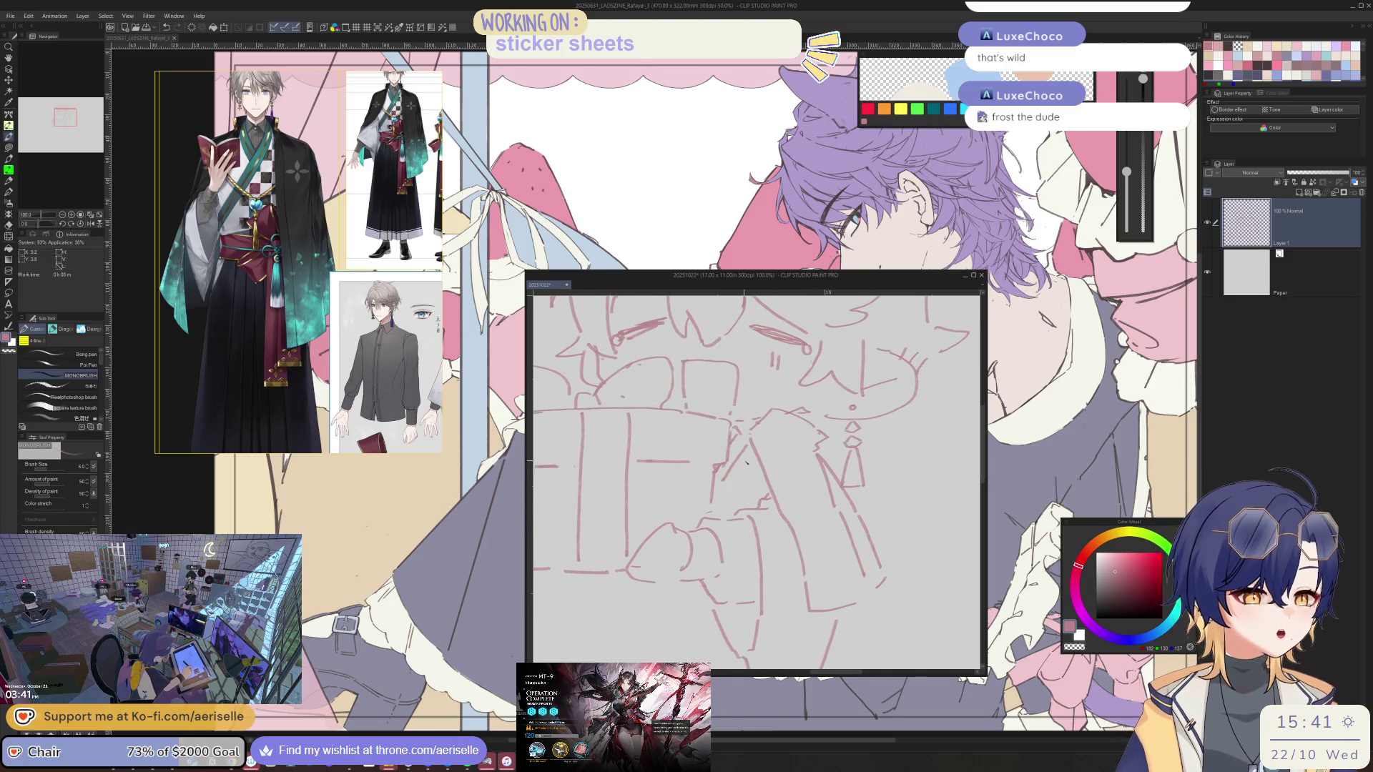
pyautogui.hotkey('ctrl', '-')
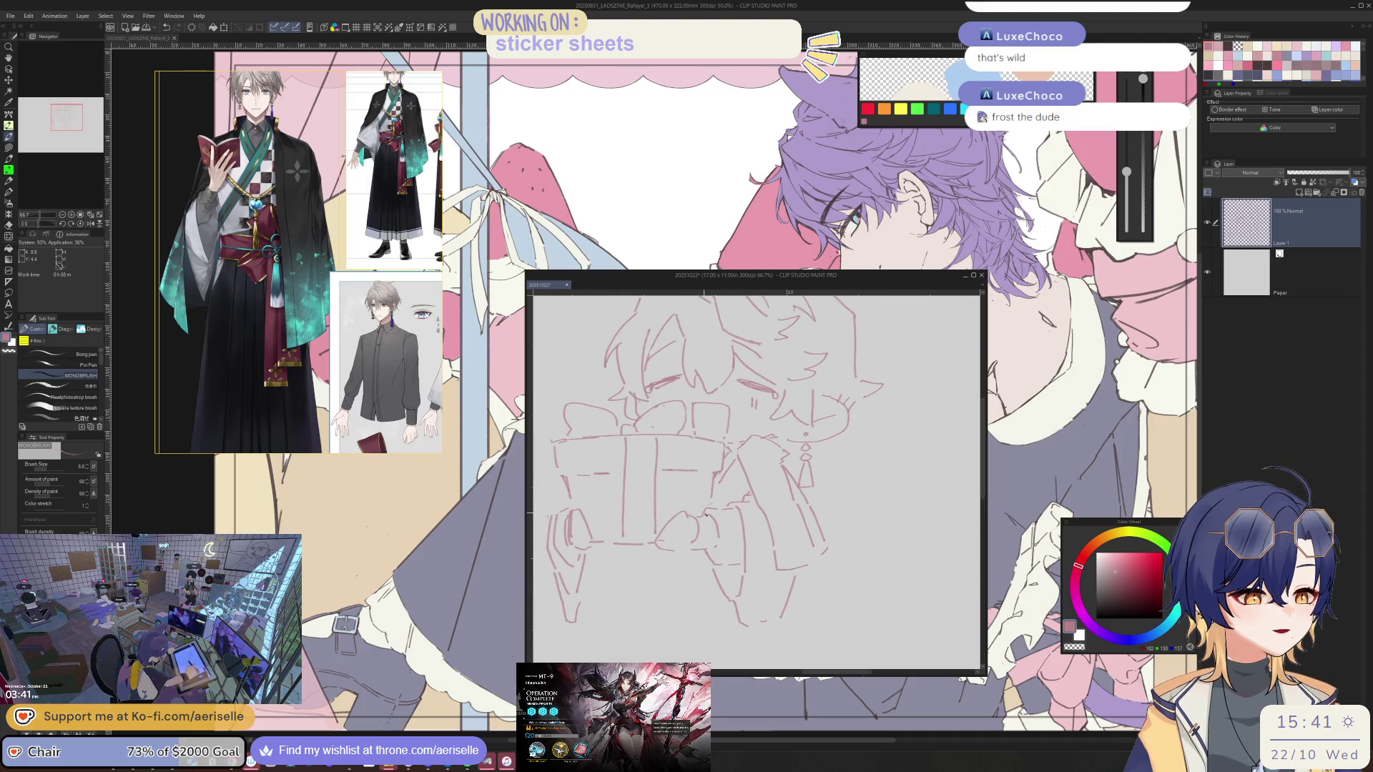
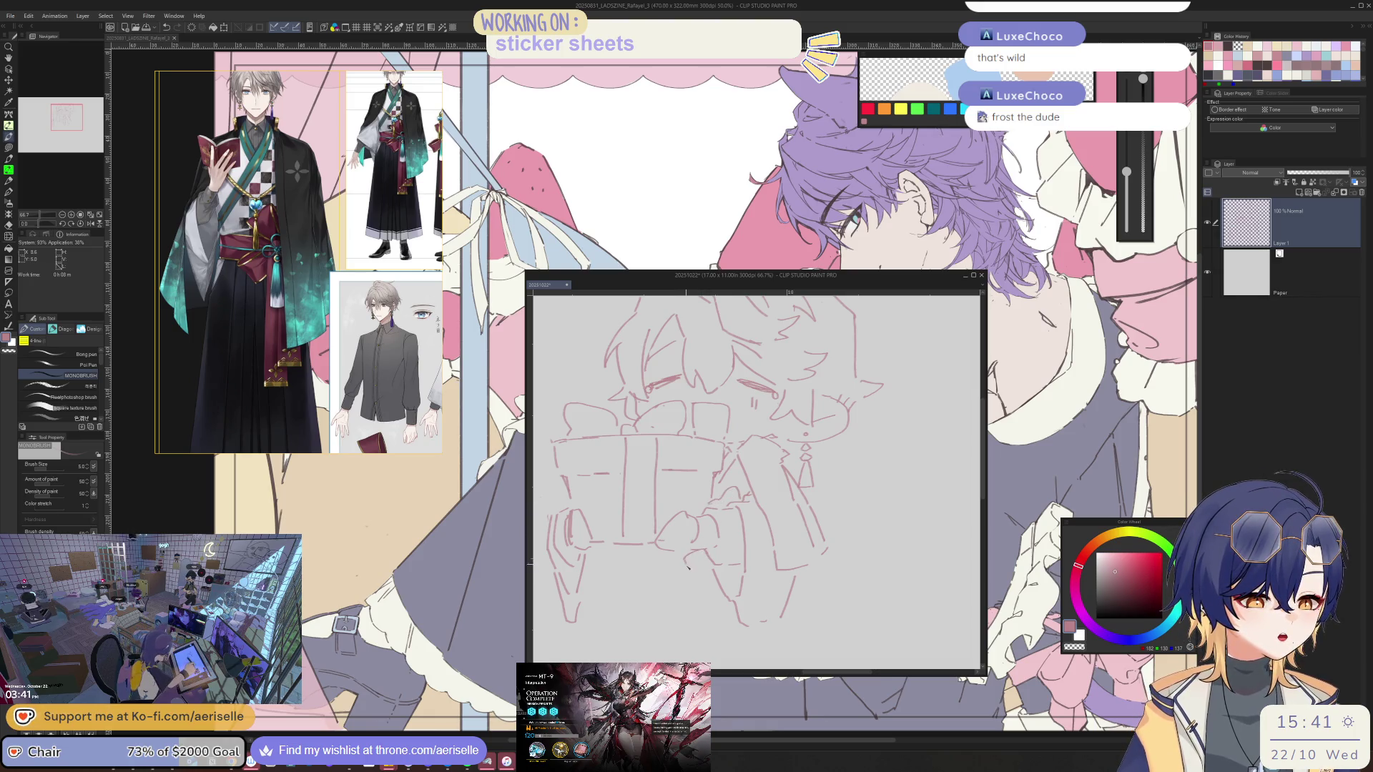
# Extend a line at the bottom of the chibi sketch and zoom out to 50%
pyautogui.scroll(-2, 754, 479)
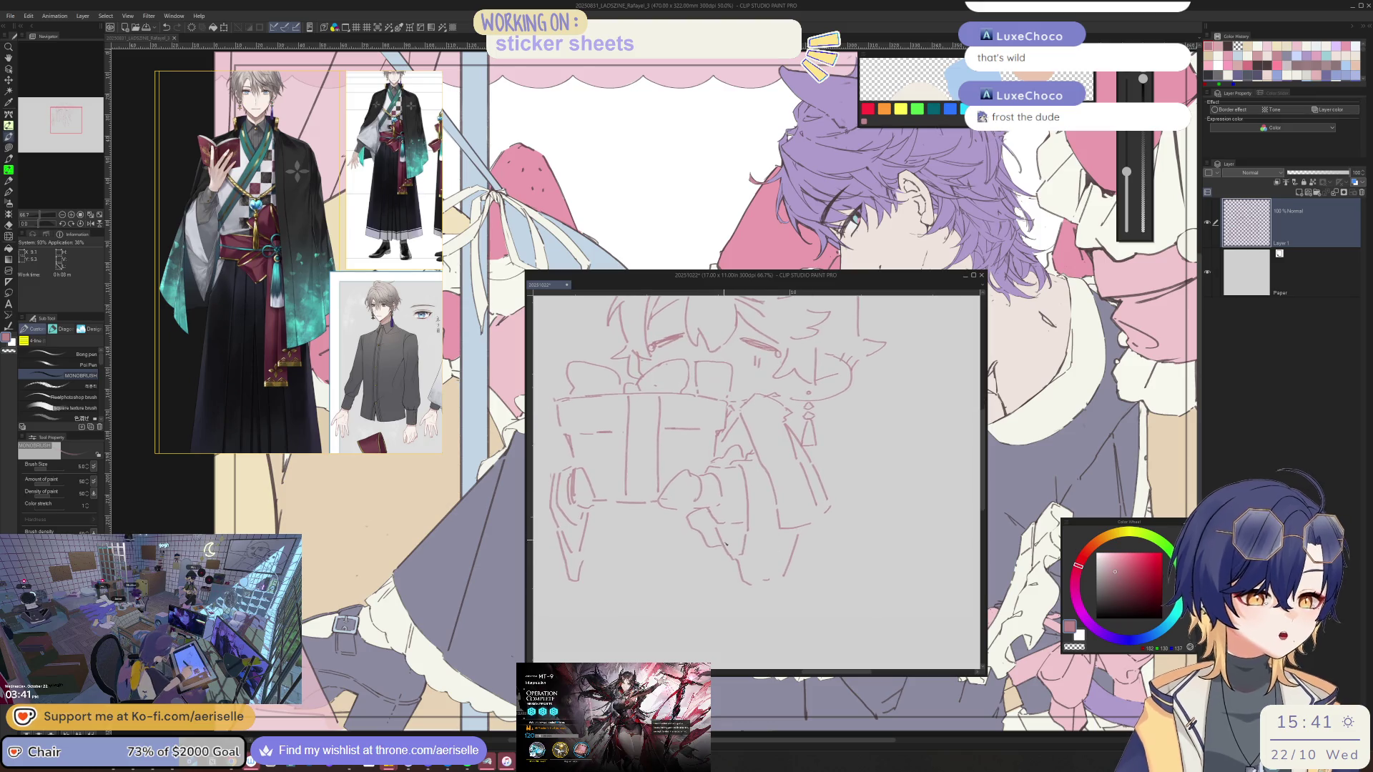
pyautogui.moveTo(722, 569); pyautogui.dragTo(722, 620)
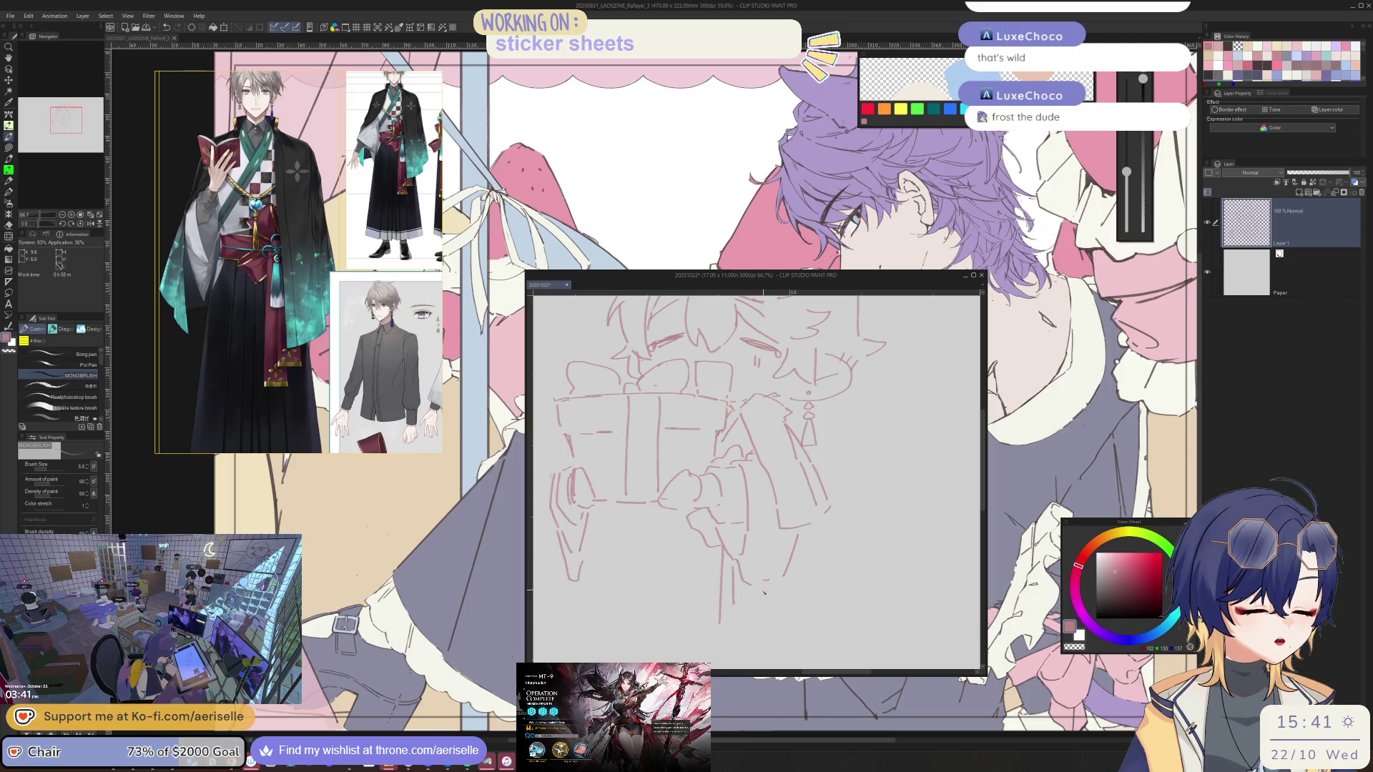
pyautogui.hotkey('ctrl', '-')
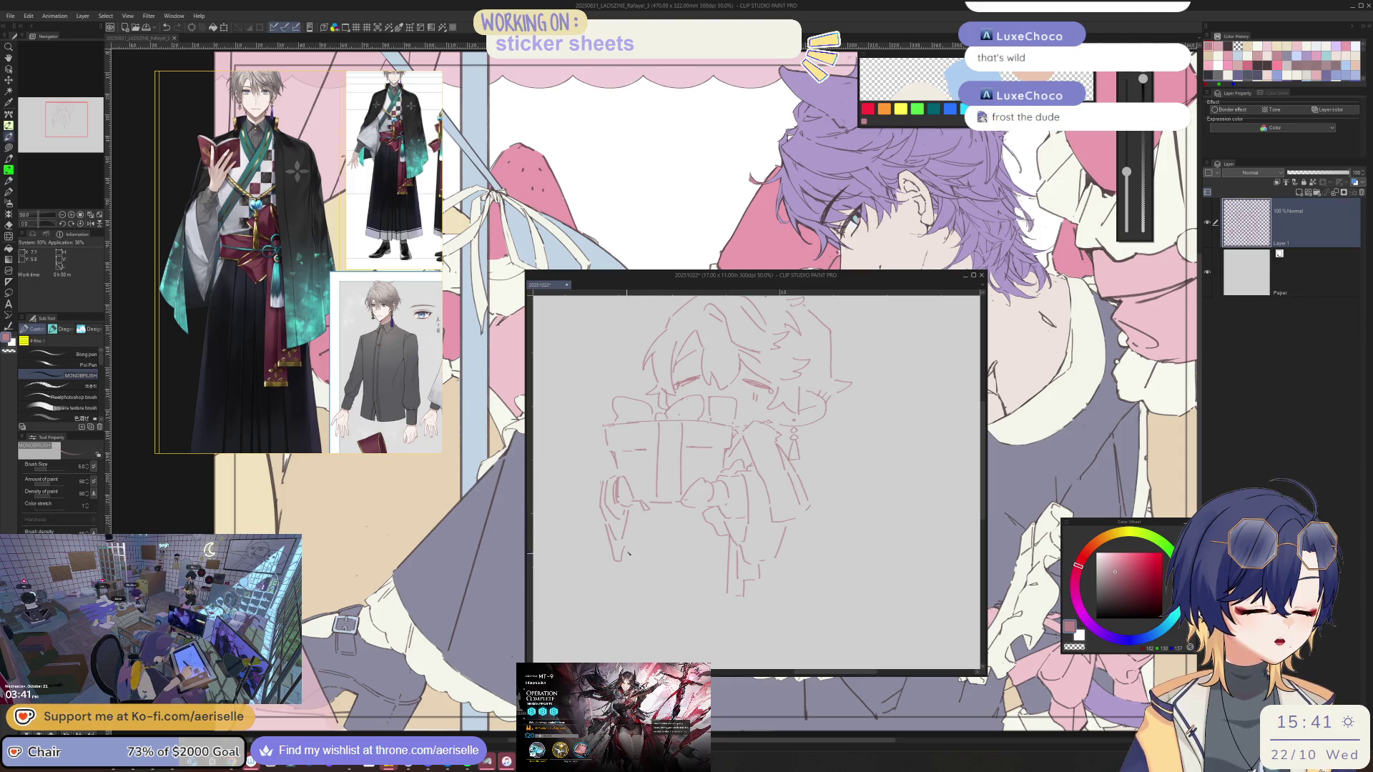
# Swap to the full hakama outfit reference sheets and shift them left
pyautogui.press('e')
pyautogui.press('p')
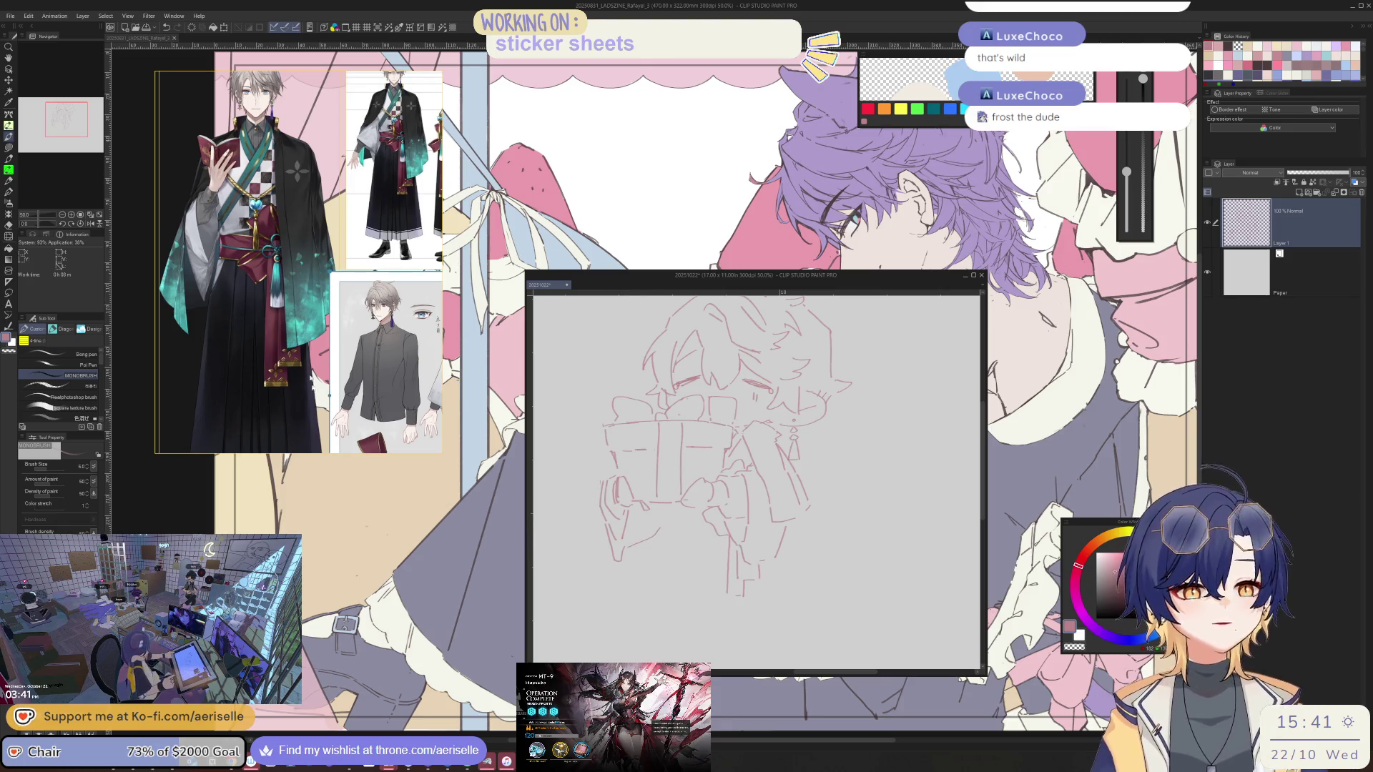
pyautogui.click(356, 258)
pyautogui.moveTo(355, 257); pyautogui.dragTo(205, 237)
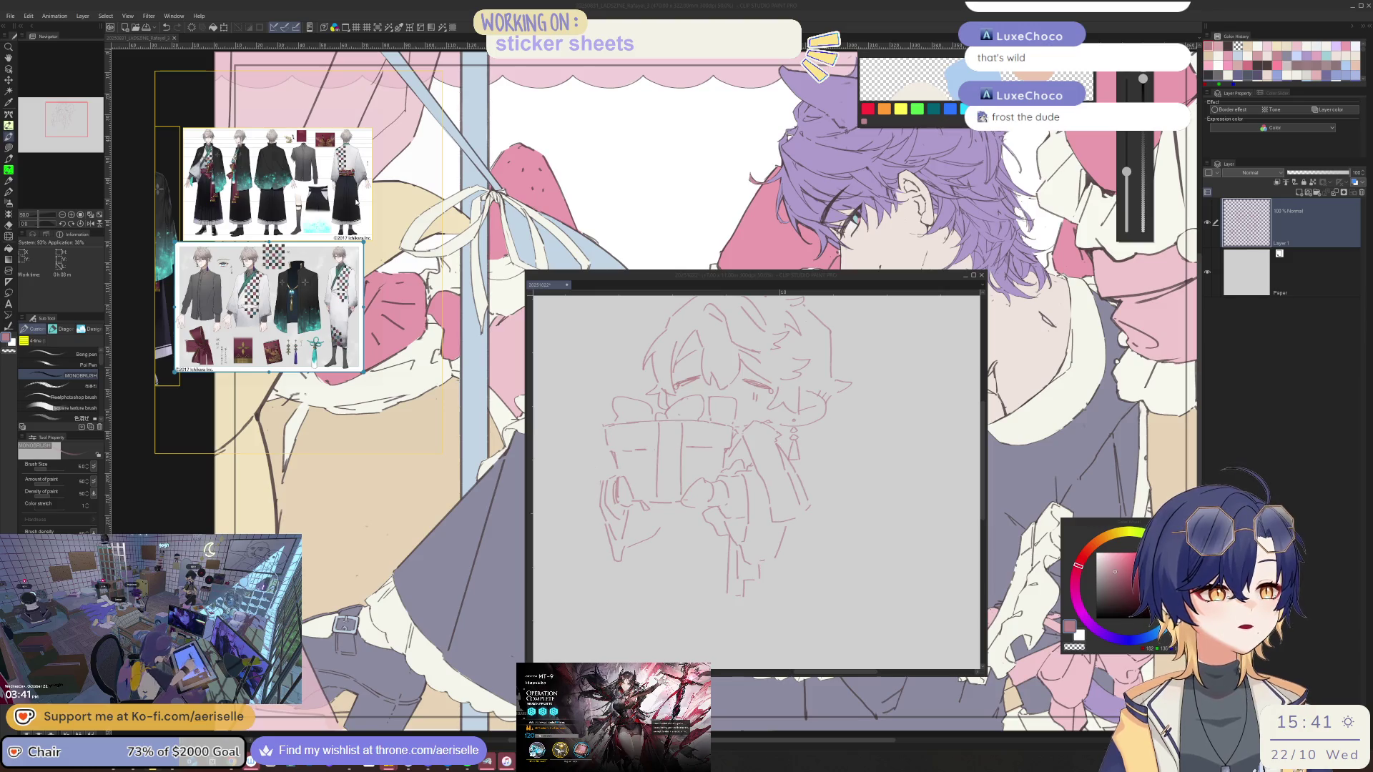
# Zoom in, tilt the view to about -5 degrees and erase the latest stray red stroke
pyautogui.click(669, 540)
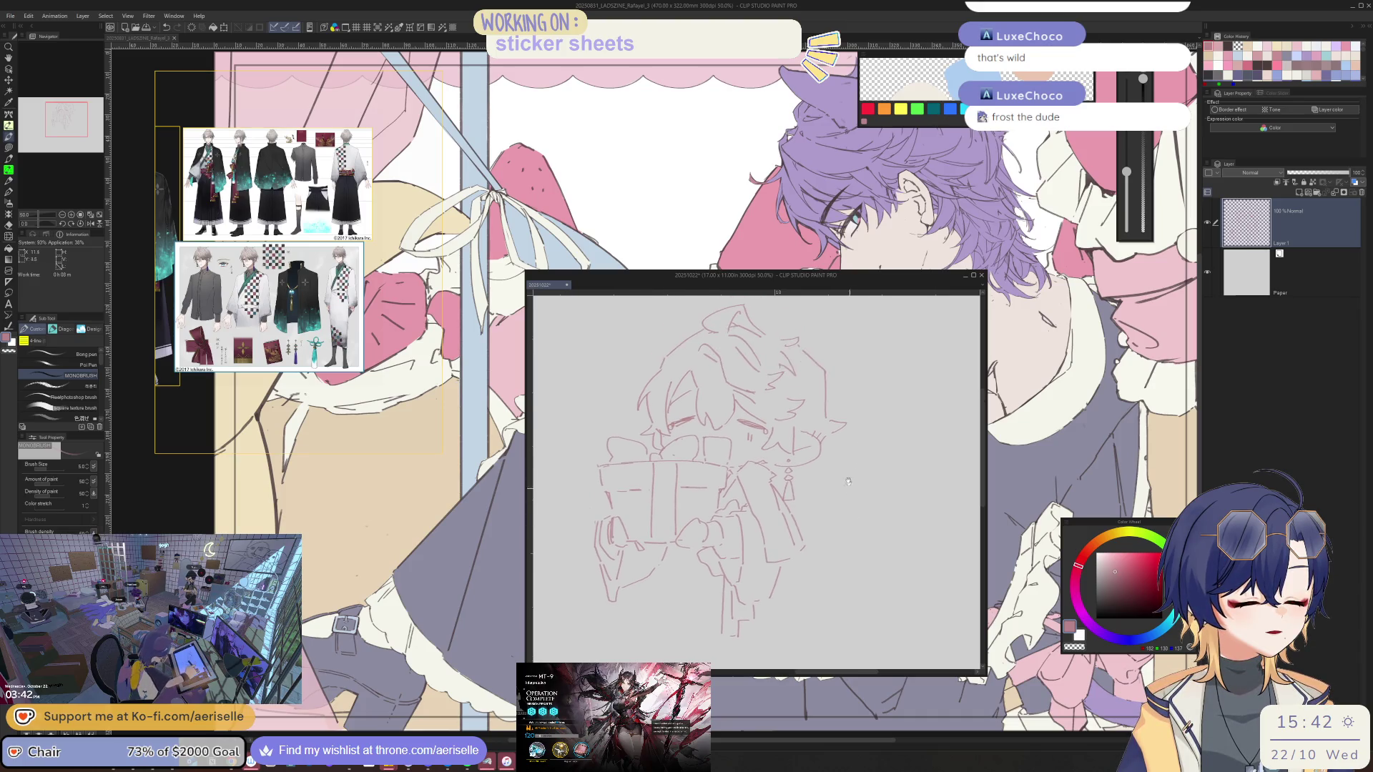
pyautogui.scroll(2, 790, 452)
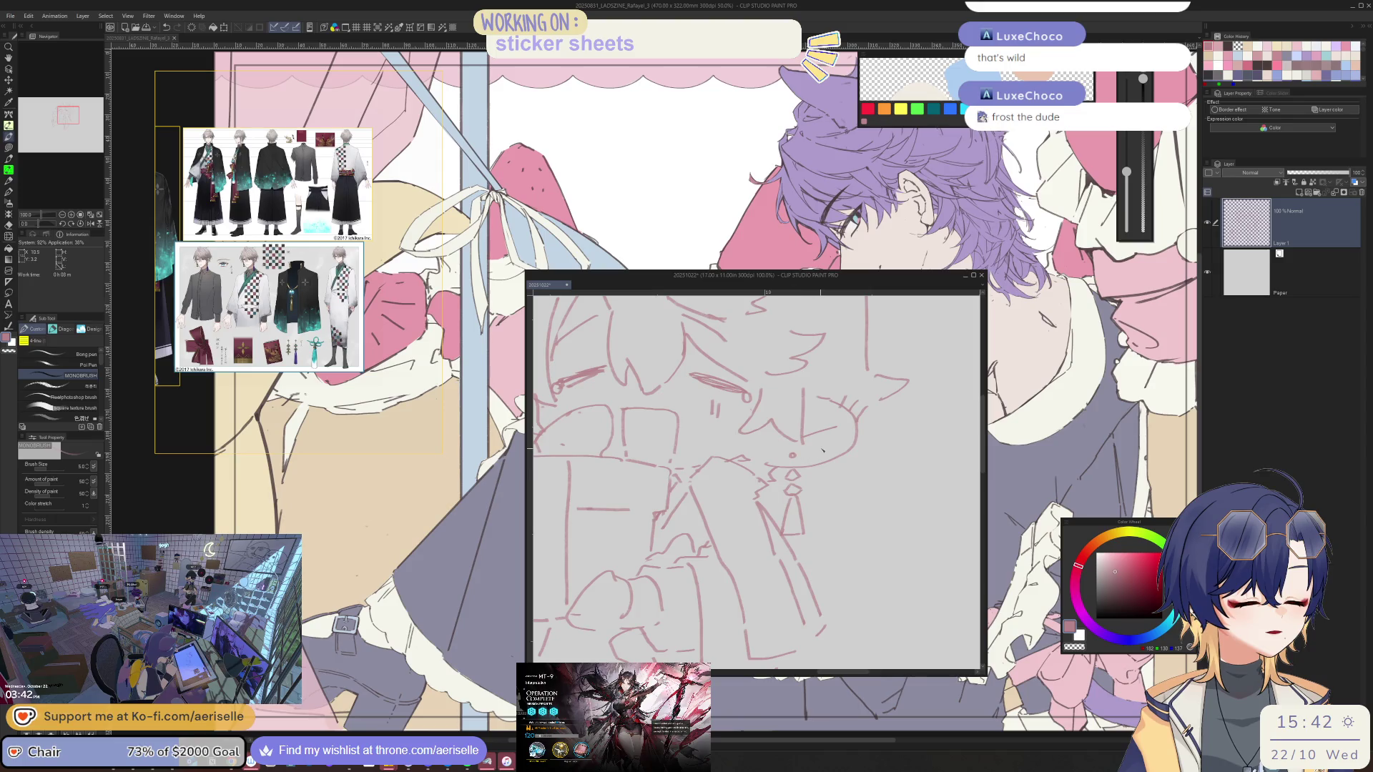
pyautogui.scroll(2, 715, 459)
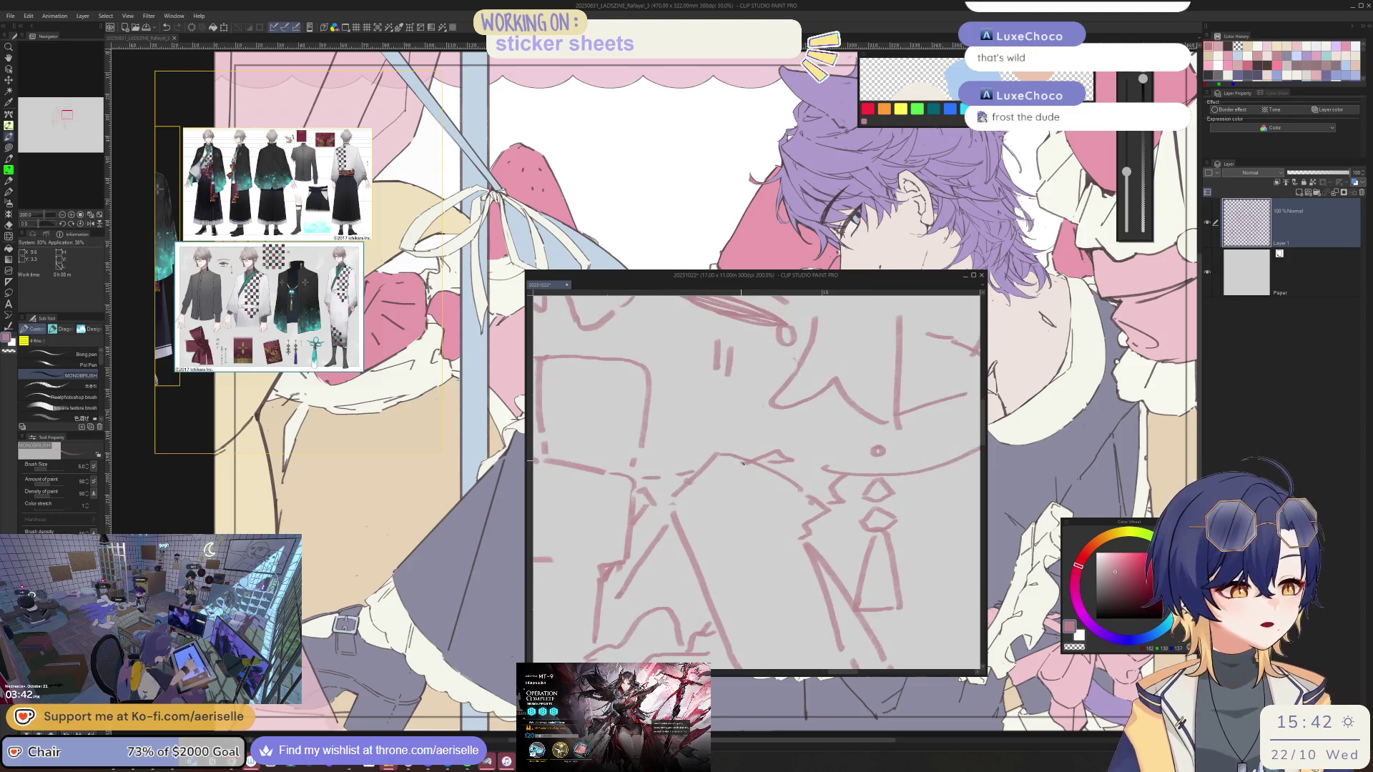
pyautogui.press('-')
pyautogui.moveTo(728, 489)
pyautogui.mouseDown()
pyautogui.moveTo(844, 484)
pyautogui.moveTo(741, 428)
pyautogui.moveTo(715, 511)
pyautogui.mouseUp()
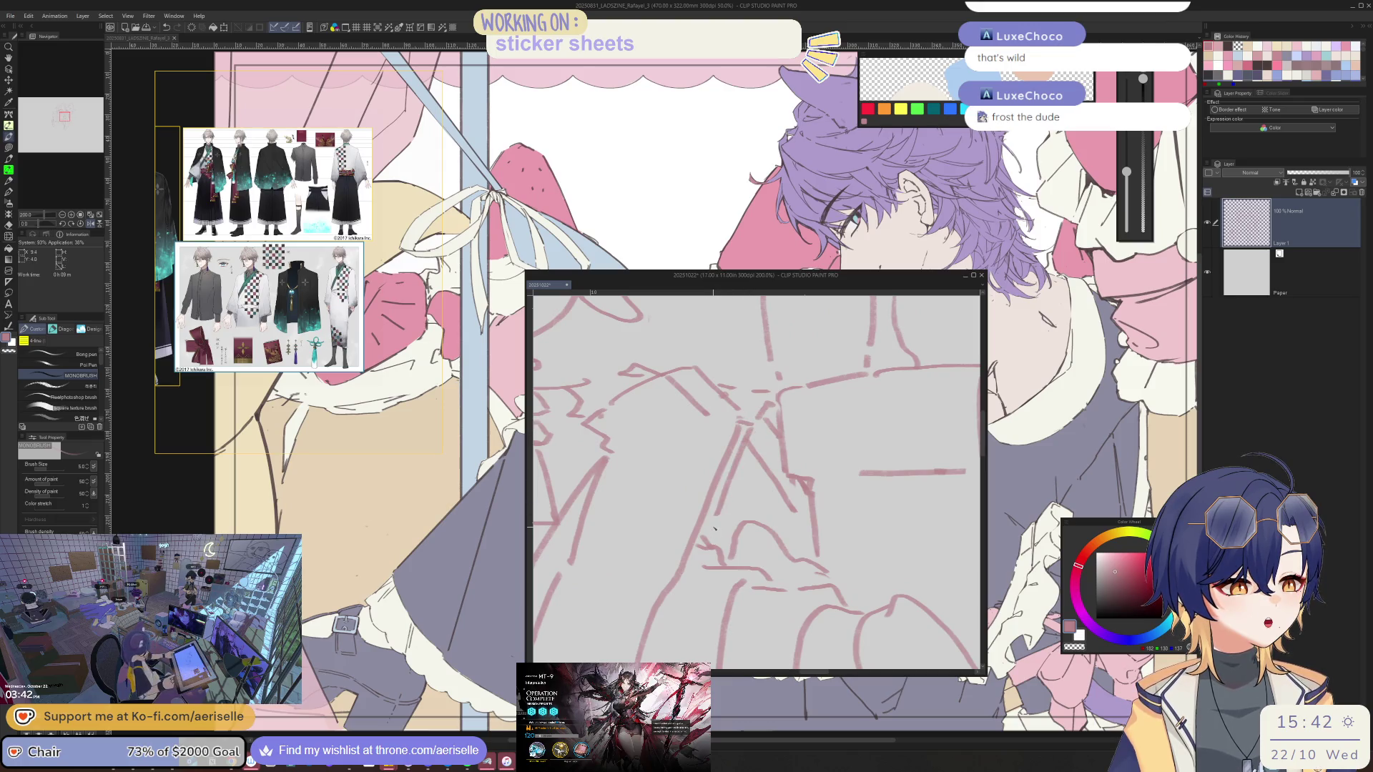
pyautogui.press('e')
pyautogui.moveTo(742, 424)
pyautogui.mouseDown()
pyautogui.moveTo(687, 549)
pyautogui.moveTo(753, 431)
pyautogui.mouseUp()
pyautogui.press('b')
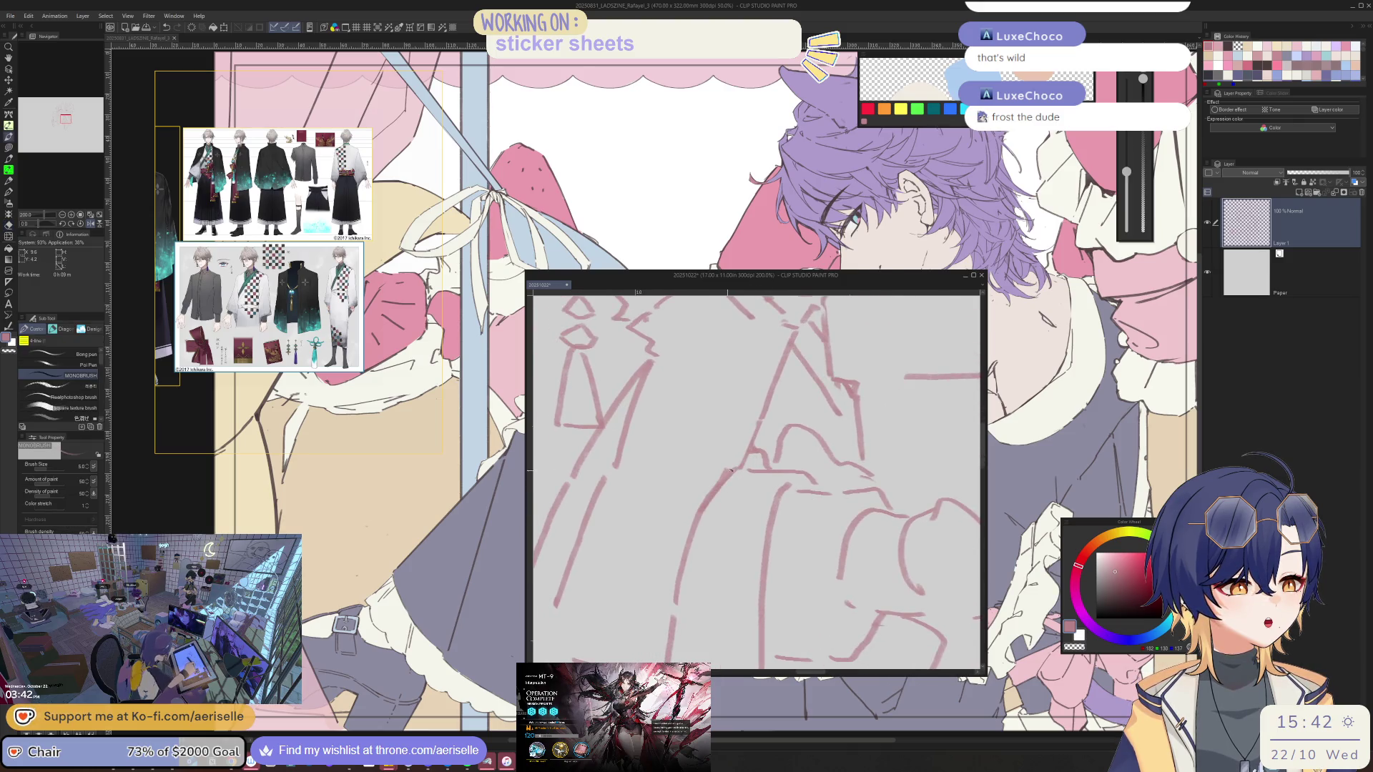
pyautogui.press('e')
pyautogui.scroll(-3, 776, 552)
pyautogui.moveTo(776, 553); pyautogui.dragTo(809, 507)
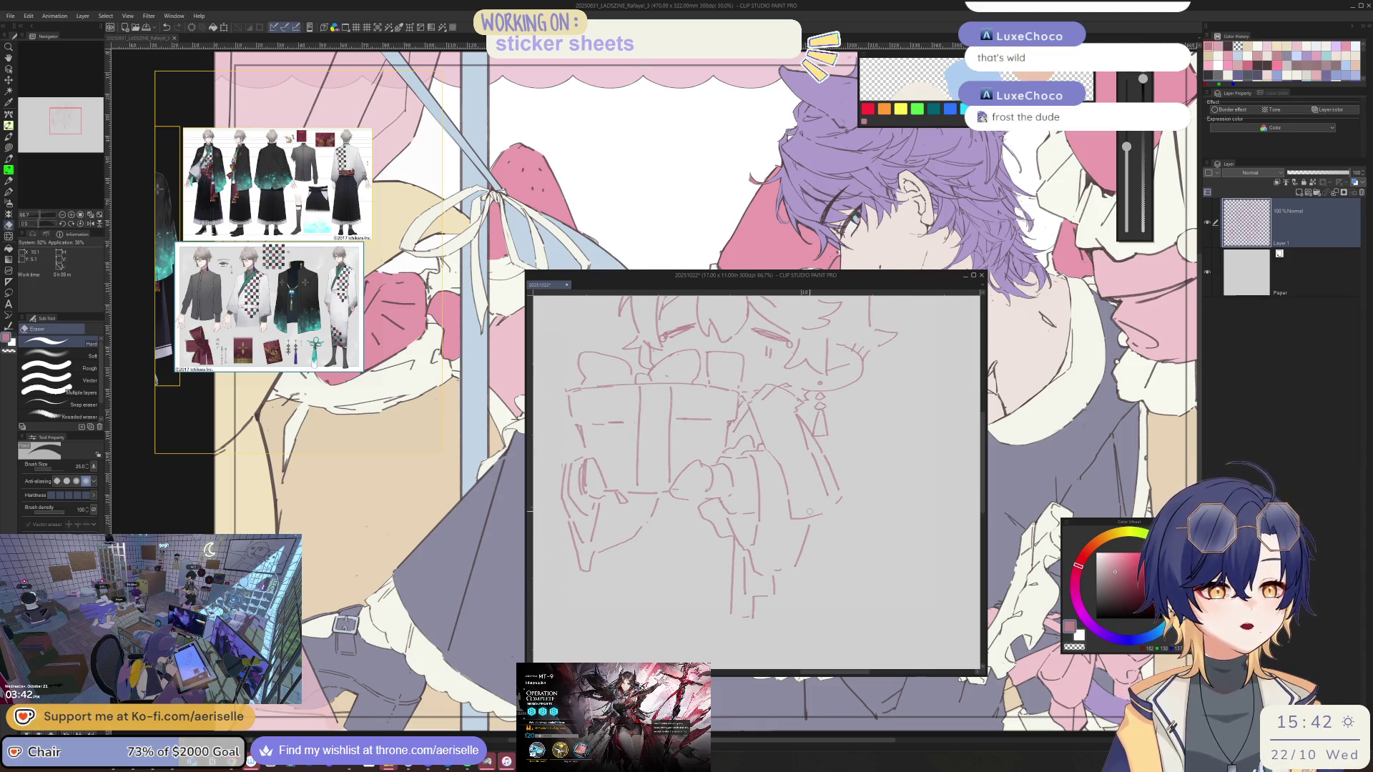
# Redraw the hakama's right-side vertical fold lines at pen size 5, undoing and erasing misplaced strokes
pyautogui.press(']')
pyautogui.press(']')
pyautogui.press(']')
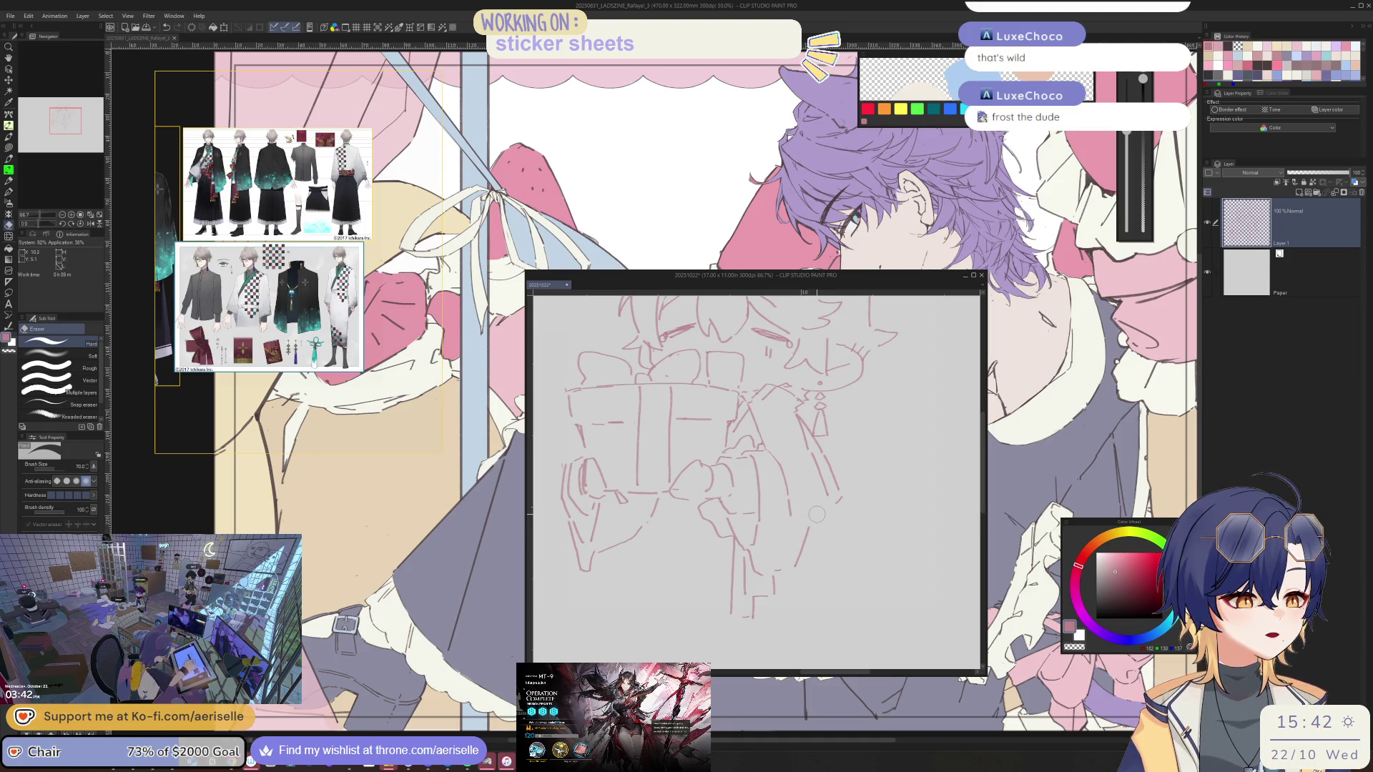
pyautogui.press('p')
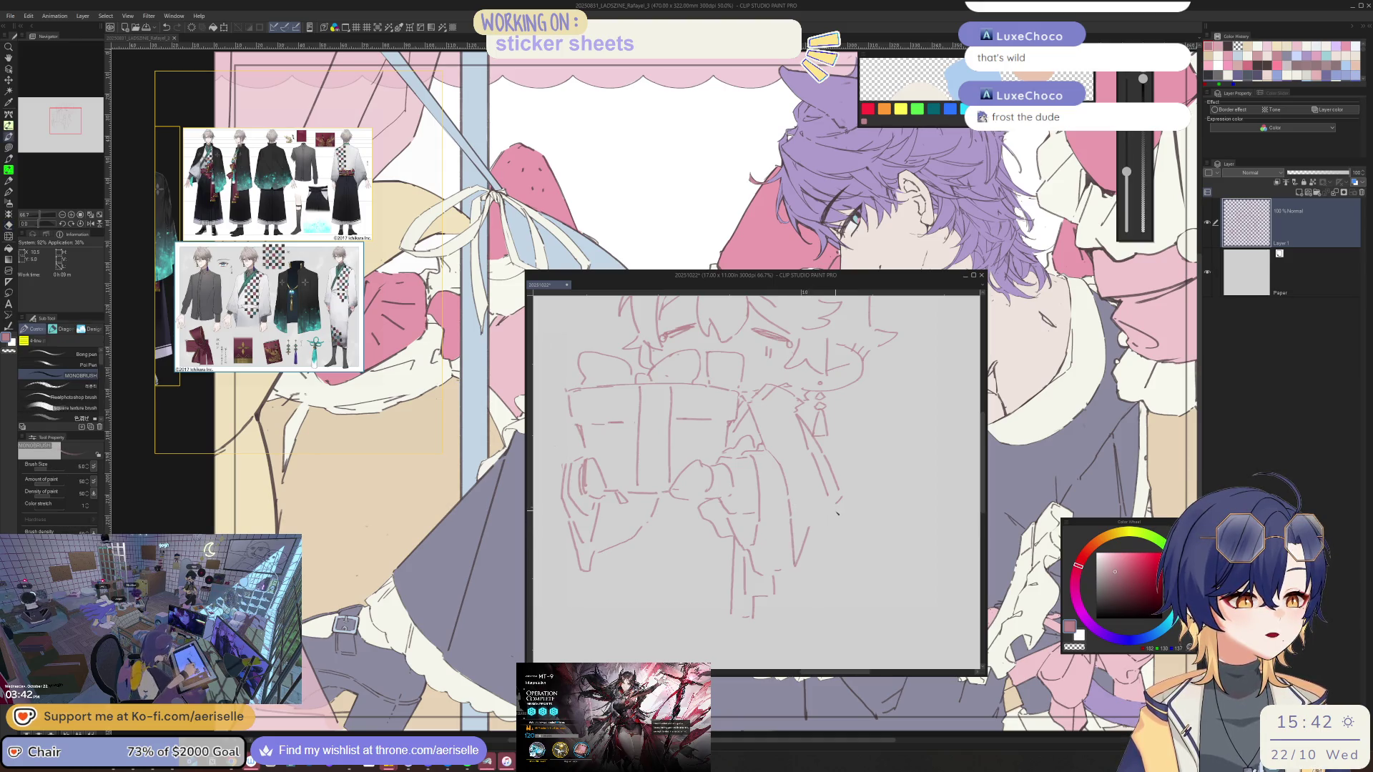
pyautogui.moveTo(835, 511); pyautogui.dragTo(844, 554)
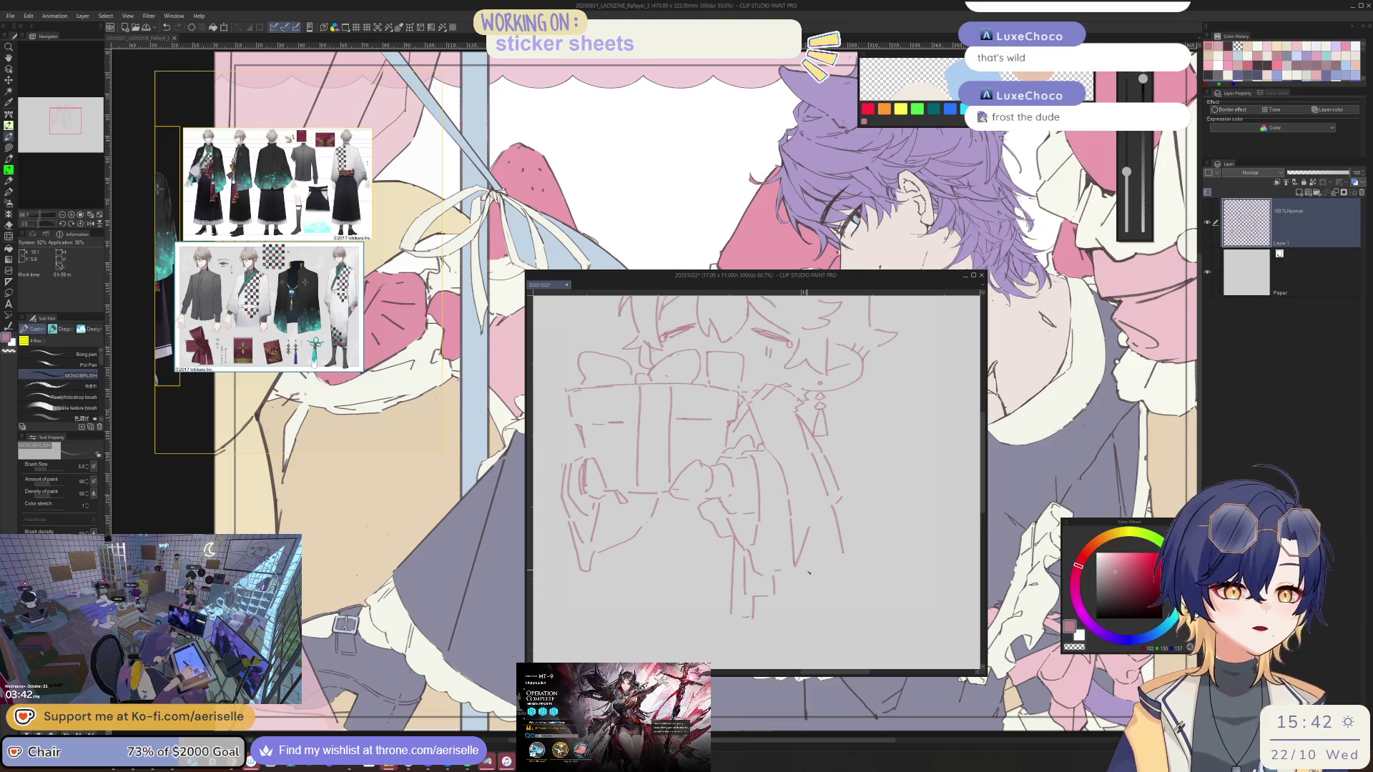
pyautogui.hotkey('ctrl', 'z')
pyautogui.hotkey('ctrl', 'z')
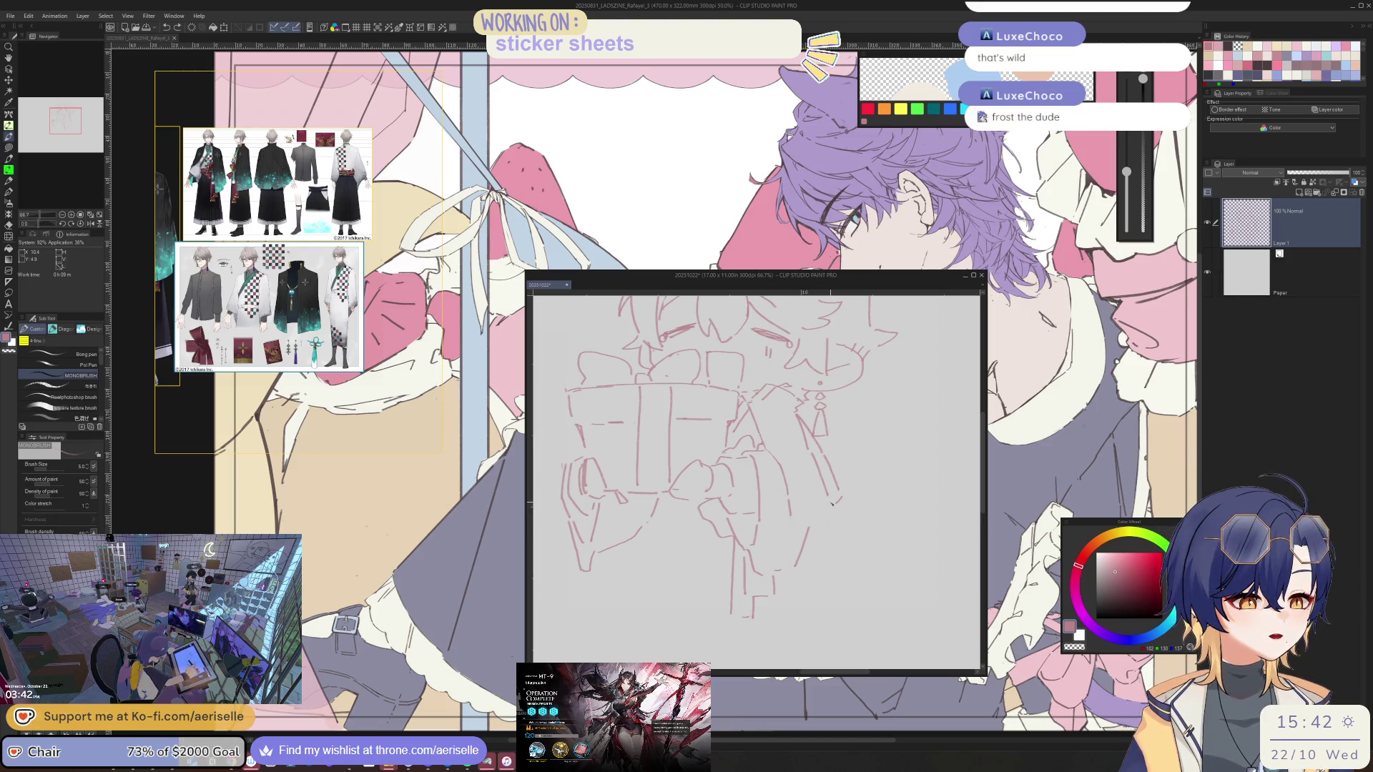
pyautogui.moveTo(790, 520); pyautogui.dragTo(795, 566)
pyautogui.moveTo(832, 501)
pyautogui.mouseDown()
pyautogui.moveTo(829, 576)
pyautogui.moveTo(793, 605)
pyautogui.mouseUp()
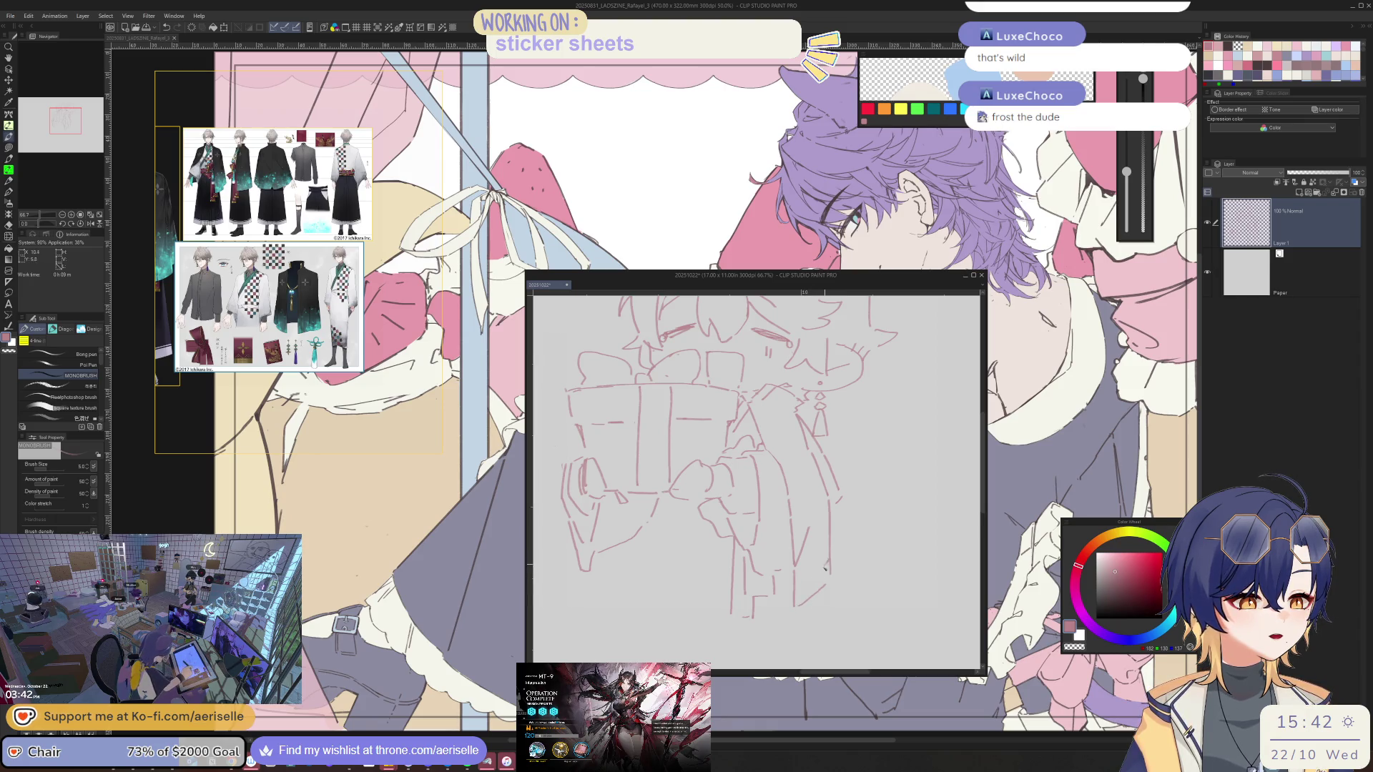
pyautogui.hotkey('ctrl', 'z')
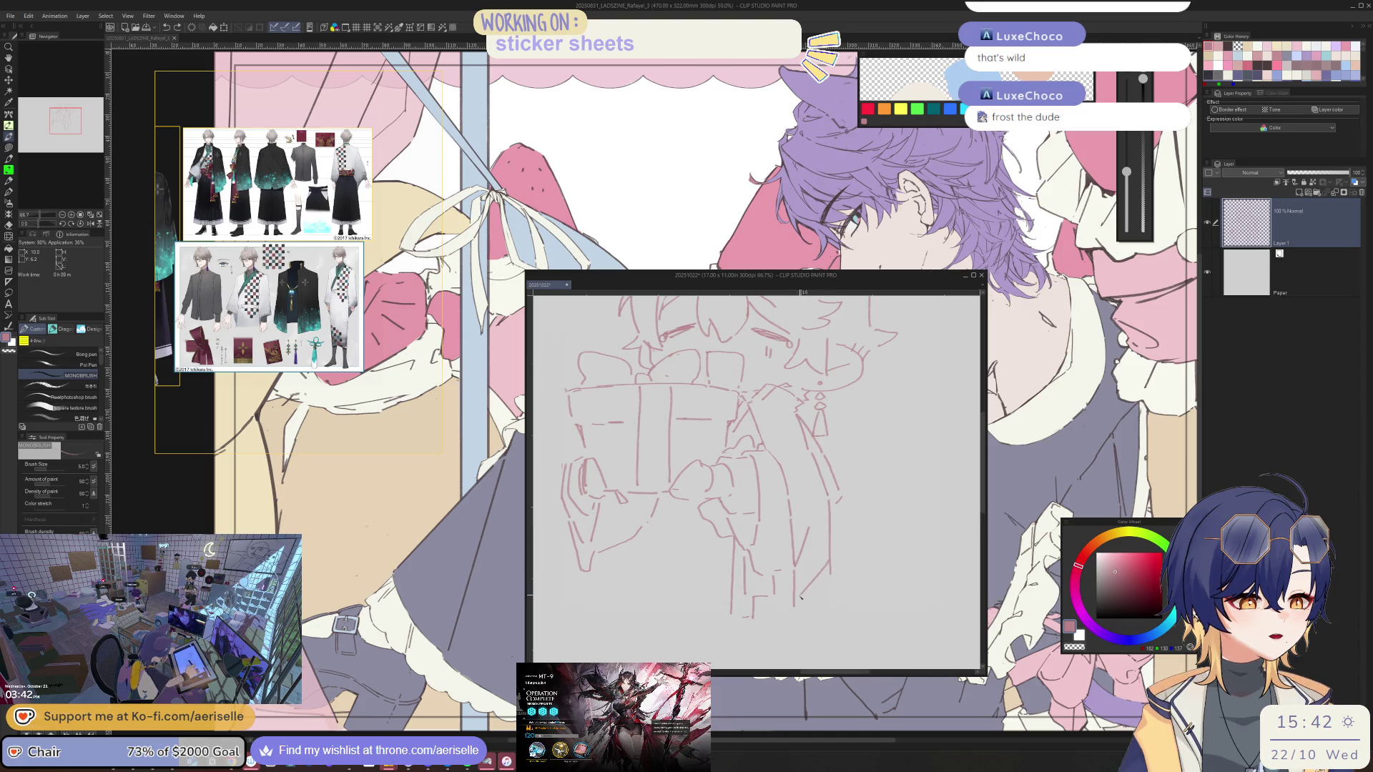
pyautogui.press('e')
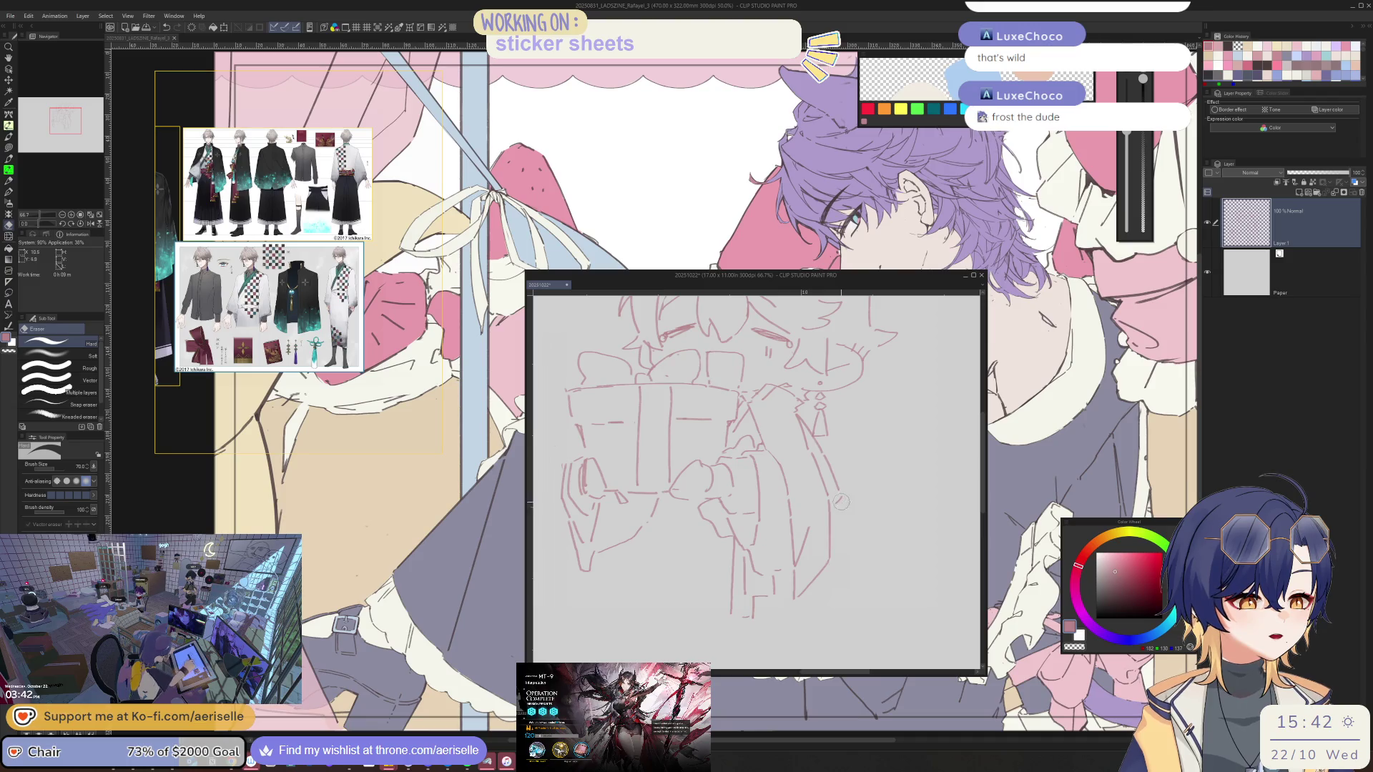
pyautogui.press('p')
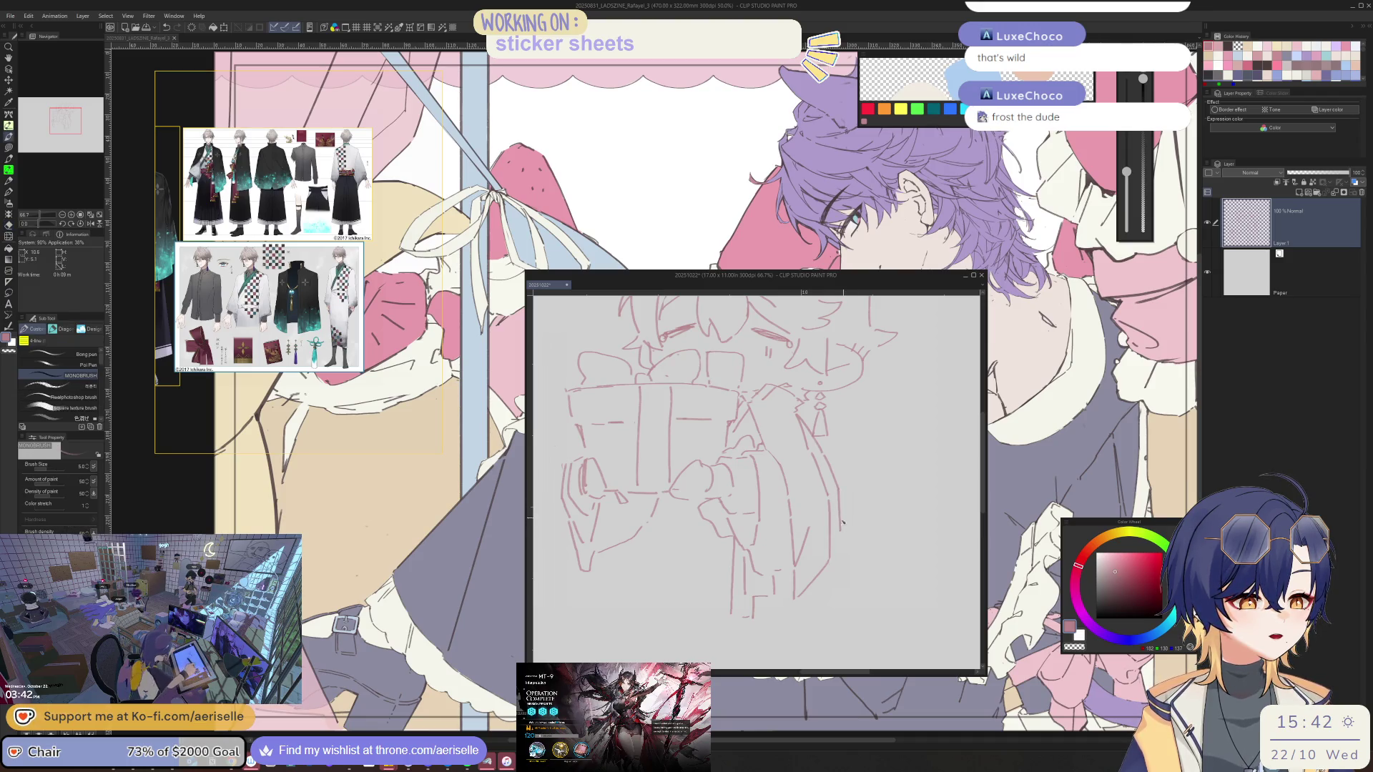
pyautogui.scroll(3, 840, 540)
pyautogui.press('e')
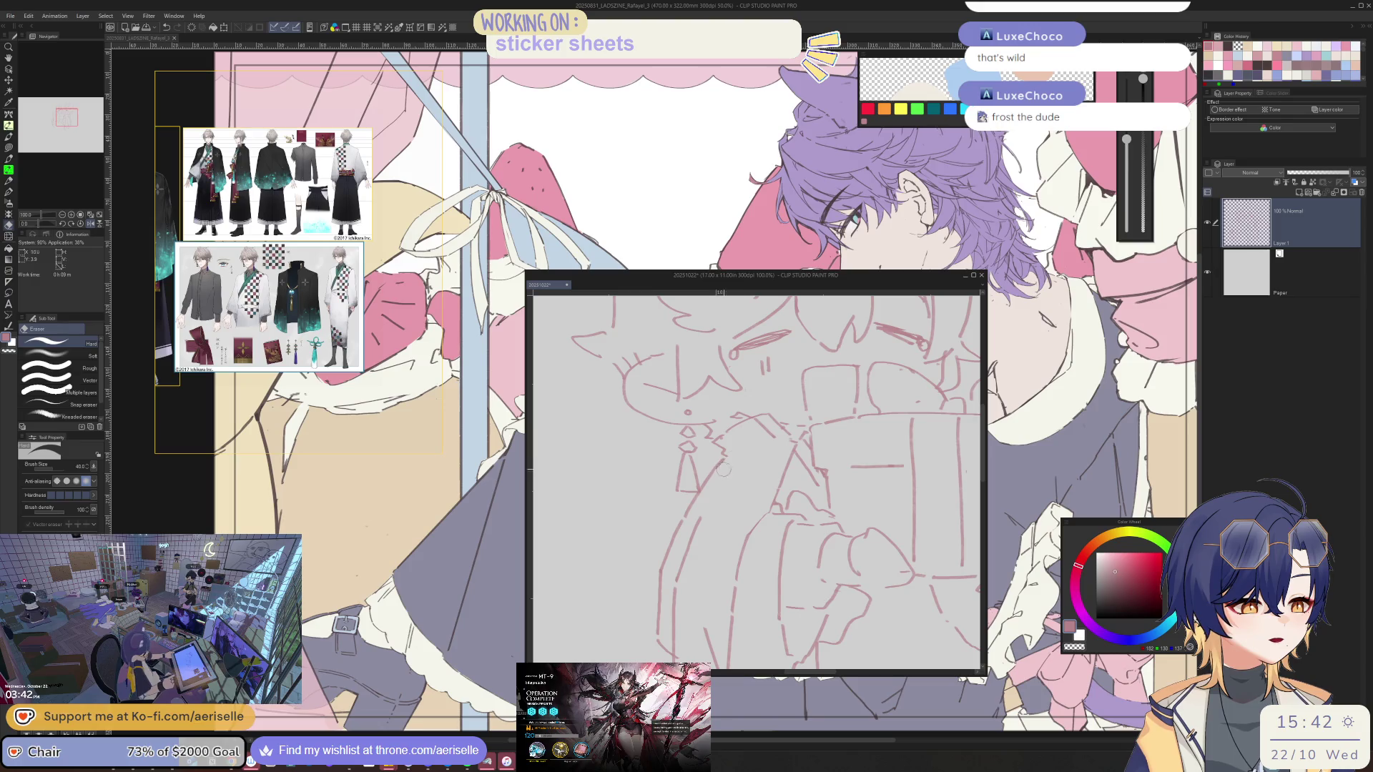
pyautogui.press('p')
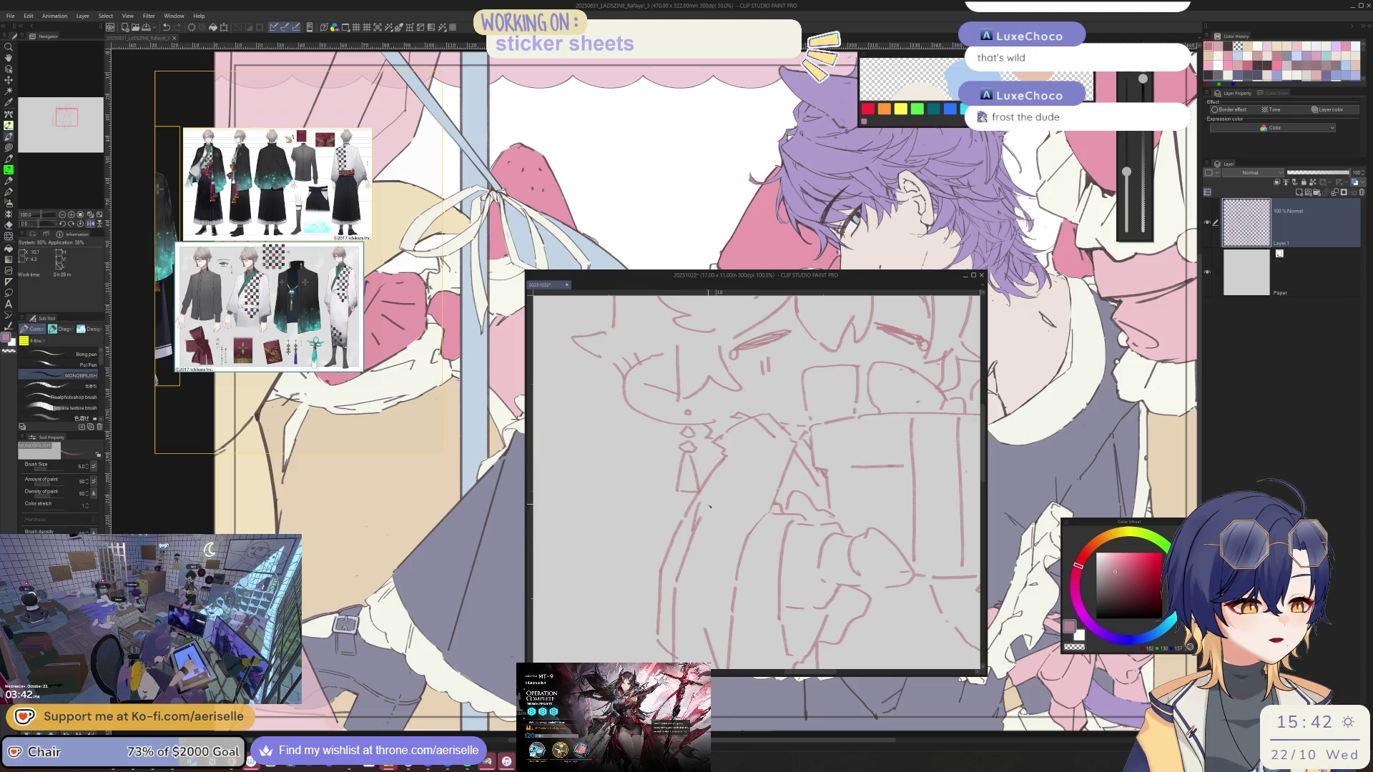
pyautogui.scroll(-3, 701, 521)
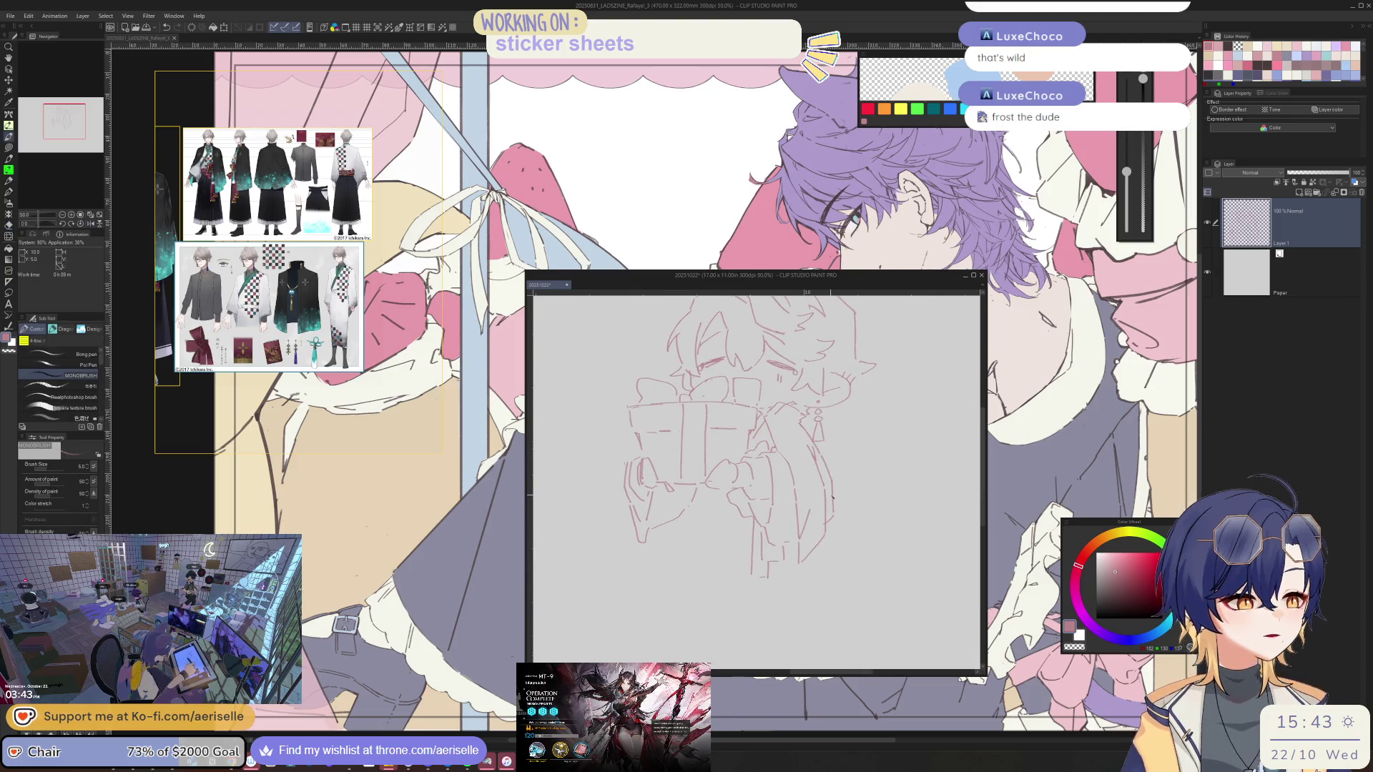
# Draw vertical fold lines down the hakama's left and right sides
pyautogui.scroll(3, 773, 421)
pyautogui.moveTo(814, 647); pyautogui.dragTo(819, 514)
pyautogui.scroll(-2, 818, 515)
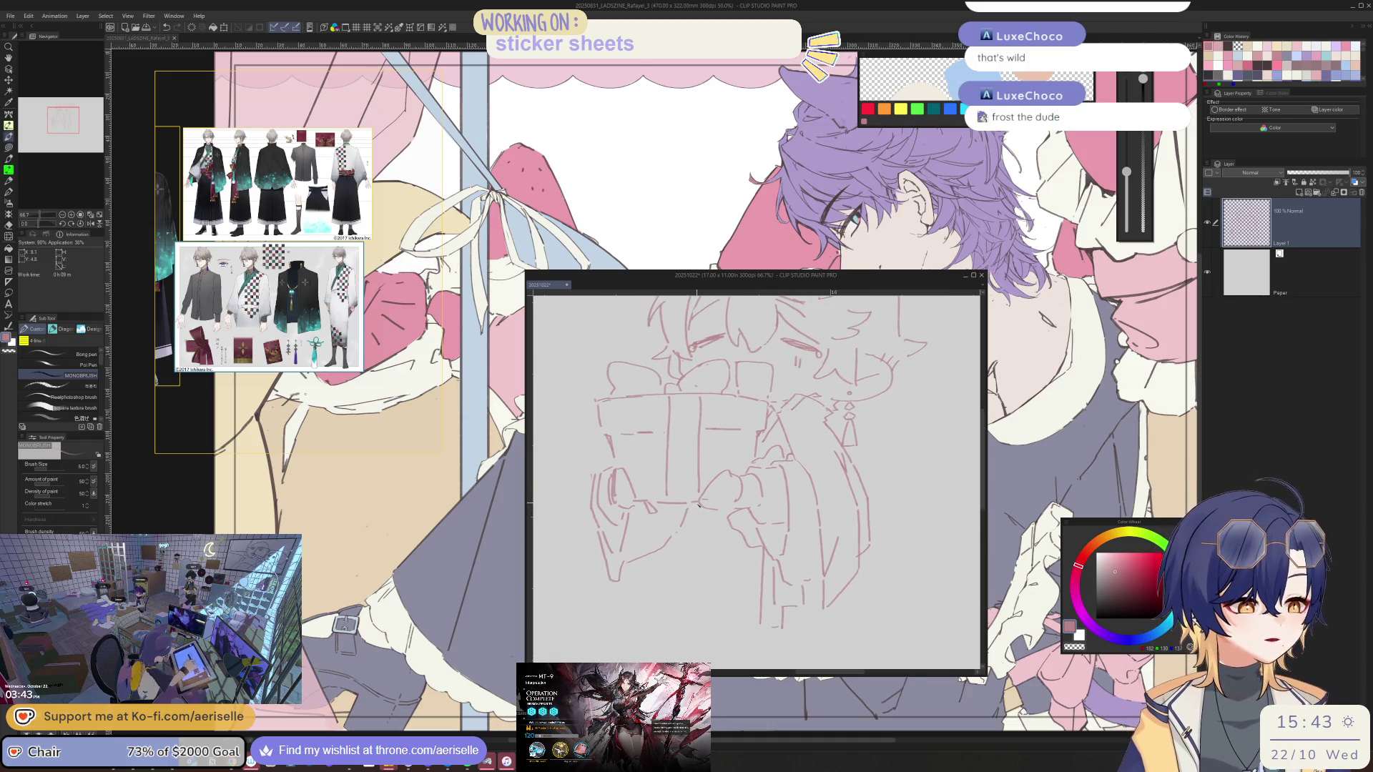
pyautogui.moveTo(698, 504)
pyautogui.mouseDown()
pyautogui.moveTo(683, 425)
pyautogui.moveTo(653, 576)
pyautogui.mouseUp()
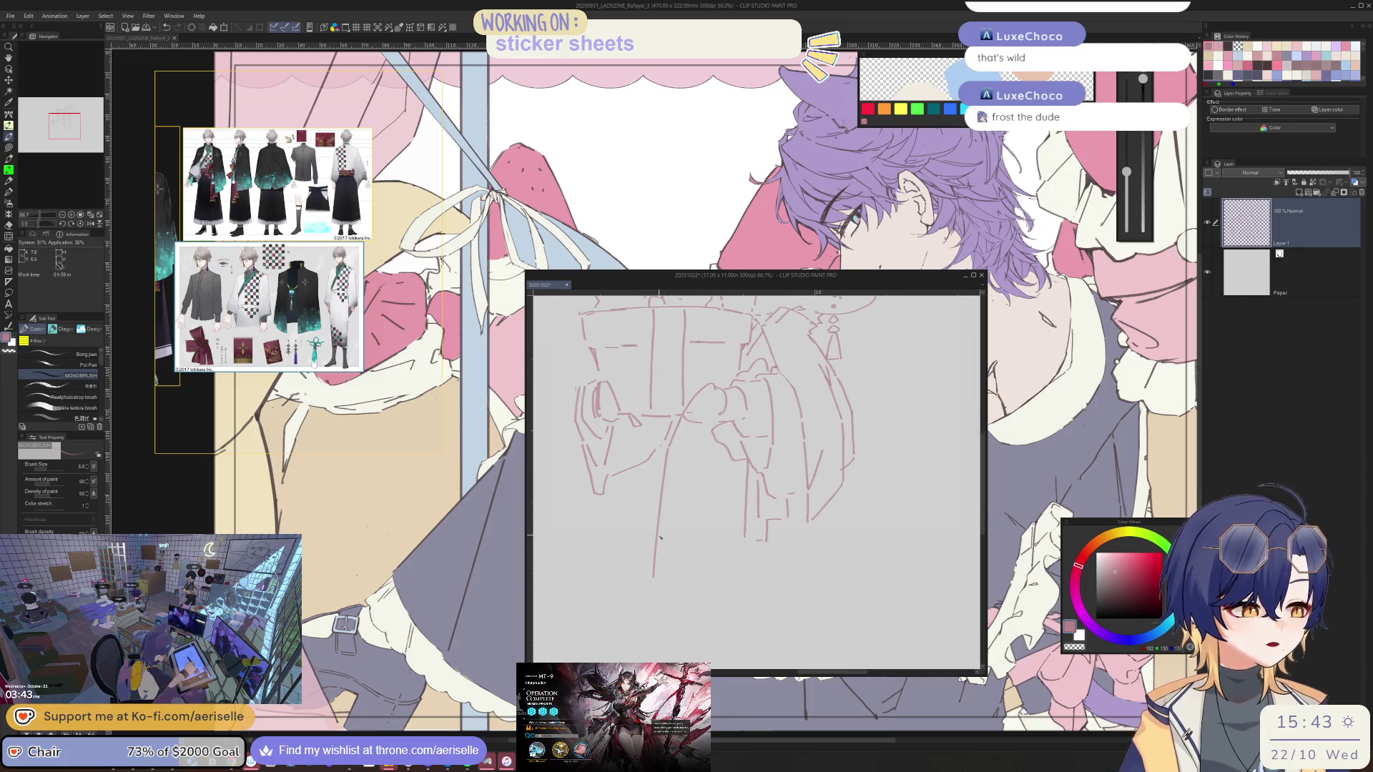
pyautogui.moveTo(800, 519); pyautogui.dragTo(808, 586)
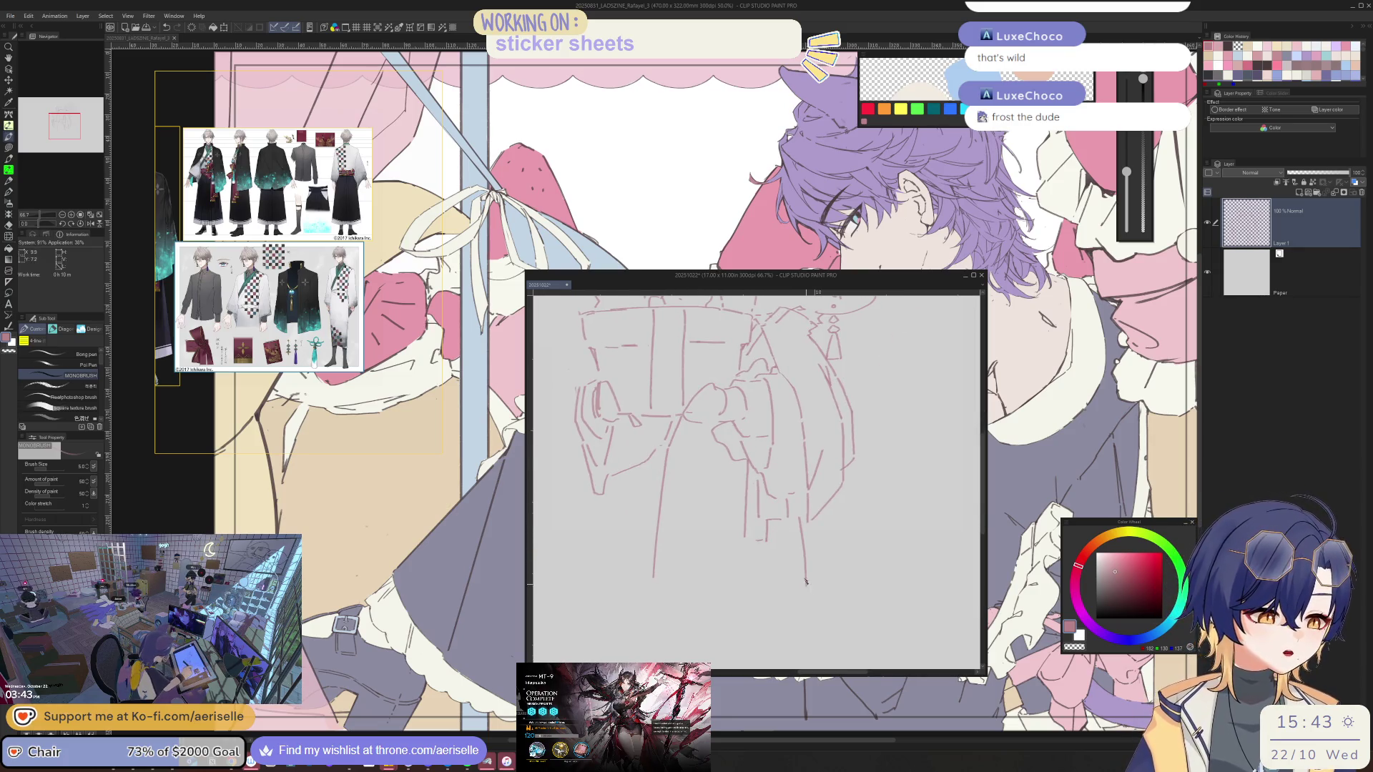
pyautogui.moveTo(652, 577); pyautogui.dragTo(652, 595)
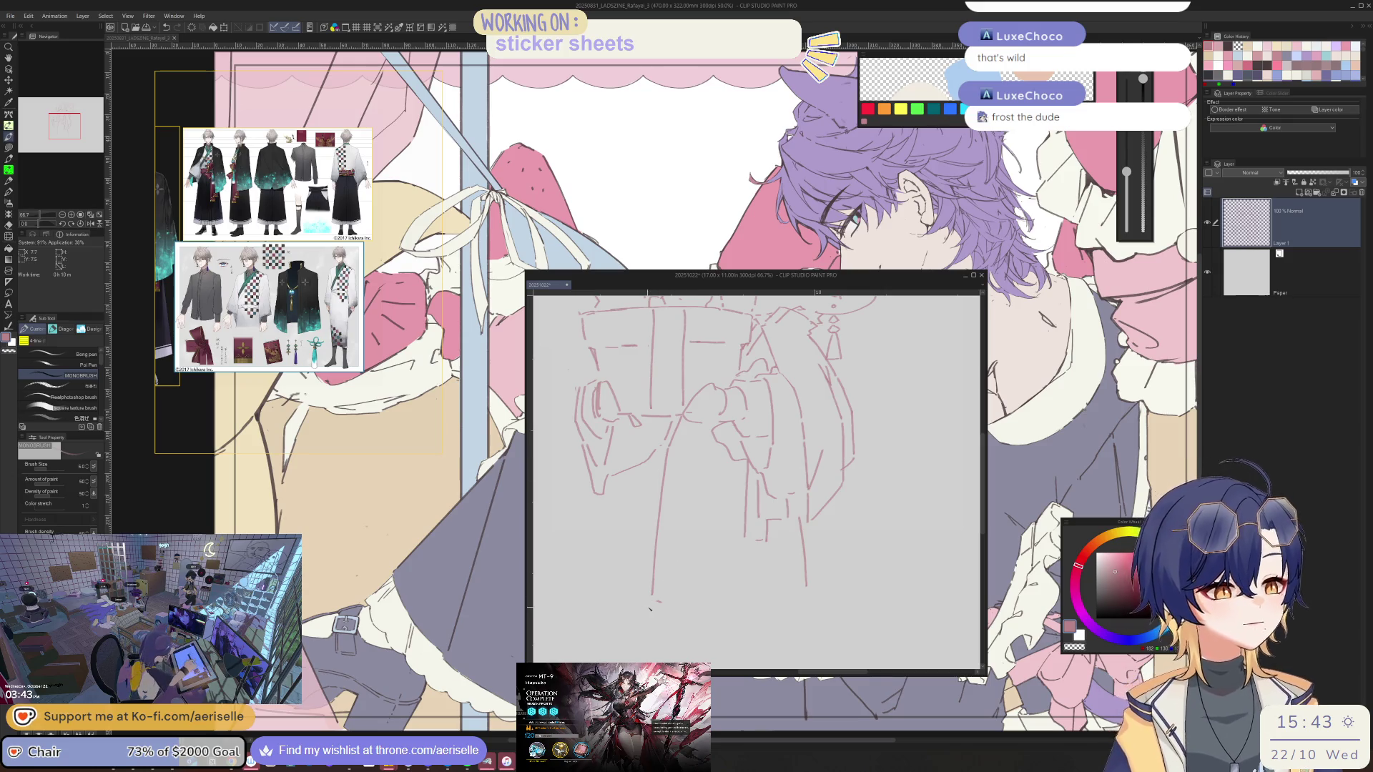
# Lasso the lower part of the sketch, adjust it with Move Layer, then deselect
pyautogui.scroll(-3, 747, 537)
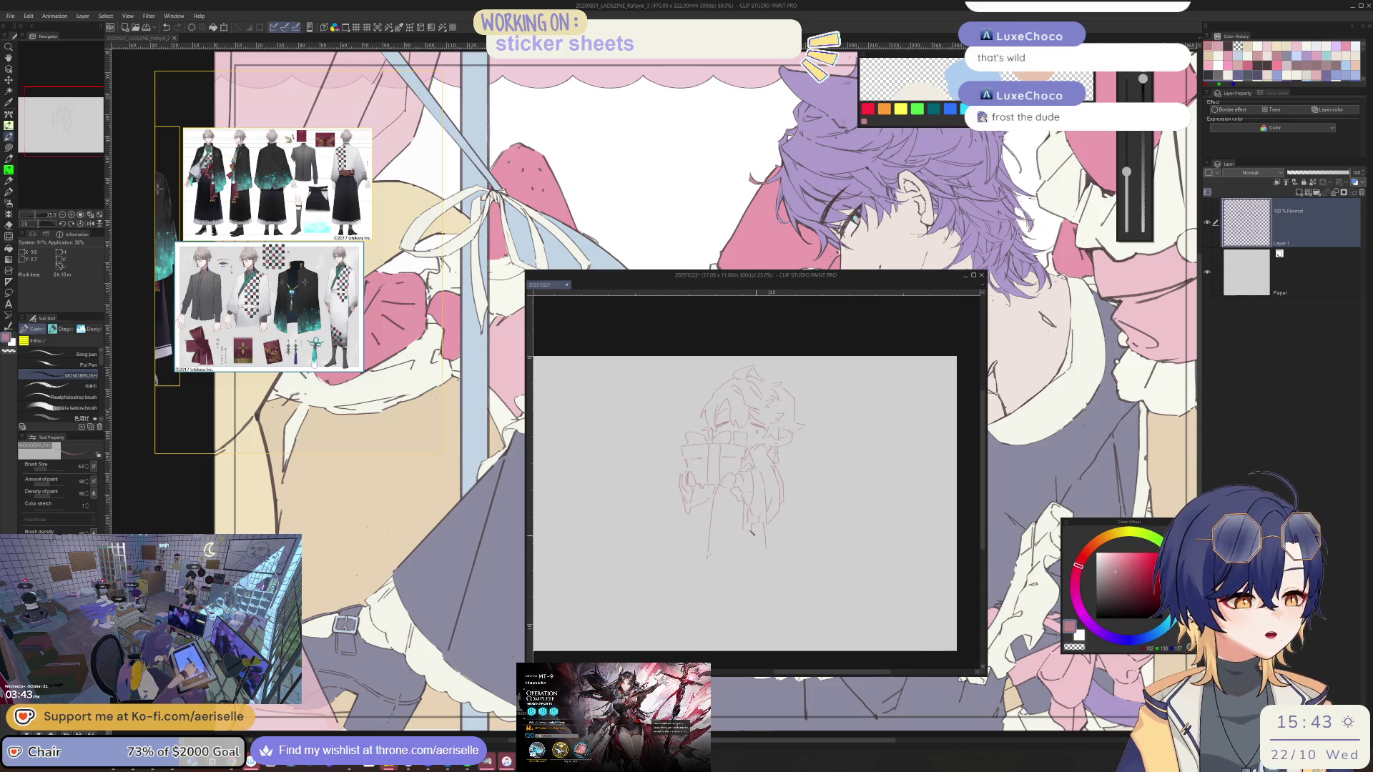
pyautogui.scroll(3, 757, 537)
pyautogui.scroll(-2, 856, 449)
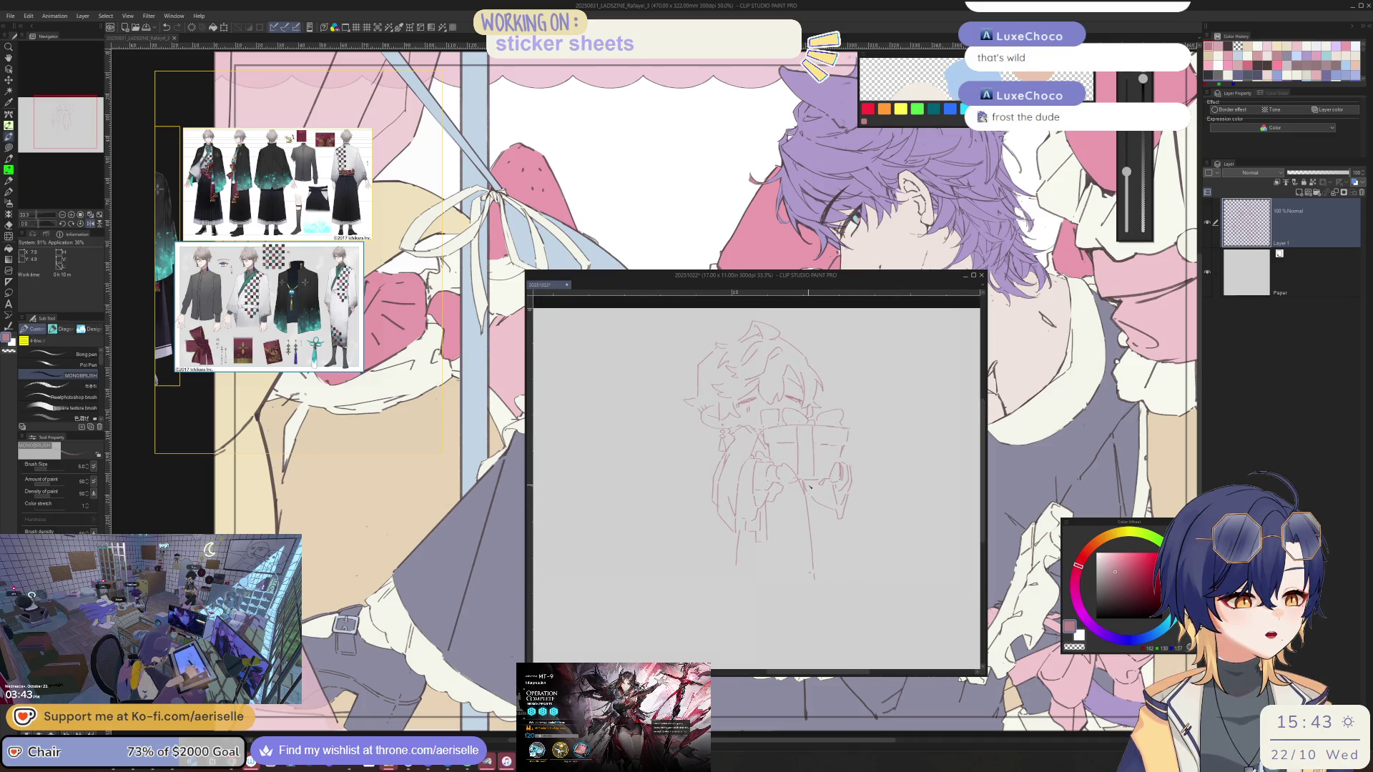
pyautogui.scroll(1, 810, 487)
pyautogui.press('e')
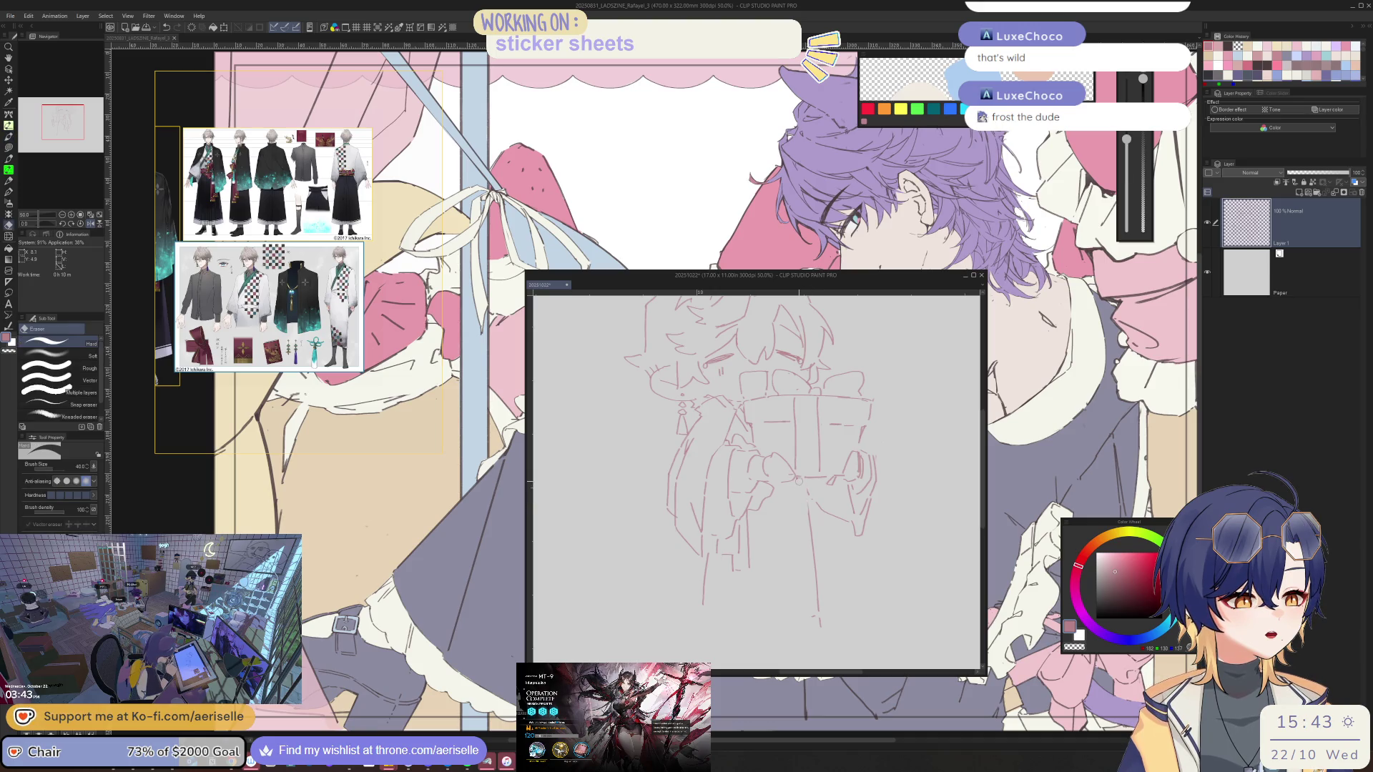
pyautogui.press('m')
pyautogui.moveTo(799, 492)
pyautogui.mouseDown()
pyautogui.moveTo(815, 647)
pyautogui.moveTo(799, 493)
pyautogui.mouseUp()
pyautogui.press('k')
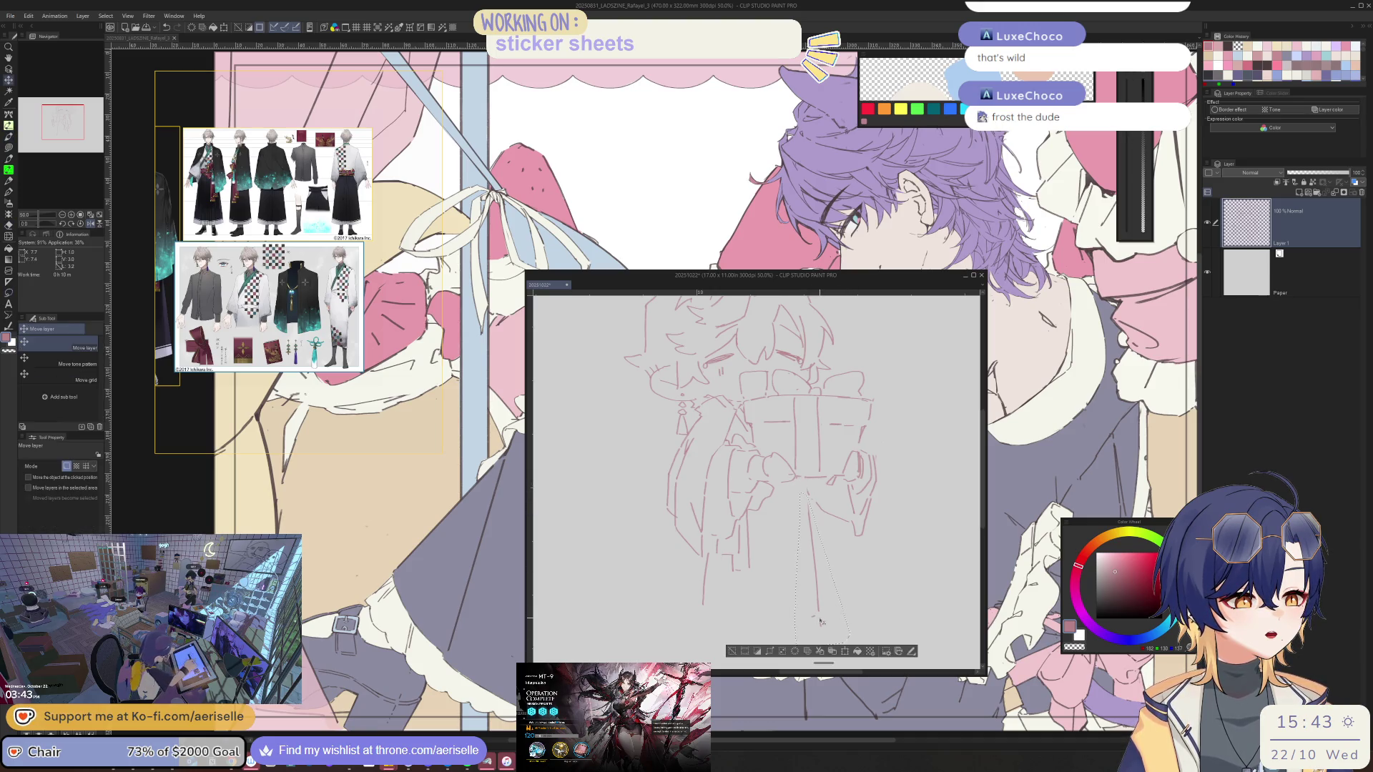
pyautogui.hotkey('ctrl', 'd')
pyautogui.moveTo(818, 623)
pyautogui.mouseDown()
pyautogui.moveTo(812, 563)
pyautogui.moveTo(637, 449)
pyautogui.mouseUp()
pyautogui.press('b')
# Undo a stray short stroke and reframe the upright view on the sleeves
pyautogui.hotkey('ctrl', '@')
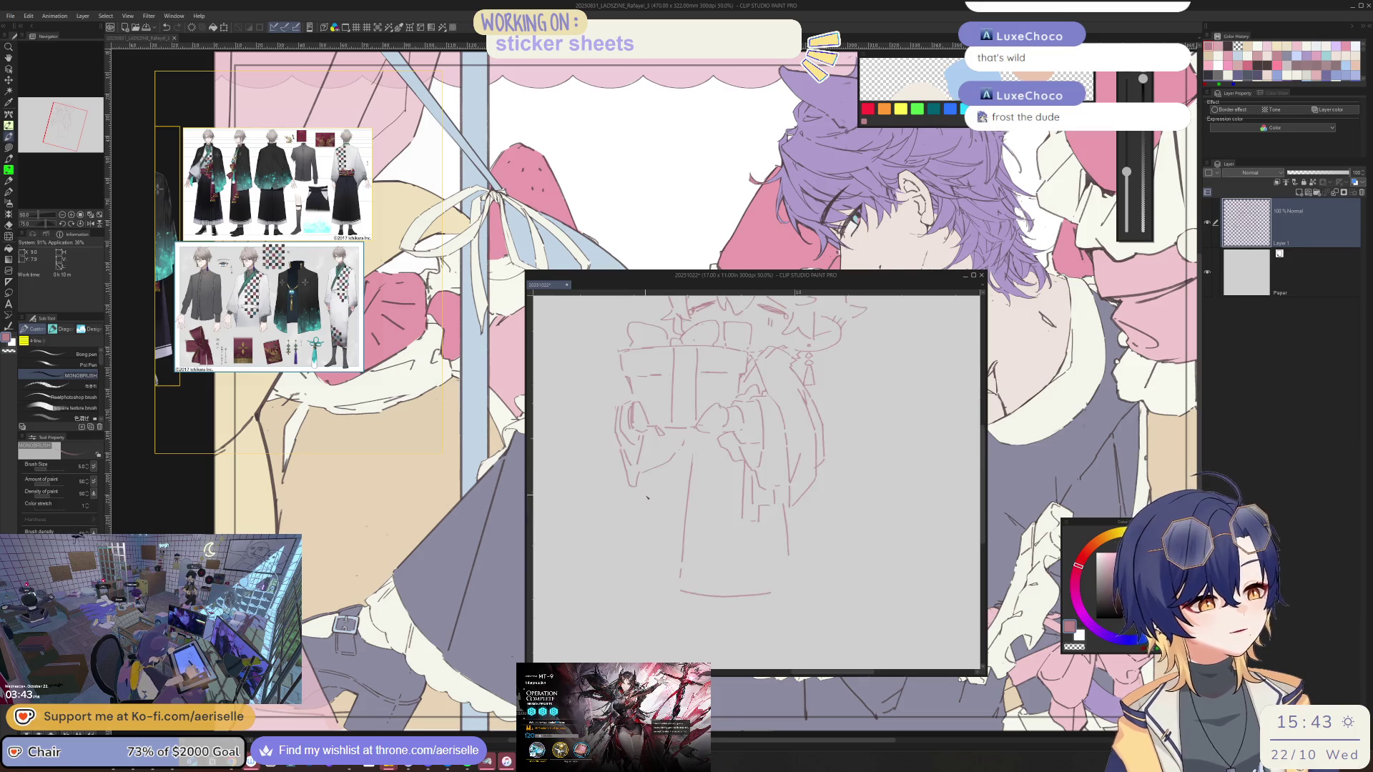
pyautogui.hotkey('ctrl', '-')
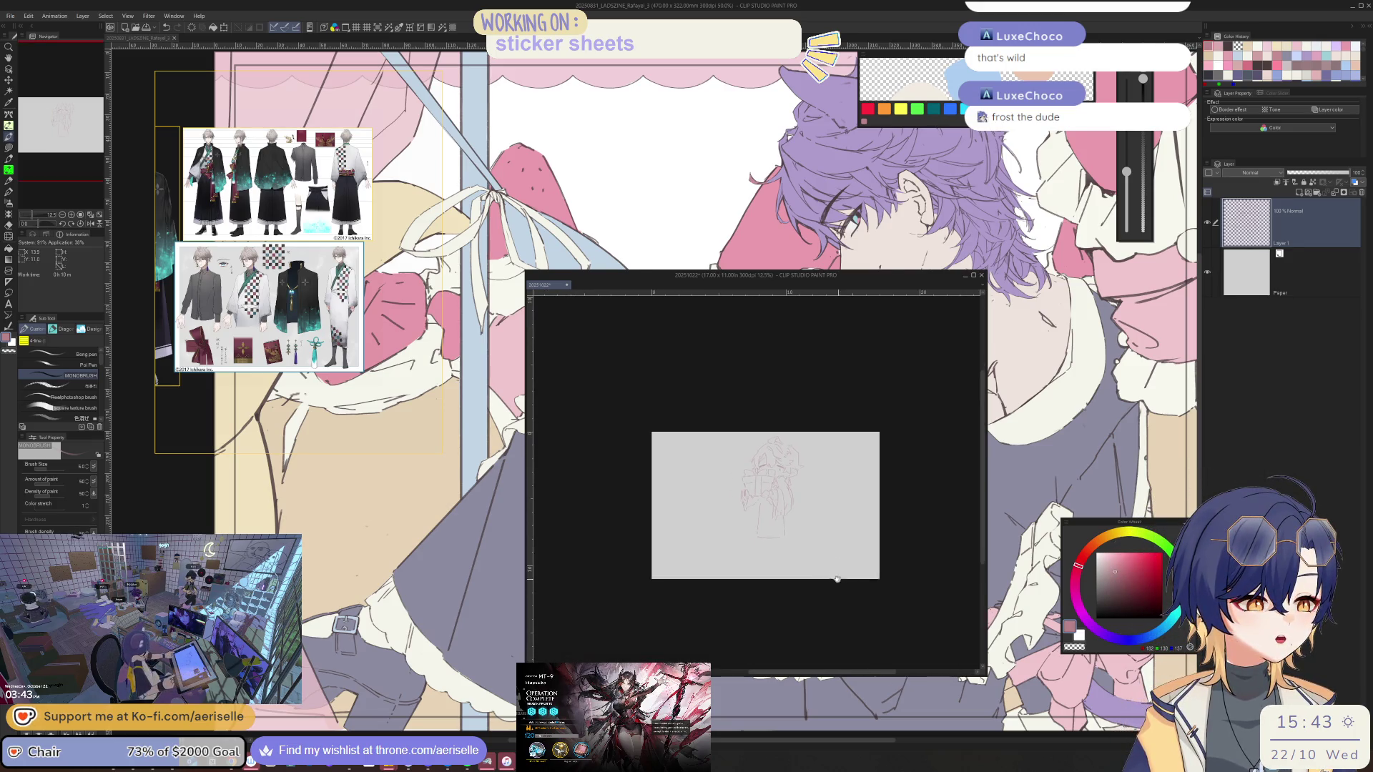
pyautogui.hotkey('ctrl', '+')
pyautogui.hotkey('ctrl', '+')
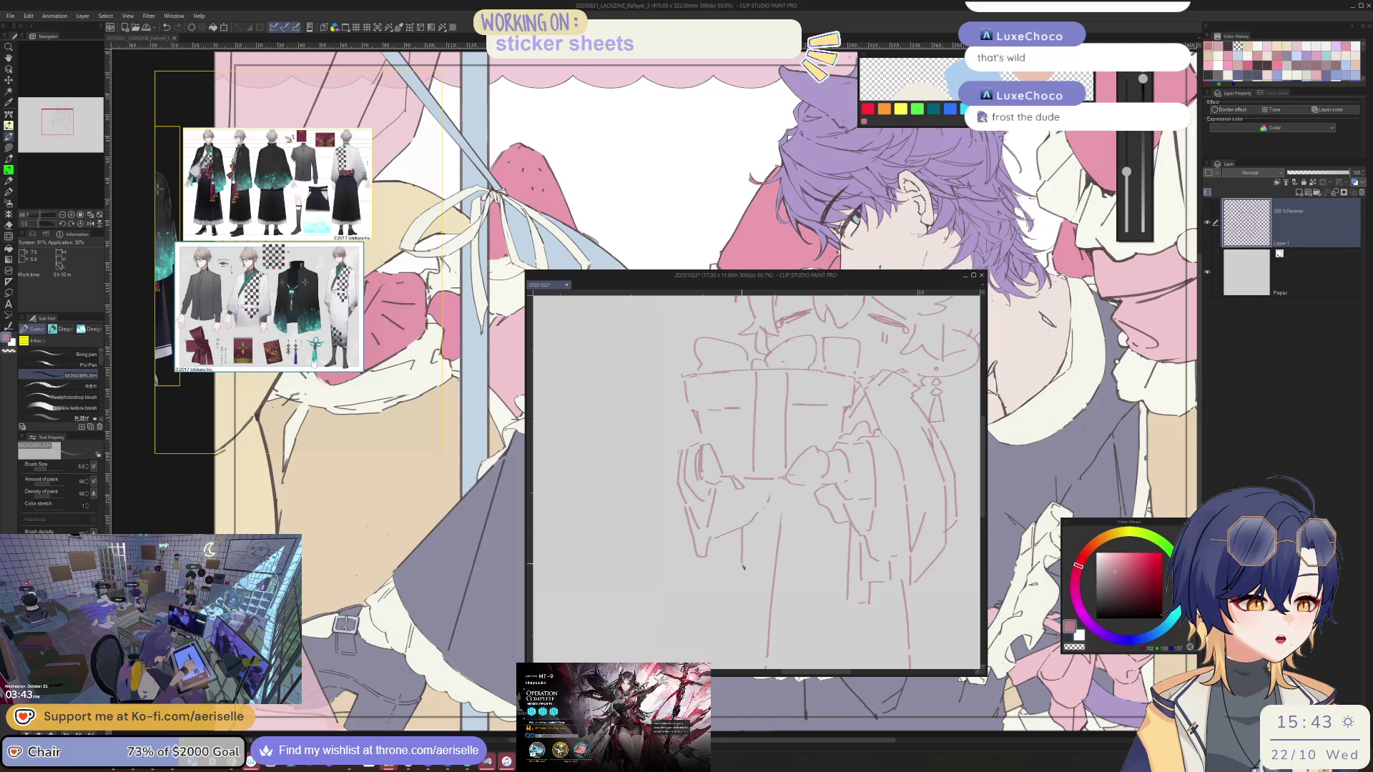
pyautogui.hotkey('ctrl', 'z')
pyautogui.moveTo(747, 553)
pyautogui.mouseDown()
pyautogui.moveTo(823, 550)
pyautogui.moveTo(724, 539)
pyautogui.moveTo(729, 565)
pyautogui.mouseUp()
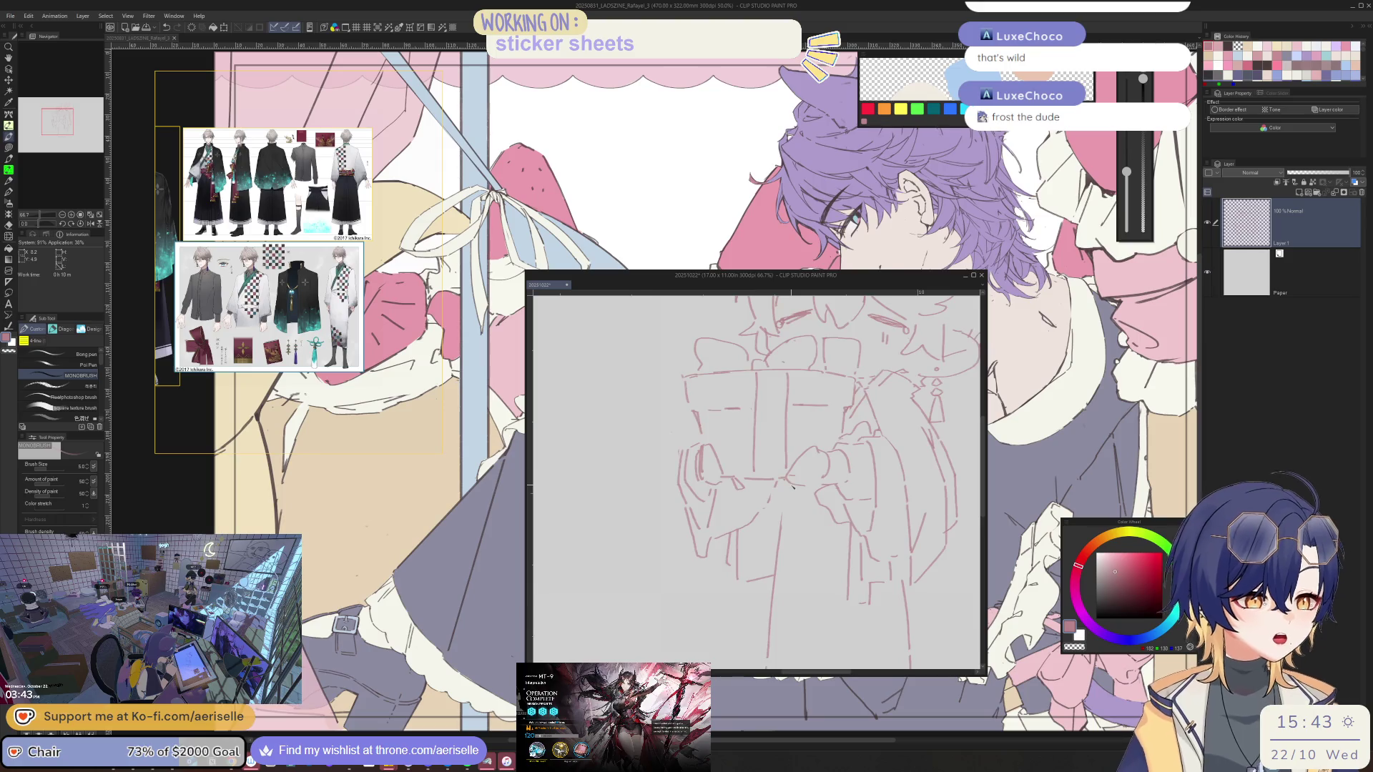
pyautogui.scroll(2, 790, 484)
pyautogui.moveTo(830, 511); pyautogui.dragTo(746, 502)
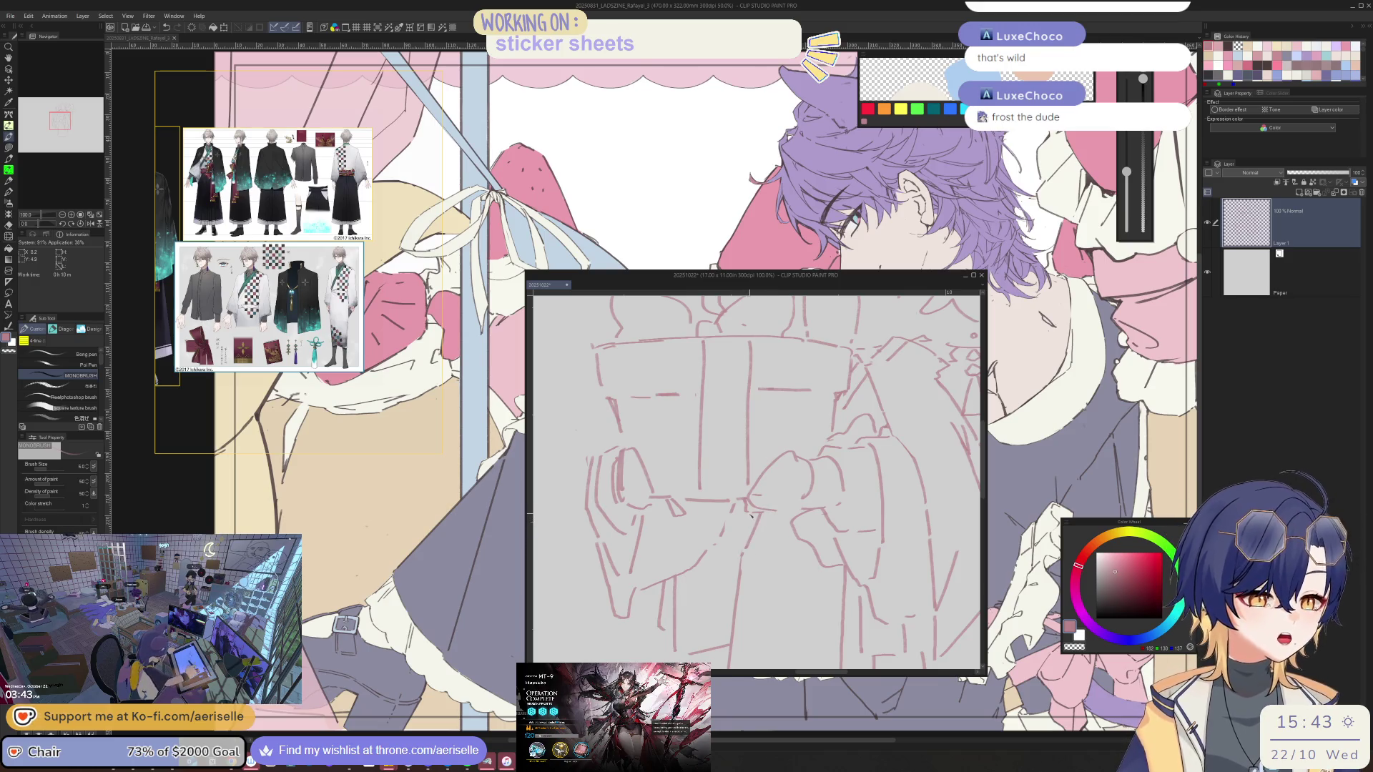
pyautogui.moveTo(750, 515); pyautogui.dragTo(734, 478)
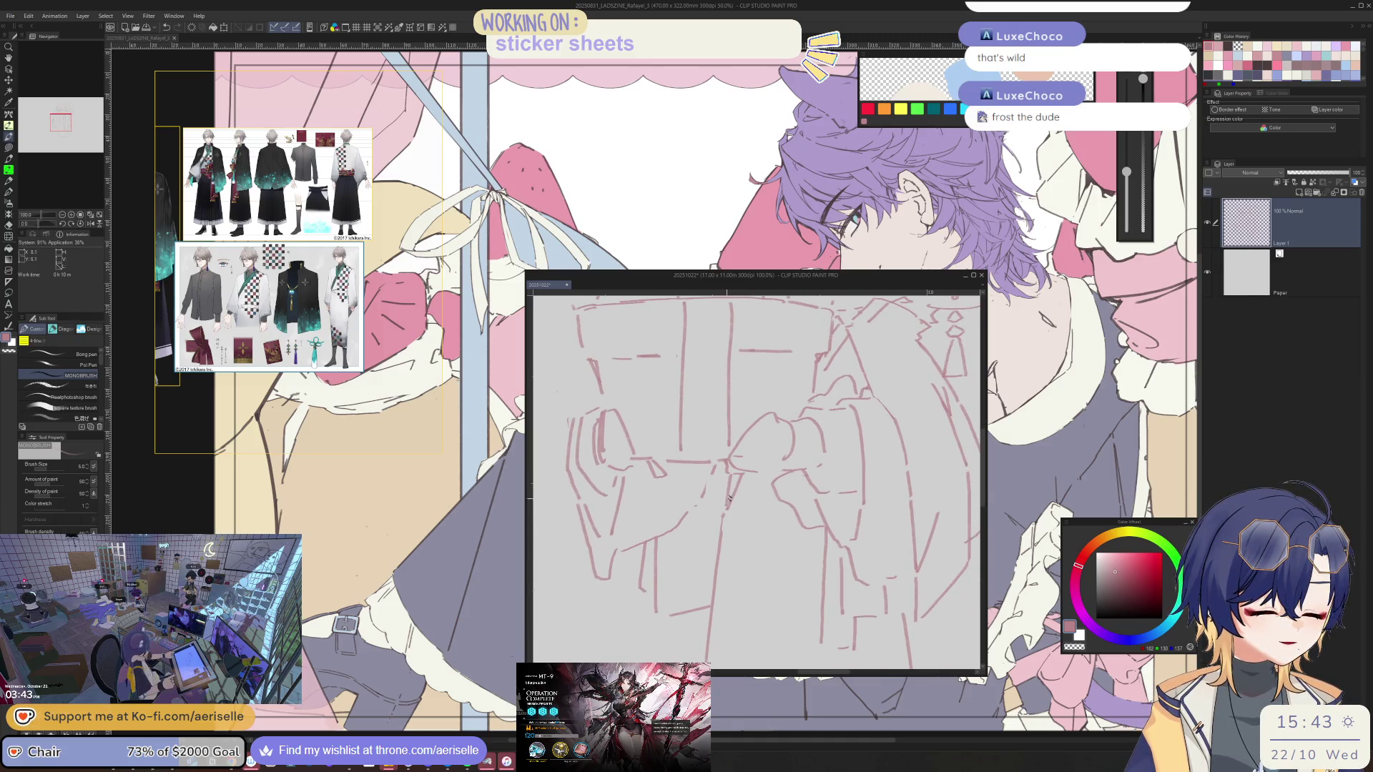
pyautogui.press('e')
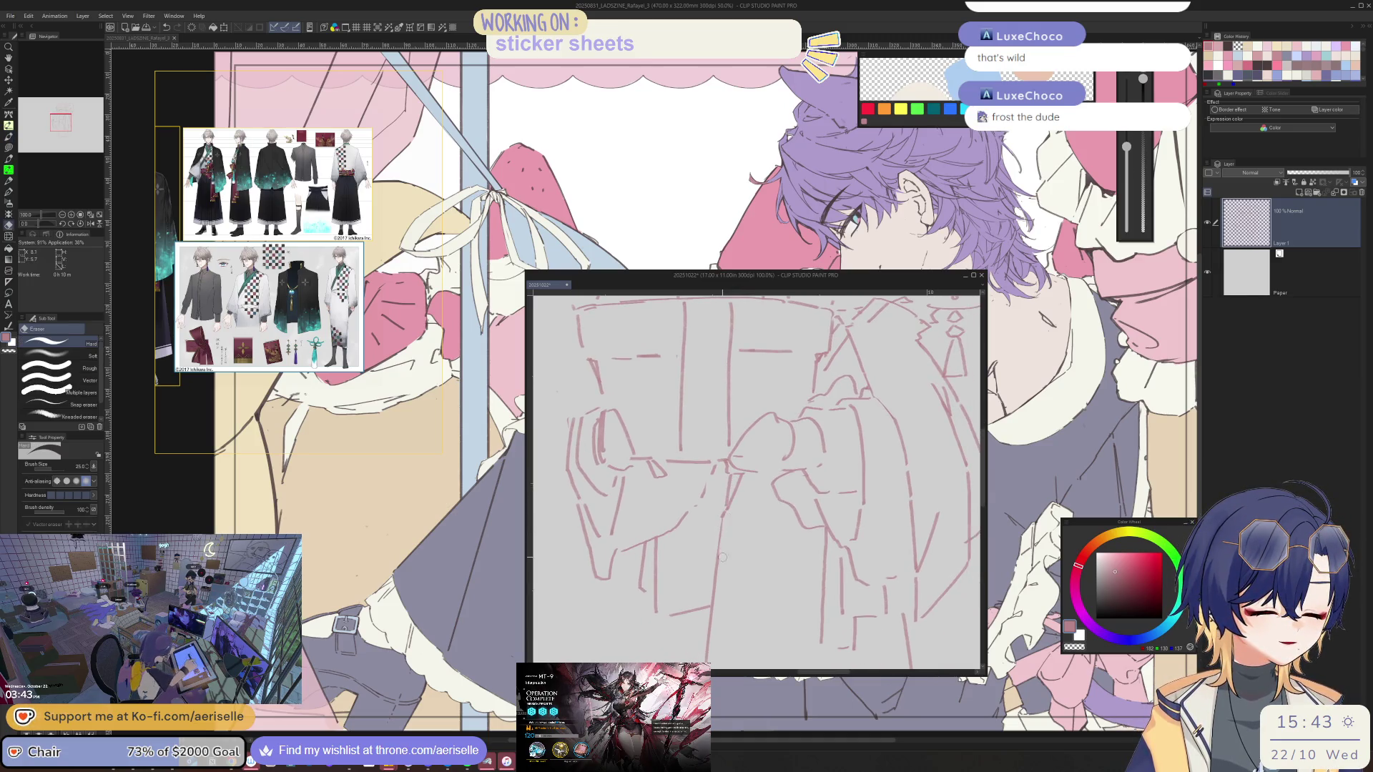
pyautogui.press('p')
pyautogui.scroll(-3, 719, 525)
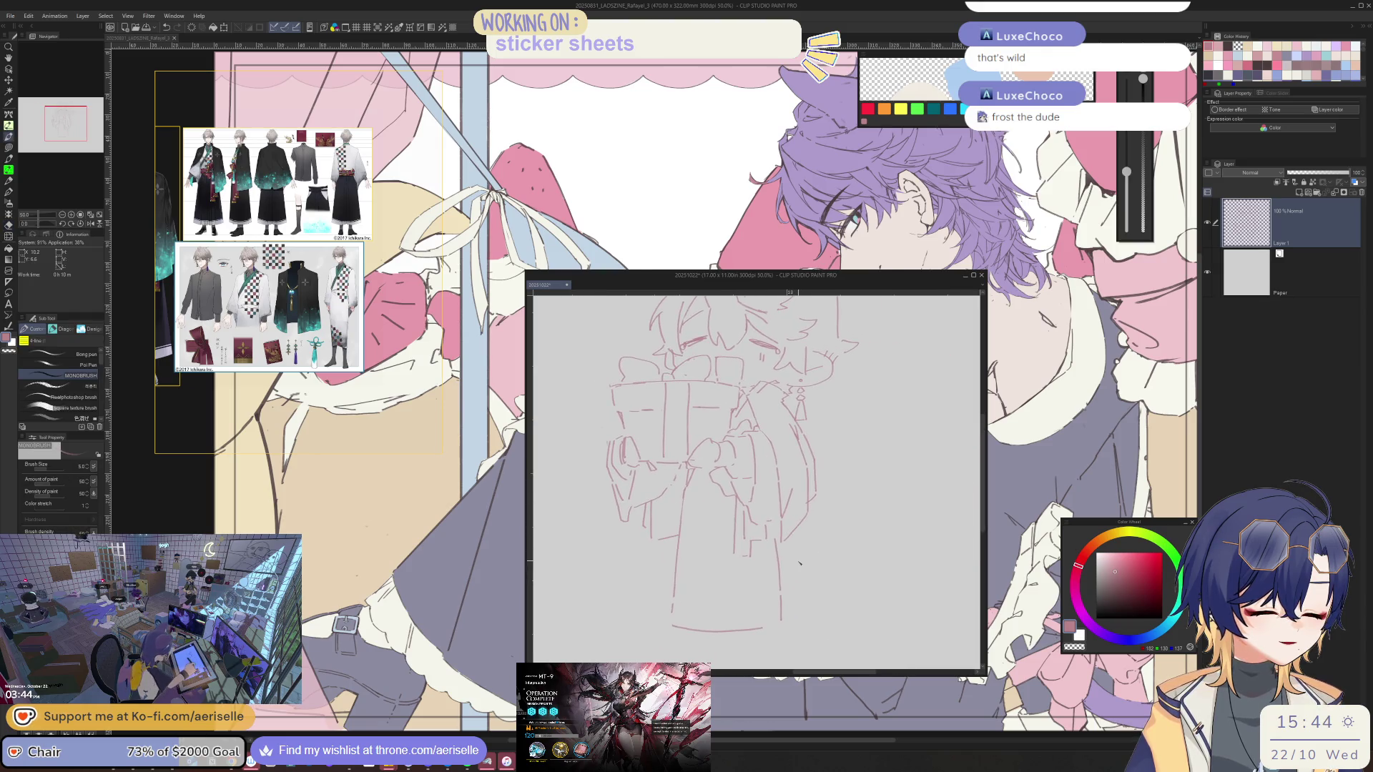
# Loop a lasso selection around the strokes at the hakama's lower right edge
pyautogui.scroll(-1, 851, 601)
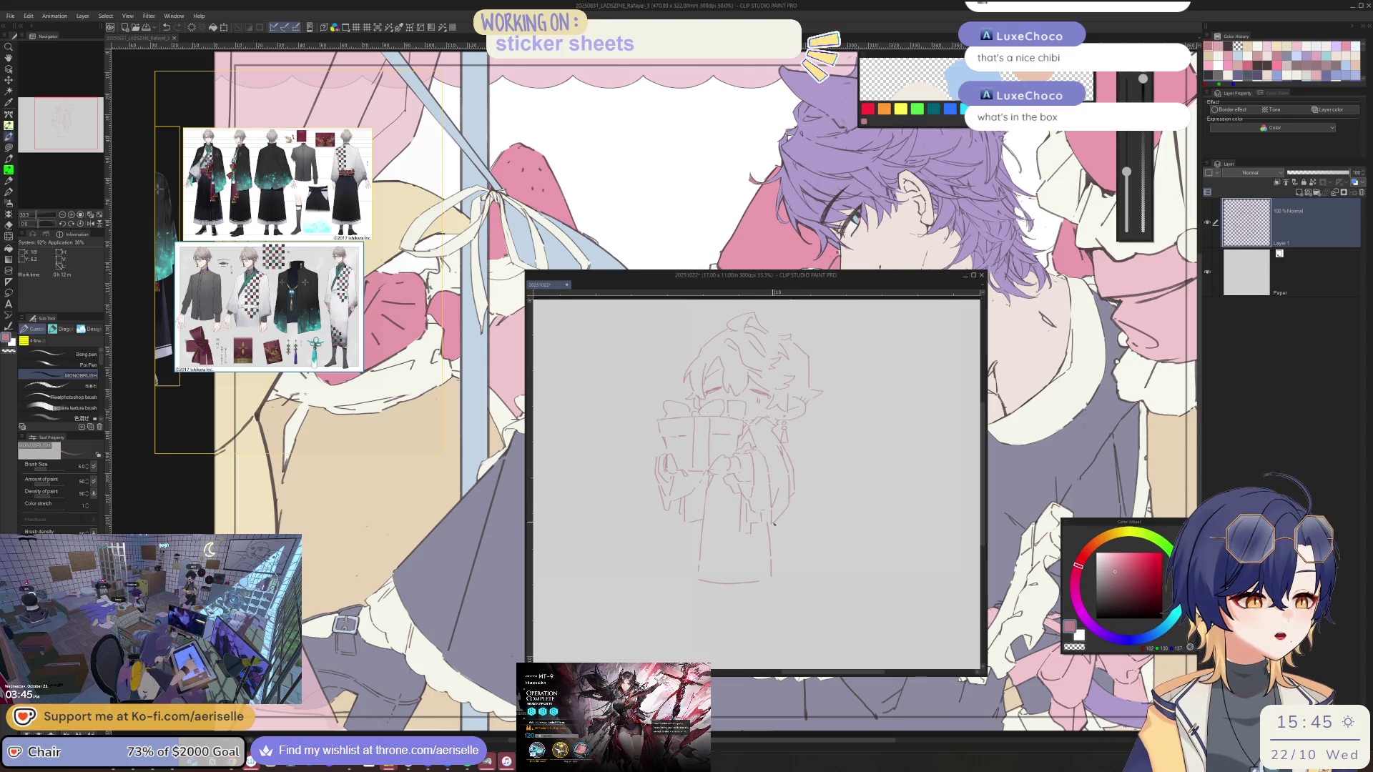
pyautogui.press('m')
pyautogui.moveTo(767, 525)
pyautogui.mouseDown()
pyautogui.moveTo(769, 582)
pyautogui.moveTo(774, 536)
pyautogui.mouseUp()
# Shift the selected lower right strokes slightly right and drop the selection
pyautogui.press('e')
pyautogui.press(']')
pyautogui.press(']')
pyautogui.press(']')
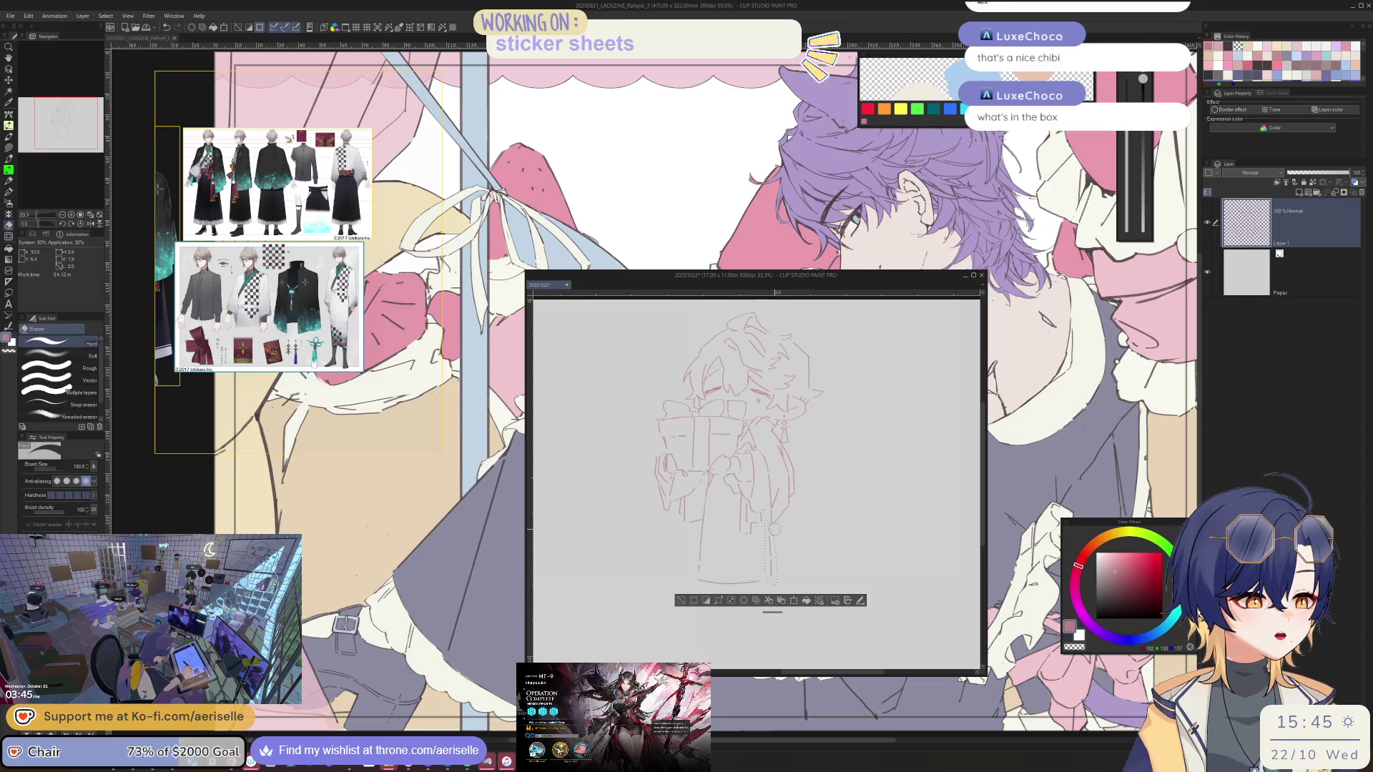
pyautogui.press('k')
pyautogui.moveTo(772, 567); pyautogui.dragTo(781, 566)
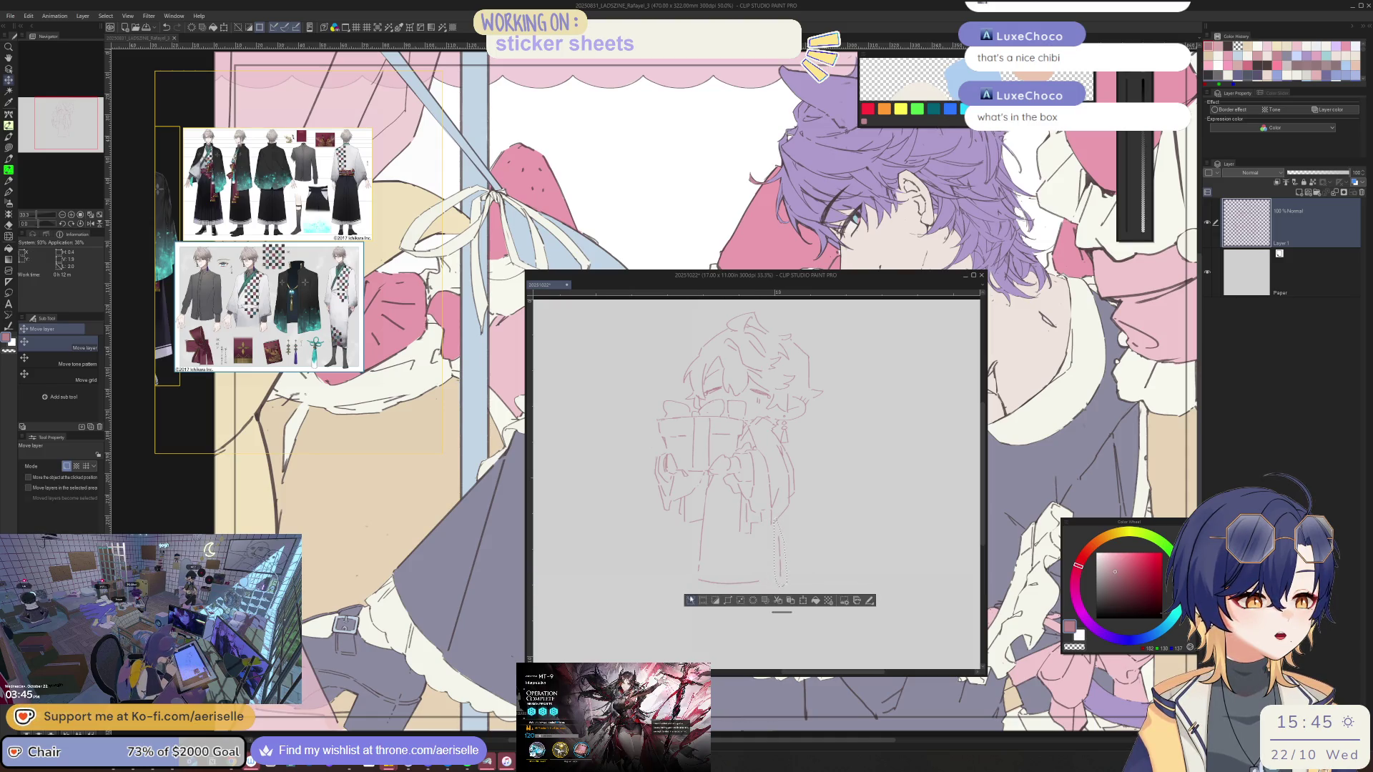
pyautogui.hotkey('ctrl', 'd')
# Bring the hakama and shoes reference into view and zoom in on the sketch
pyautogui.scroll(1, 778, 529)
pyautogui.press('b')
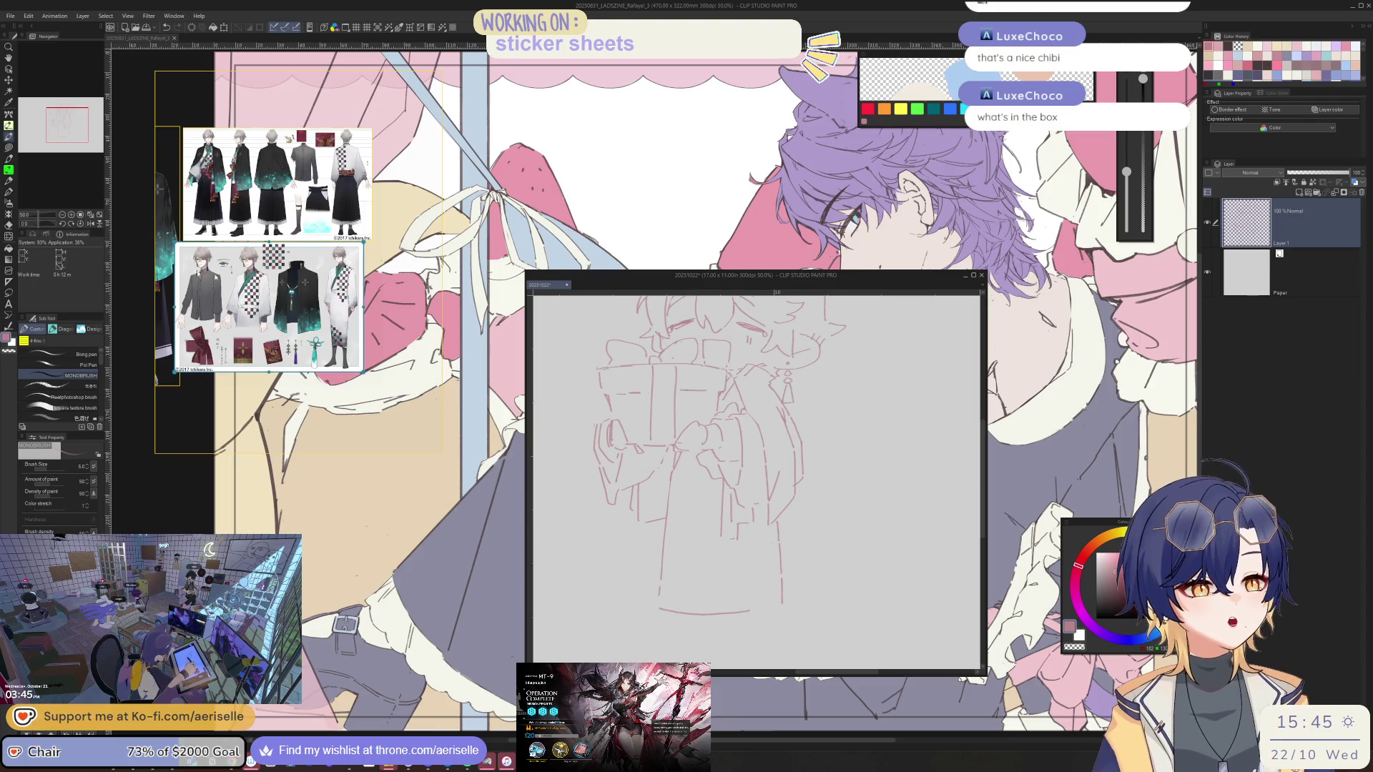
pyautogui.scroll(3, 338, 299)
pyautogui.moveTo(339, 299)
pyautogui.mouseDown()
pyautogui.moveTo(306, 243)
pyautogui.moveTo(296, 156)
pyautogui.mouseUp()
pyautogui.click(695, 461)
pyautogui.scroll(3, 694, 461)
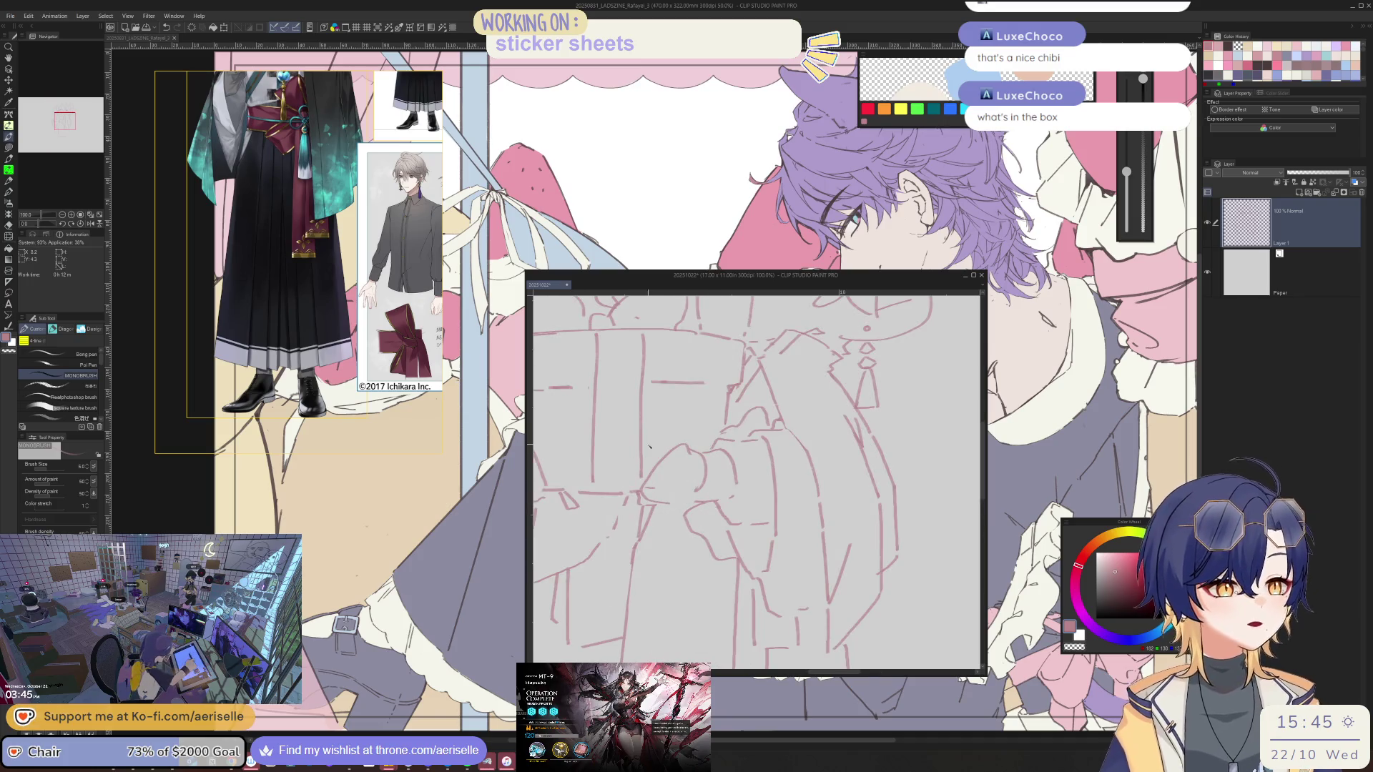
# On a rotated view, draw parallel lines along the sleeve hem
pyautogui.moveTo(680, 509); pyautogui.dragTo(714, 544)
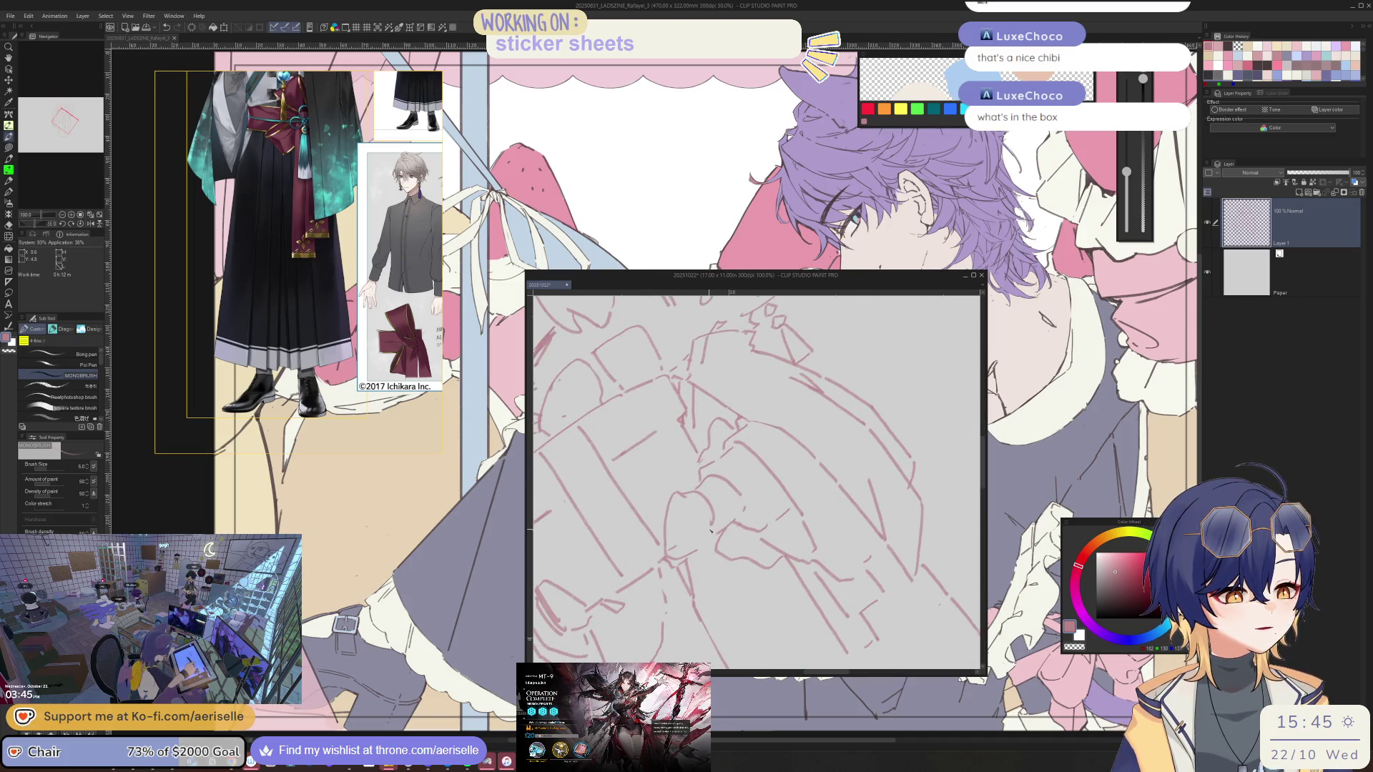
pyautogui.hotkey('ctrl', '@')
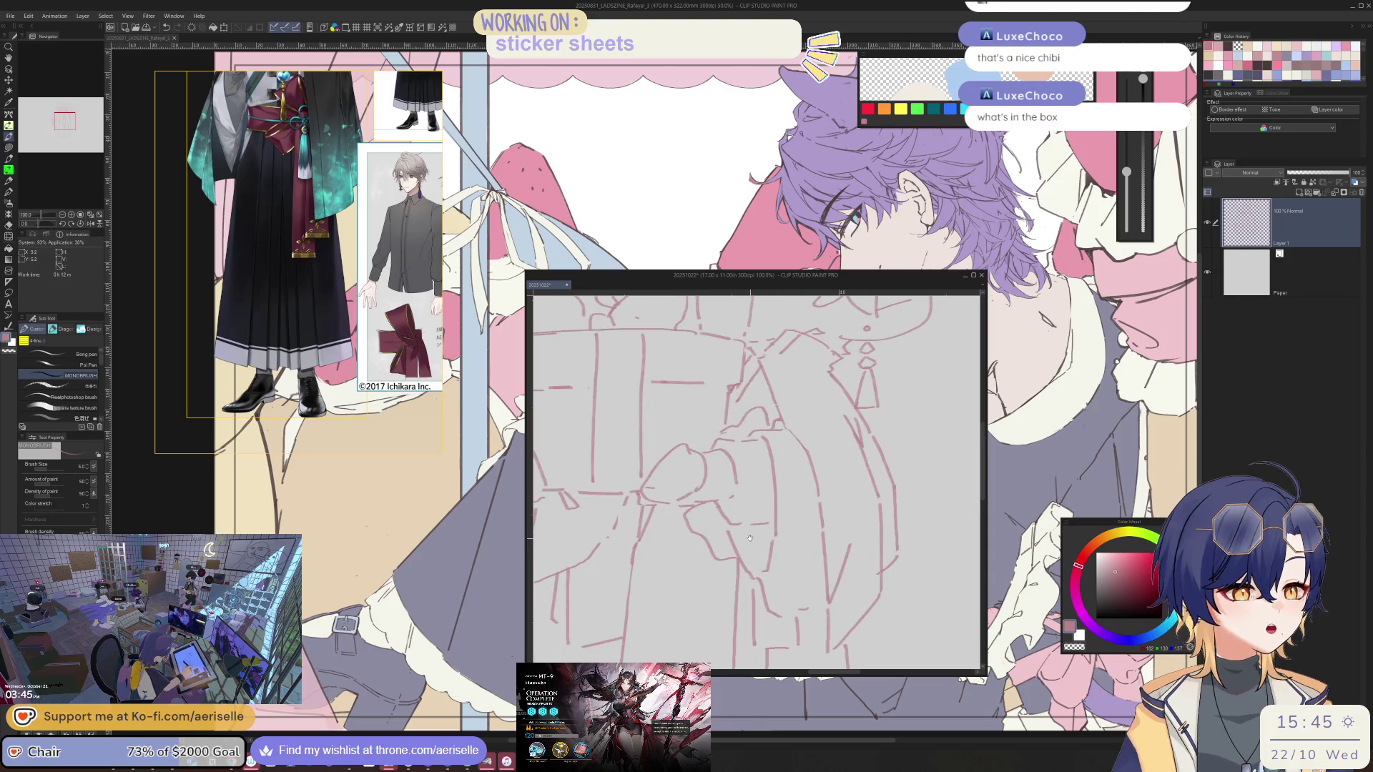
pyautogui.scroll(-3, 750, 539)
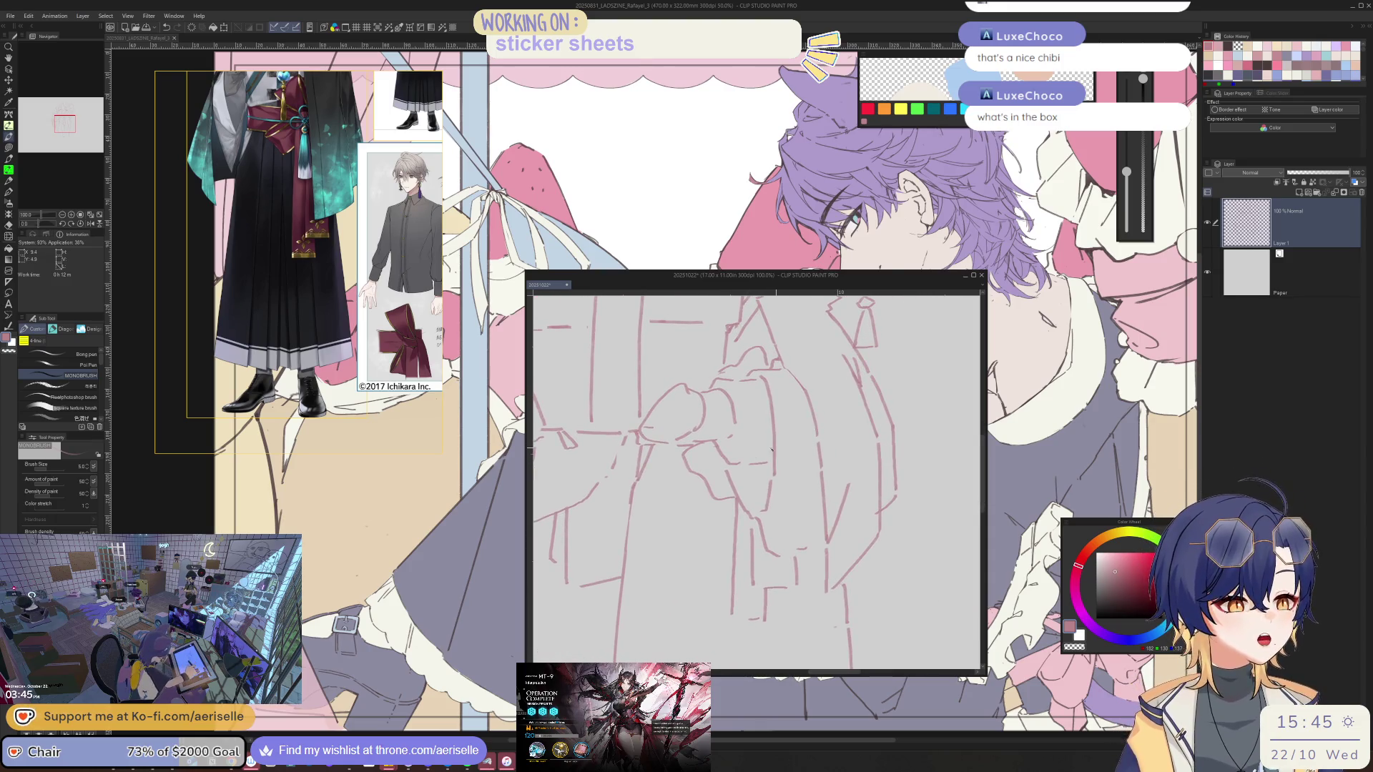
pyautogui.scroll(3, 637, 432)
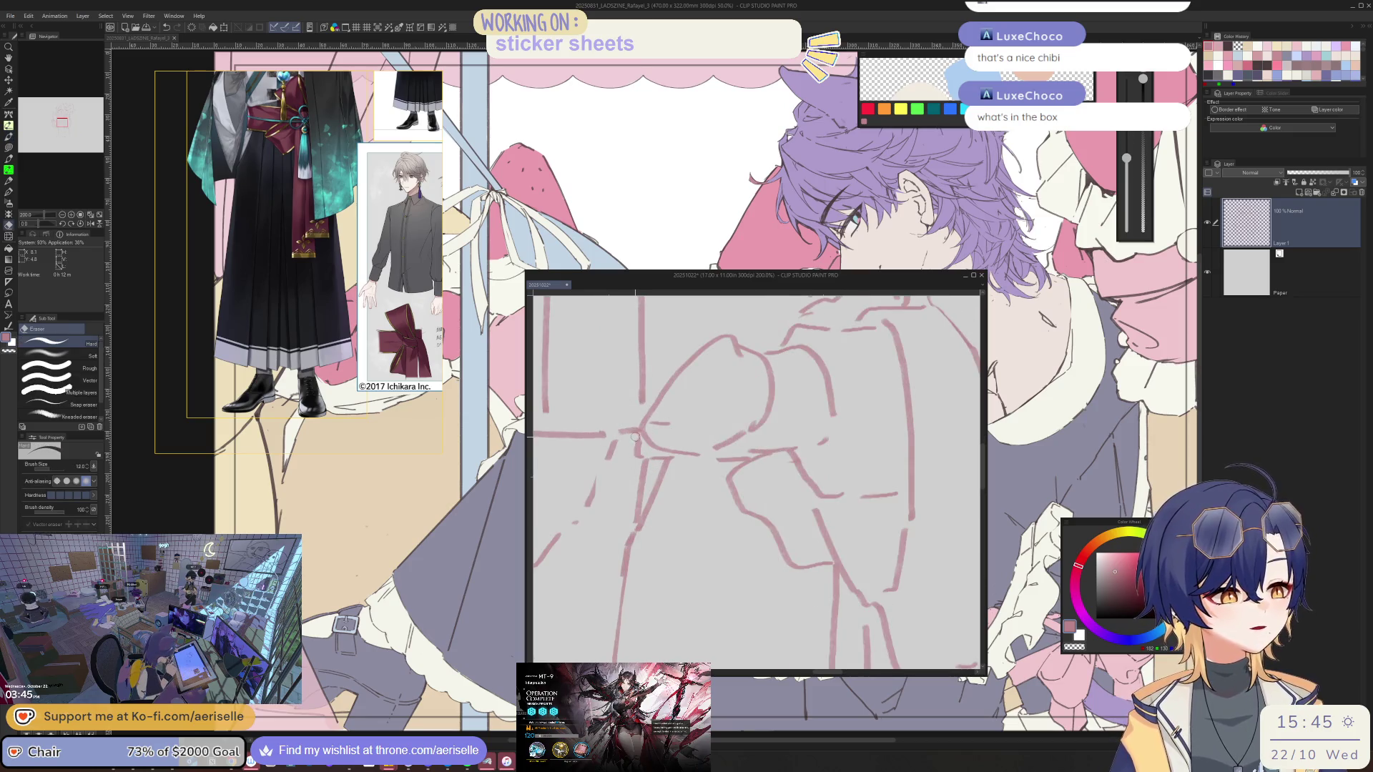
pyautogui.scroll(-2, 748, 422)
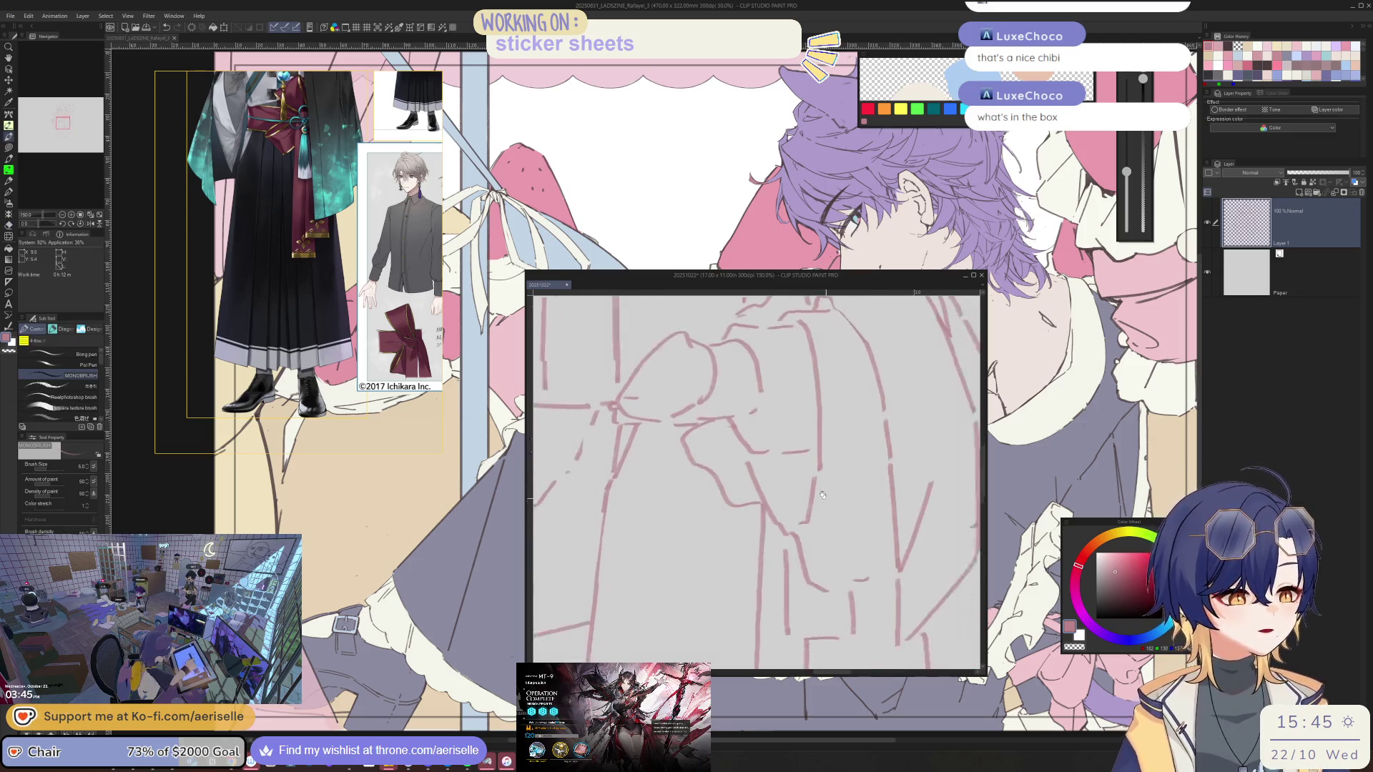
pyautogui.press('^')
pyautogui.press('^')
pyautogui.press('^')
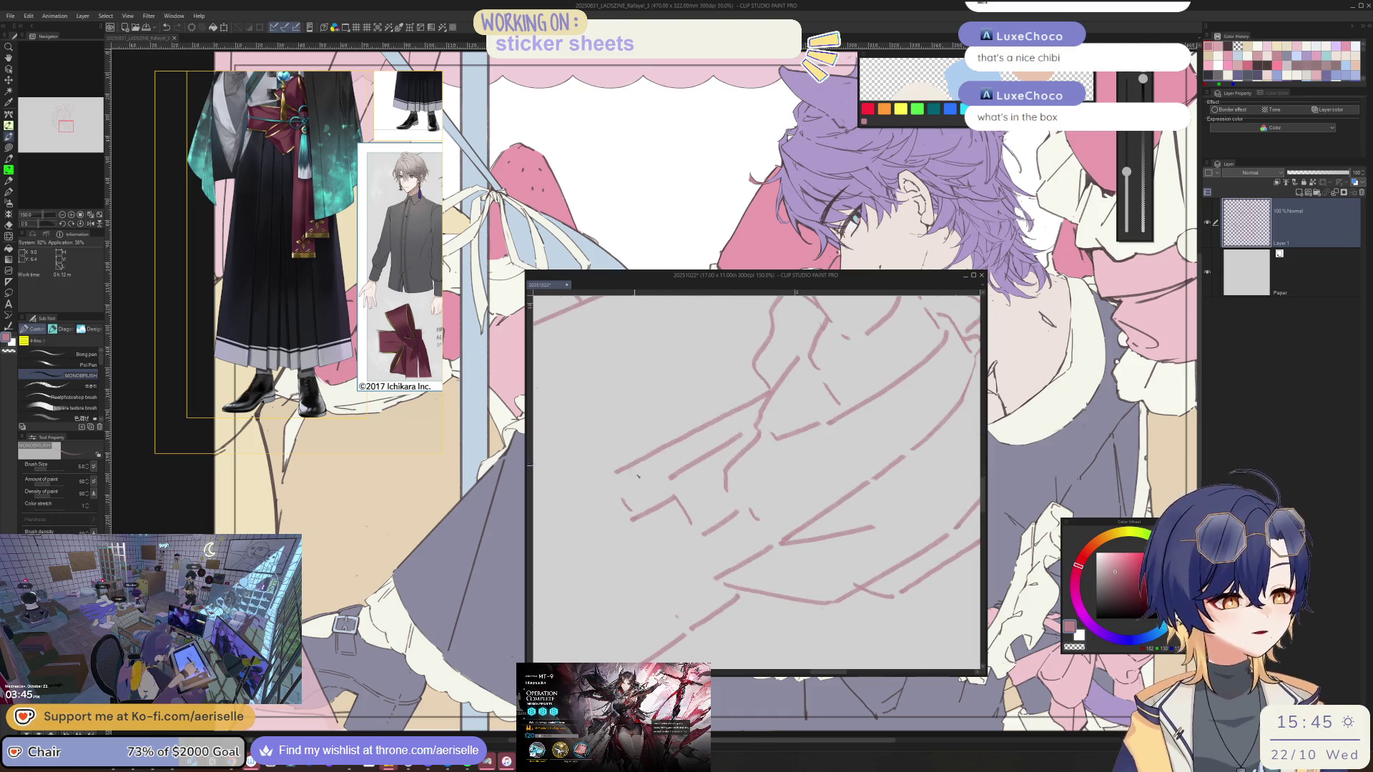
pyautogui.press('e')
pyautogui.press('b')
pyautogui.moveTo(609, 476); pyautogui.dragTo(640, 516)
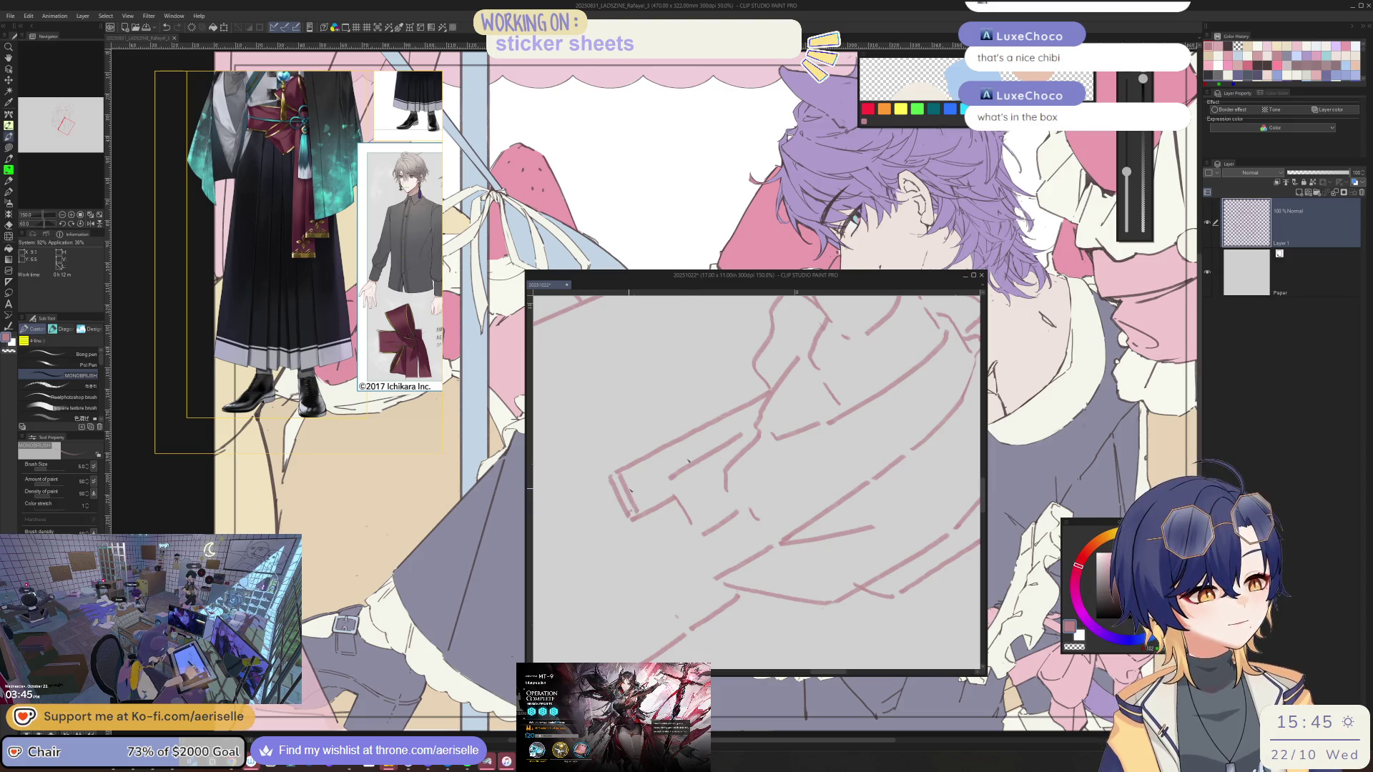
pyautogui.moveTo(626, 470); pyautogui.dragTo(645, 507)
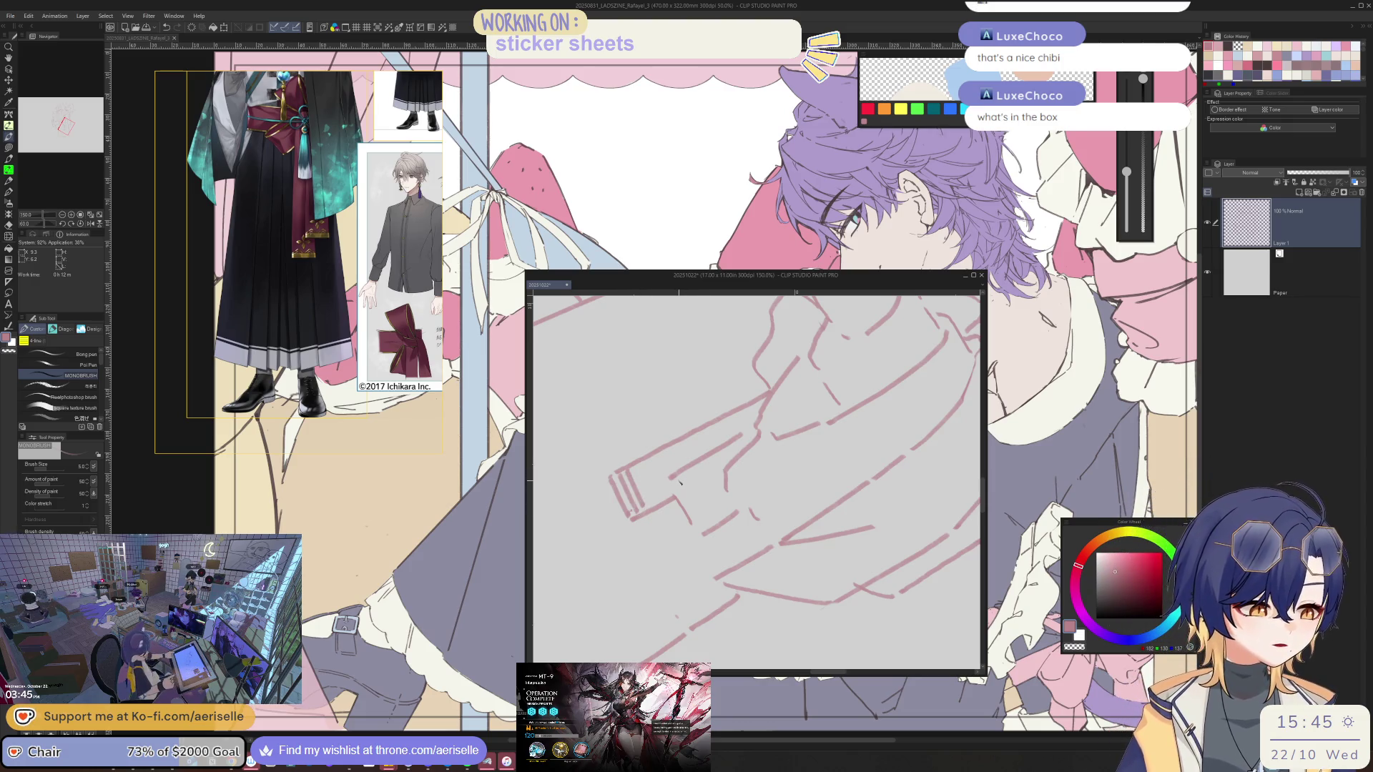
# Add a small U-shaped ornament, a short vertical tick and a stroke beside the gift box
pyautogui.press('@')
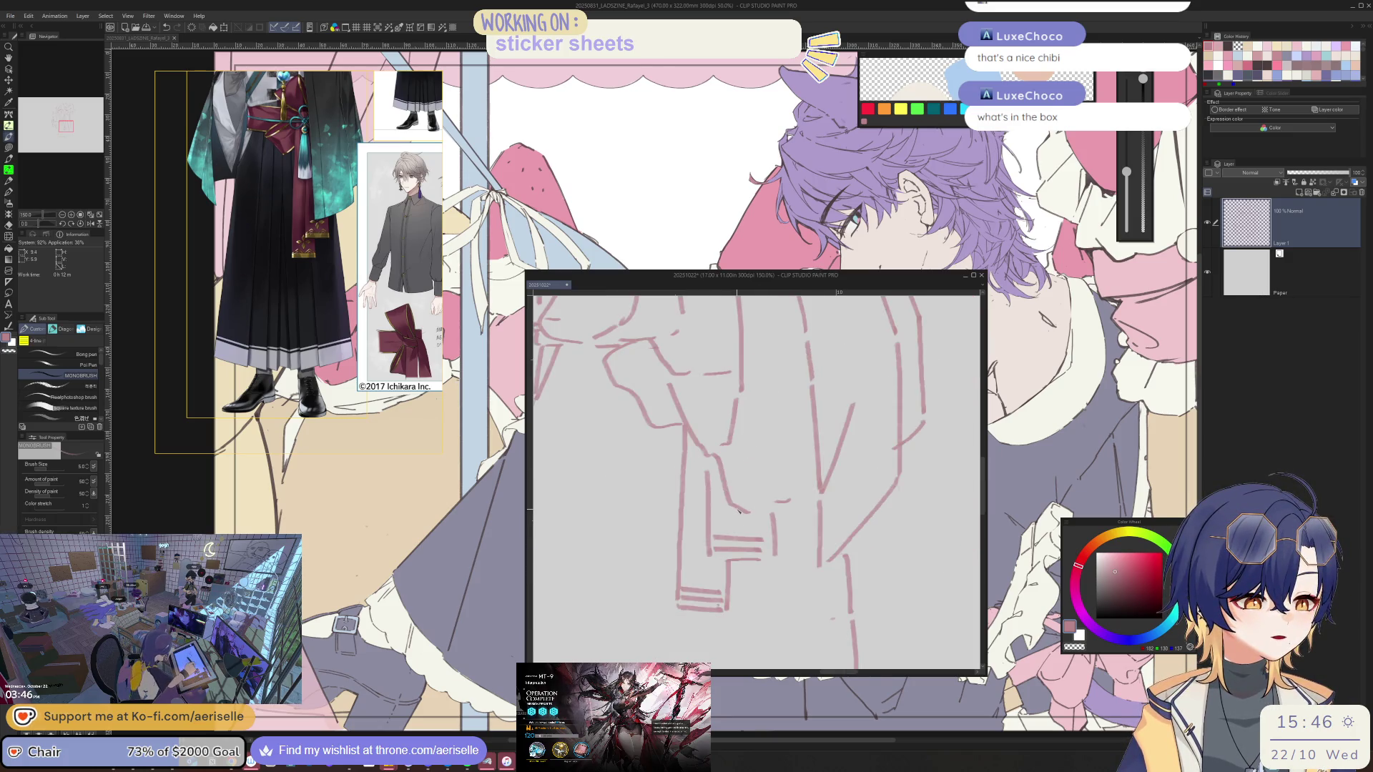
pyautogui.moveTo(736, 509)
pyautogui.mouseDown()
pyautogui.moveTo(740, 525)
pyautogui.moveTo(748, 514)
pyautogui.mouseUp()
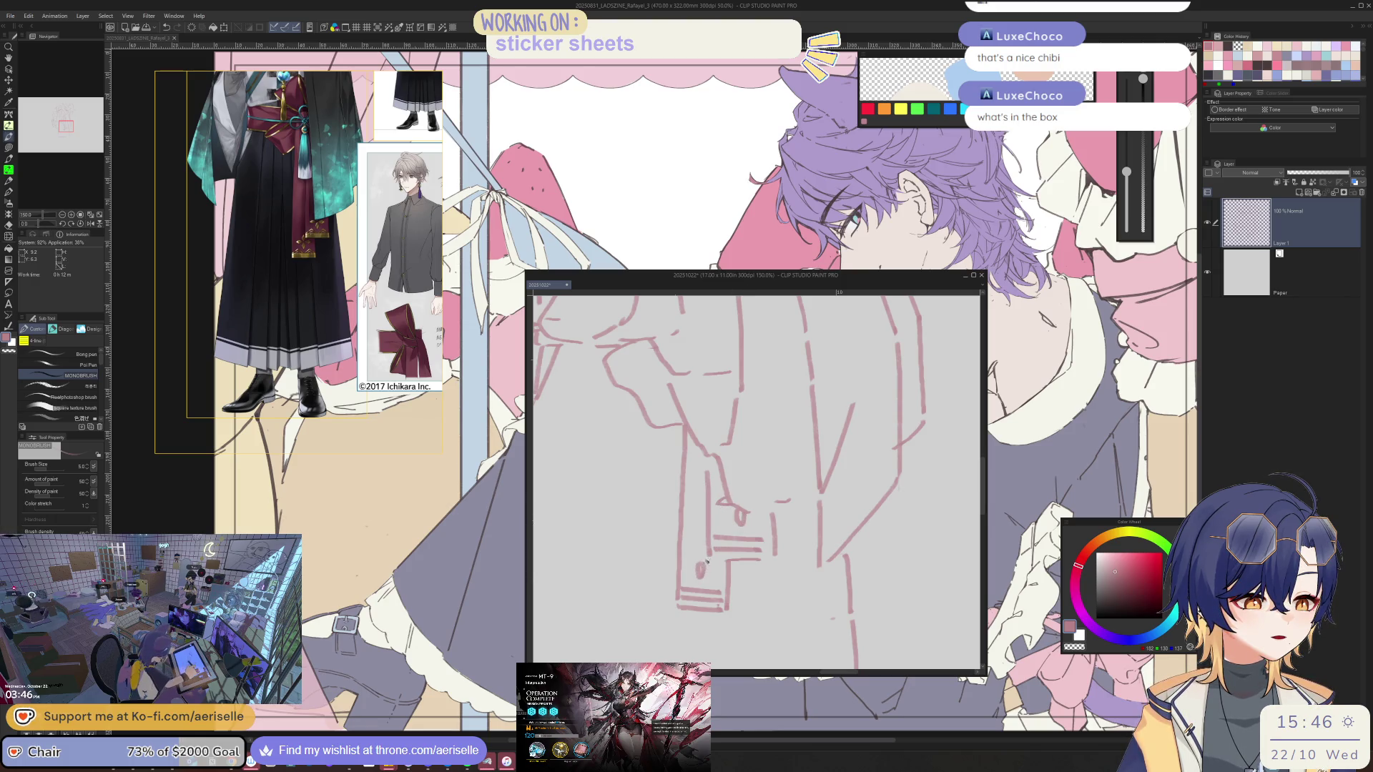
pyautogui.moveTo(703, 529); pyautogui.dragTo(694, 551)
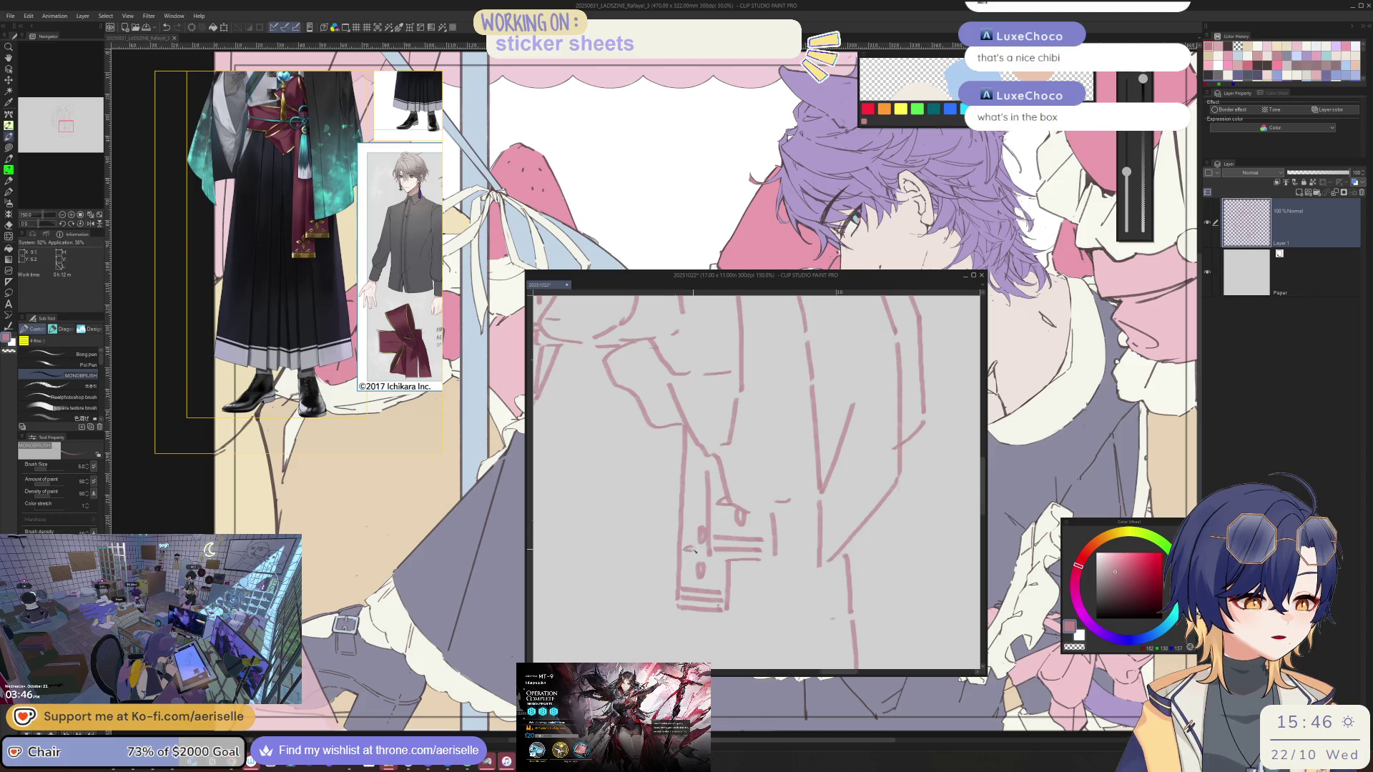
pyautogui.scroll(-5, 742, 523)
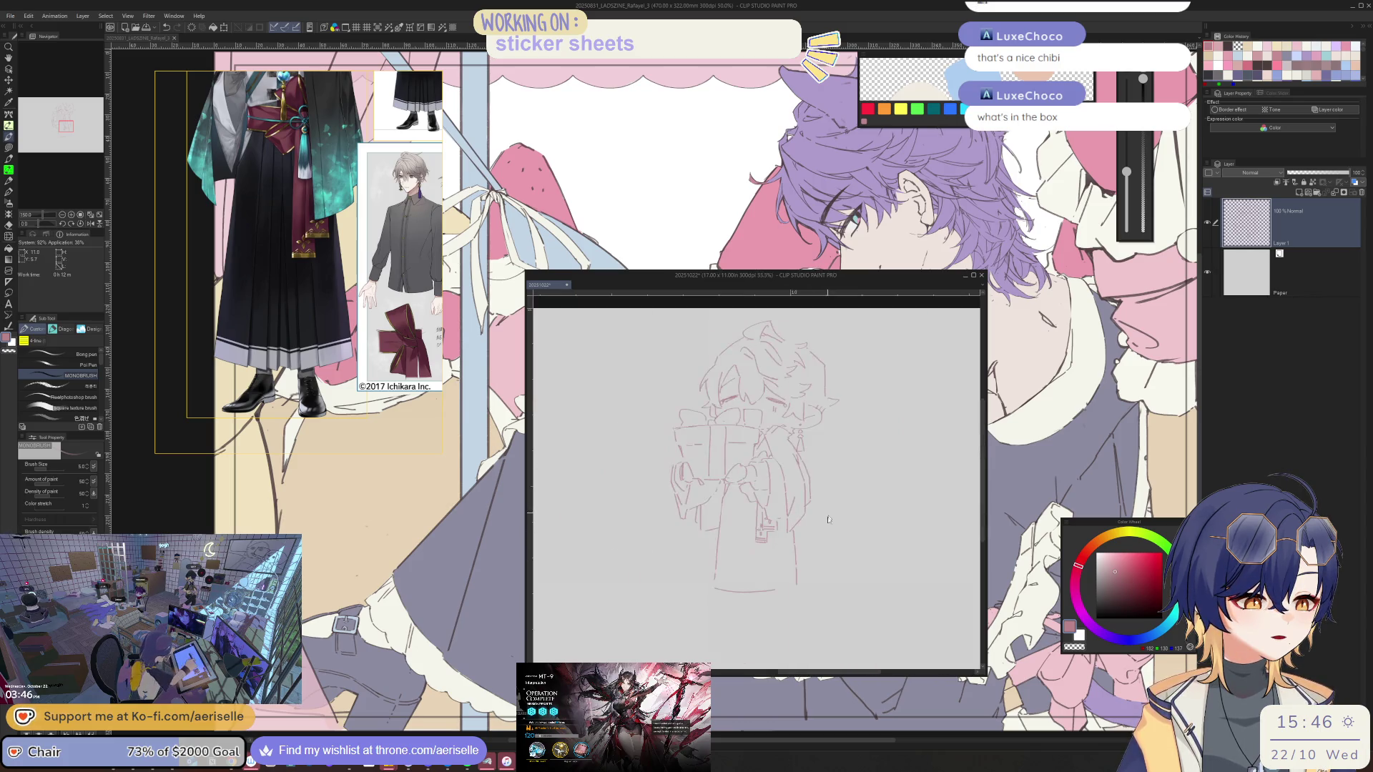
pyautogui.scroll(4, 747, 522)
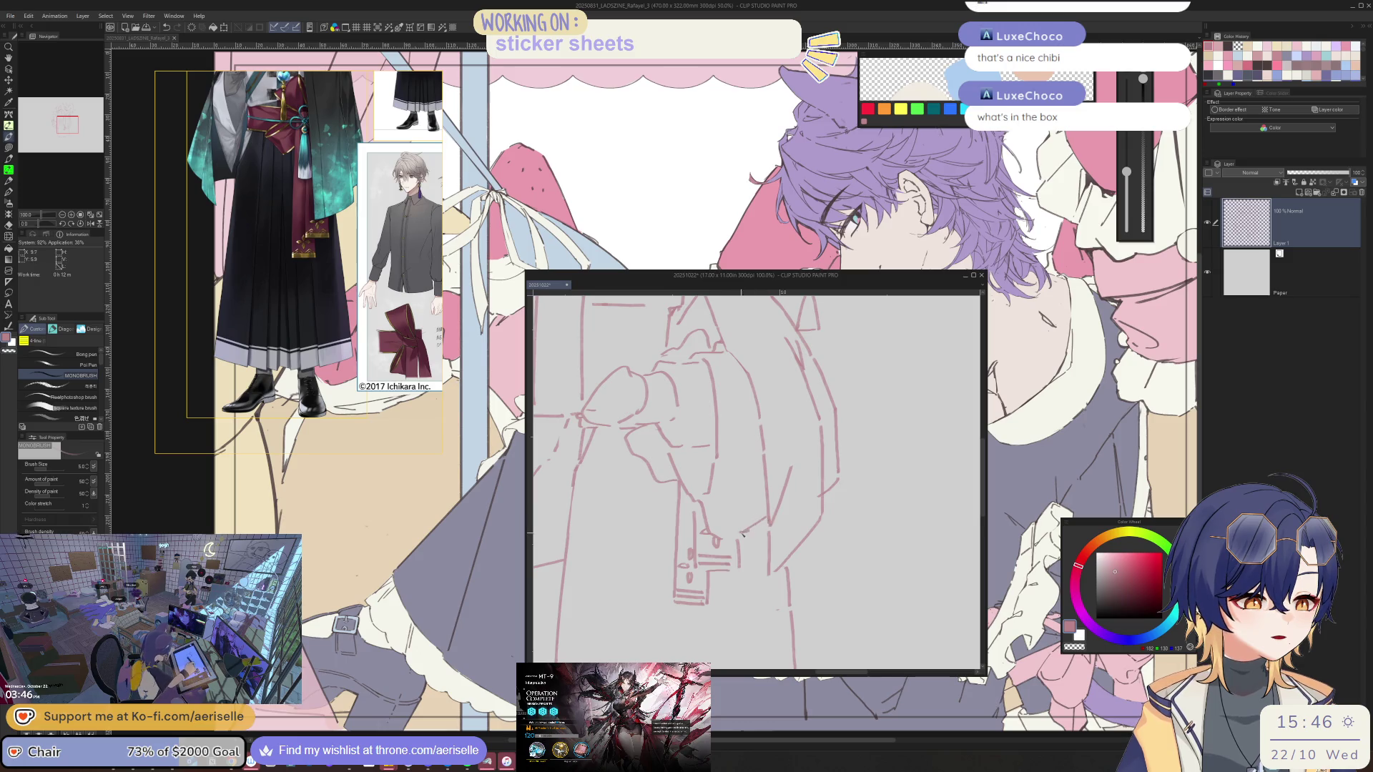
pyautogui.press('e')
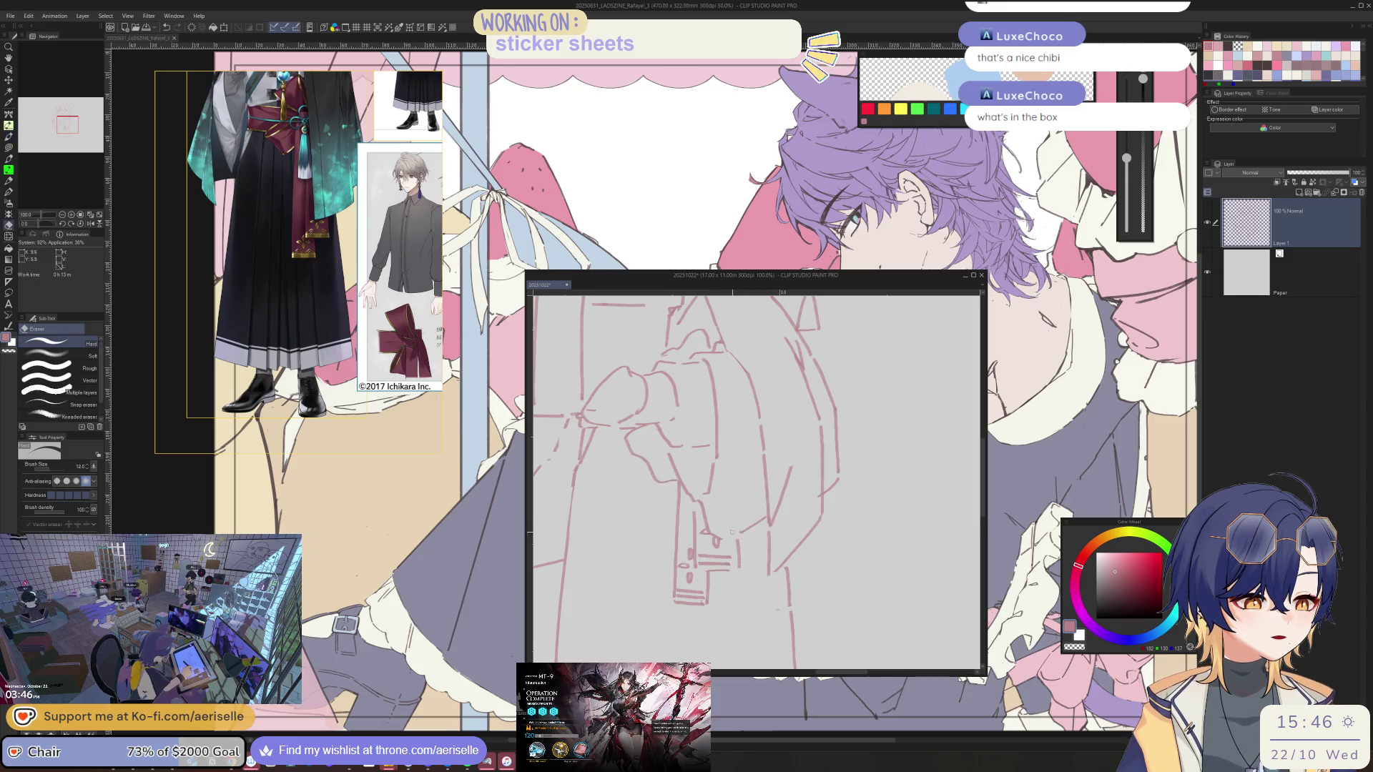
pyautogui.press('p')
pyautogui.moveTo(722, 541); pyautogui.dragTo(763, 514)
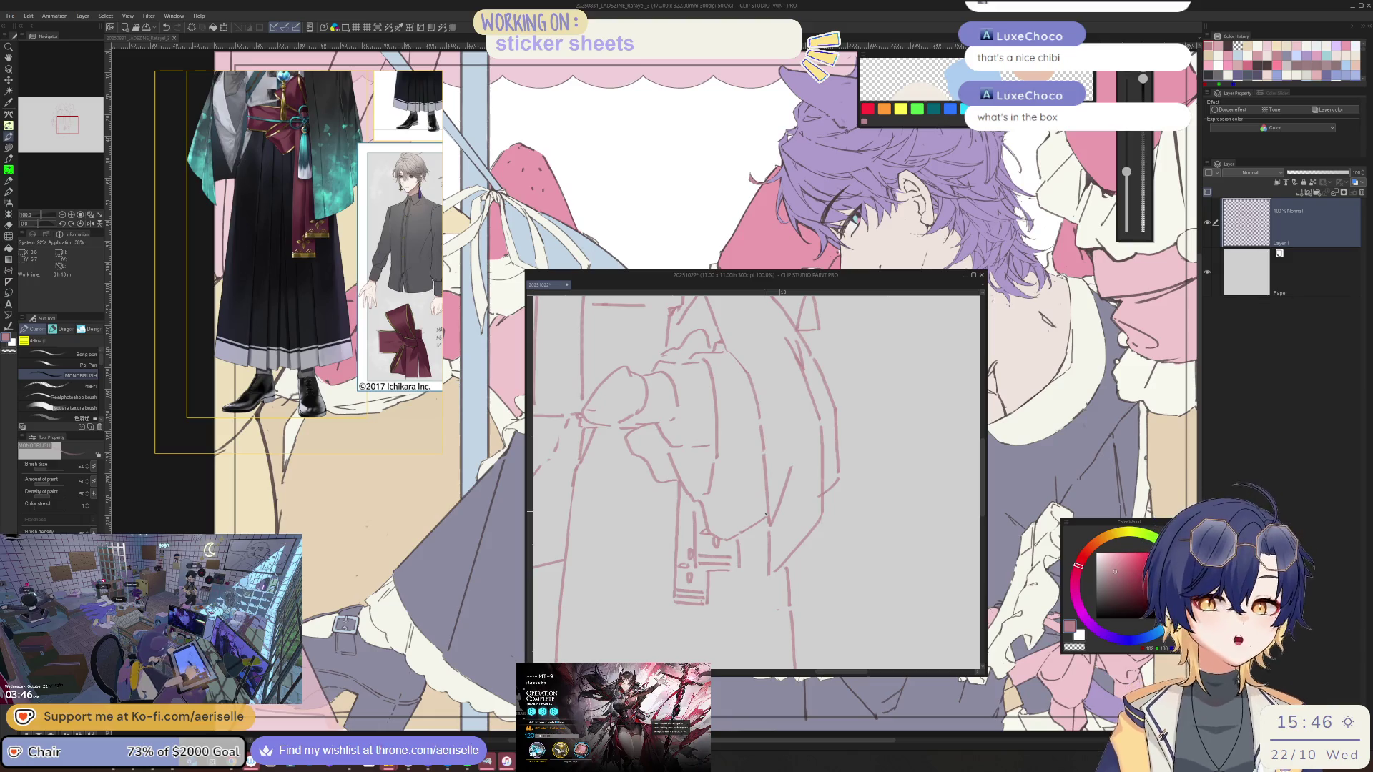
pyautogui.scroll(-4, 791, 545)
pyautogui.scroll(1, 792, 545)
pyautogui.scroll(1, 732, 492)
pyautogui.scroll(-1, 732, 492)
pyautogui.press('m')
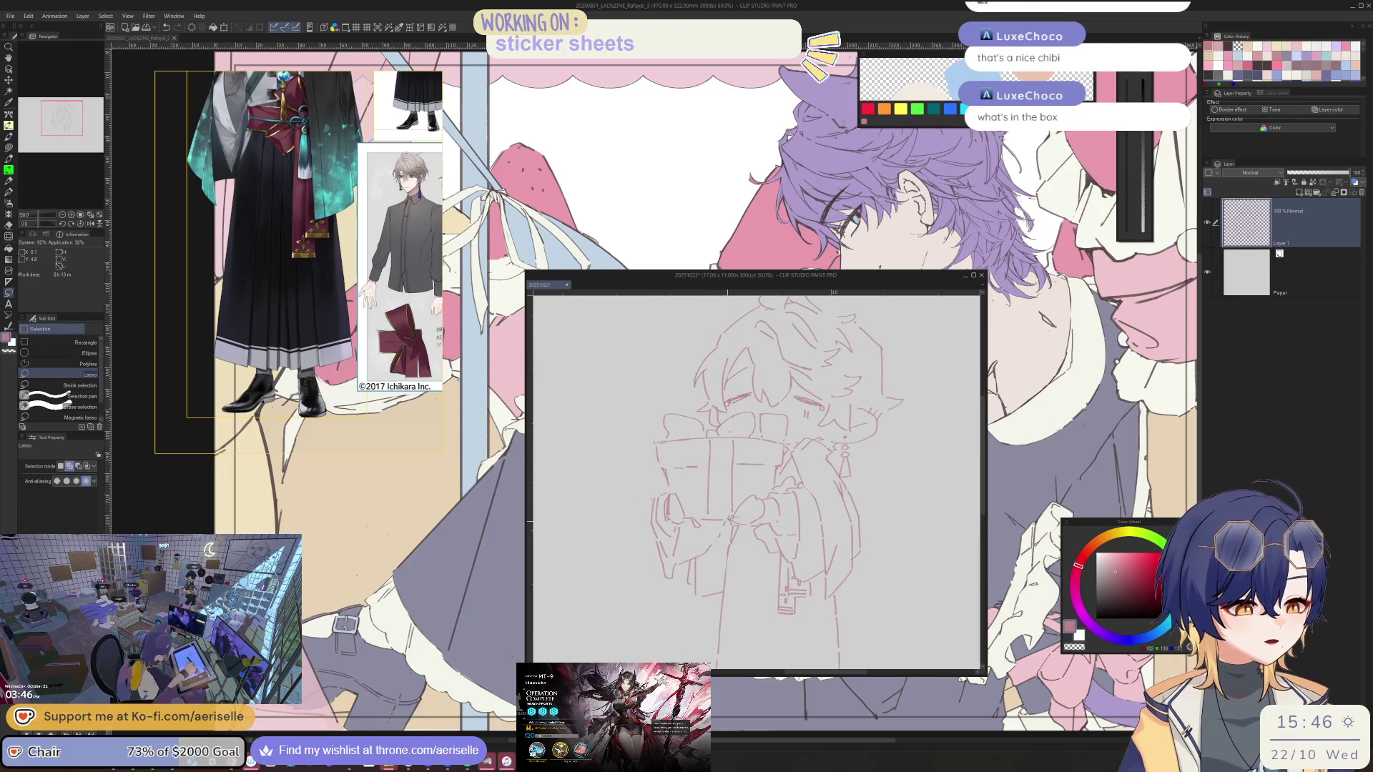
# Lasso and adjust the chibi's left arm, then mirror the view to check proportions
pyautogui.moveTo(659, 486)
pyautogui.mouseDown()
pyautogui.moveTo(647, 522)
pyautogui.moveTo(658, 606)
pyautogui.moveTo(715, 554)
pyautogui.mouseUp()
pyautogui.press('k')
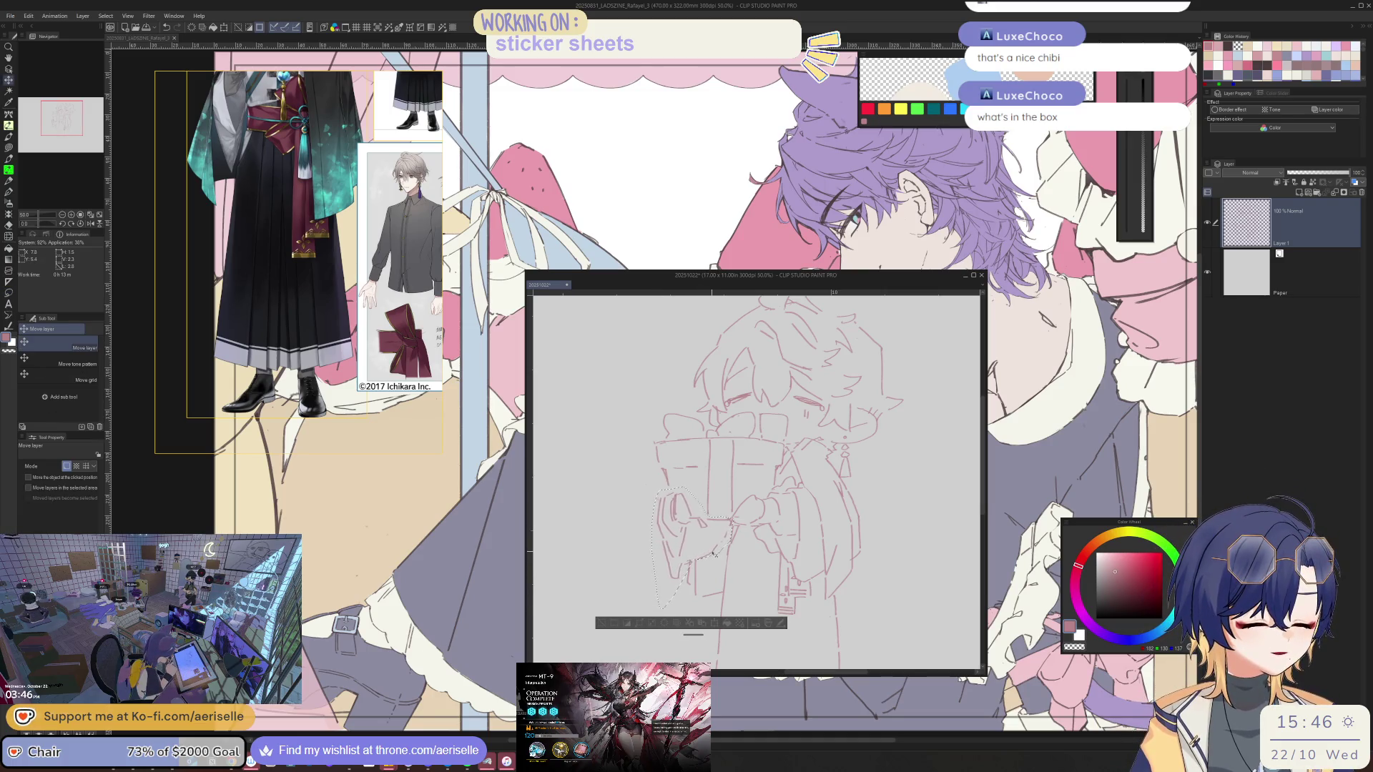
pyautogui.hotkey('ctrl', 'd')
pyautogui.press('h')
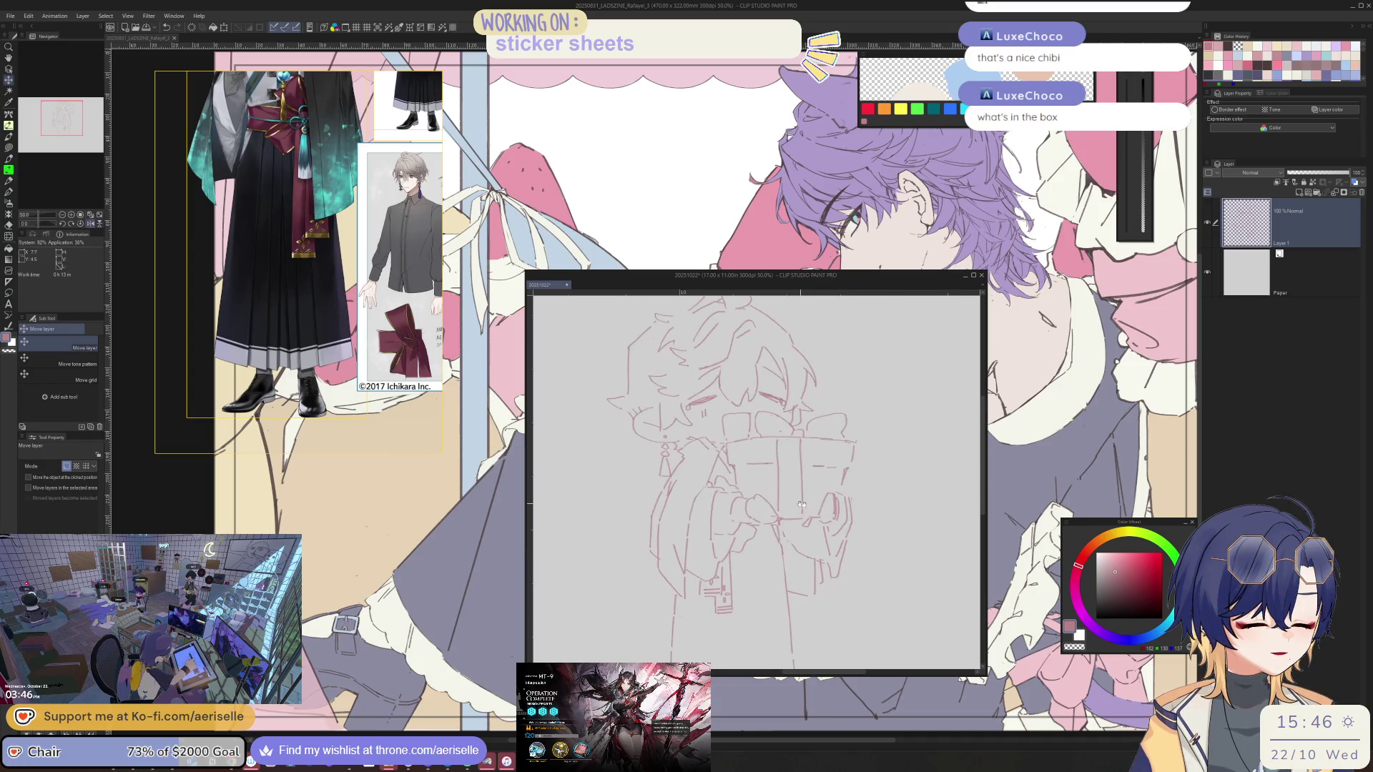
# Shrink the eraser from 70 to size 50 and zoom in on the face and gift box
pyautogui.press('e')
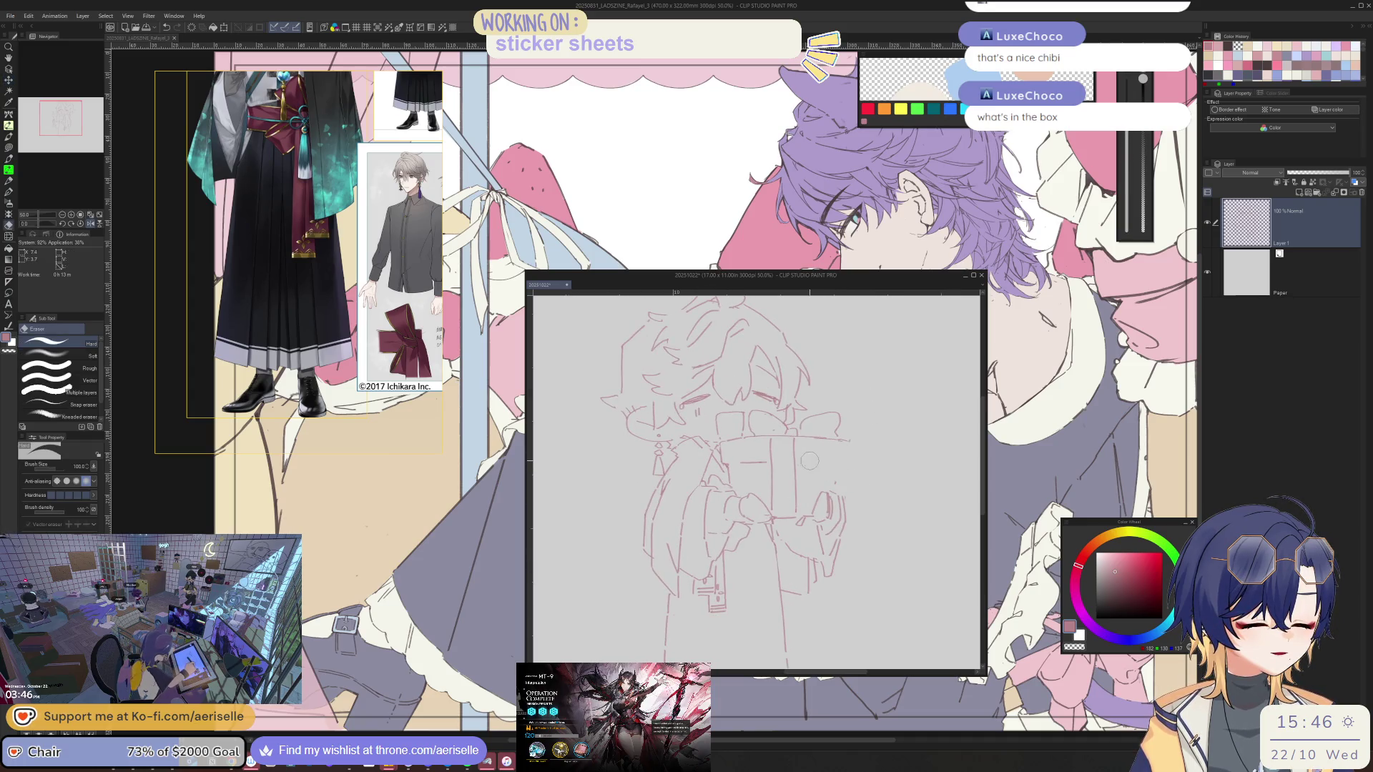
pyautogui.press('p')
pyautogui.press('e')
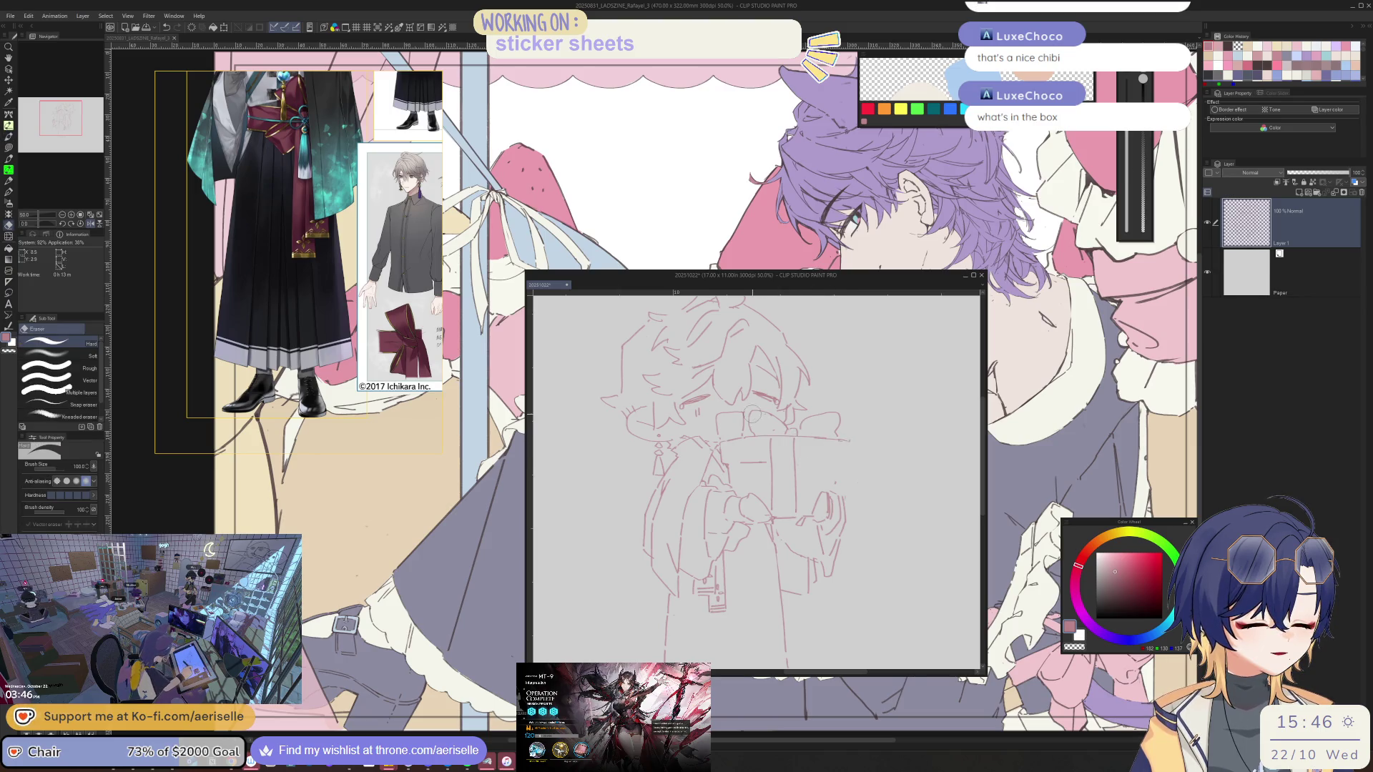
pyautogui.press('[')
pyautogui.press('[')
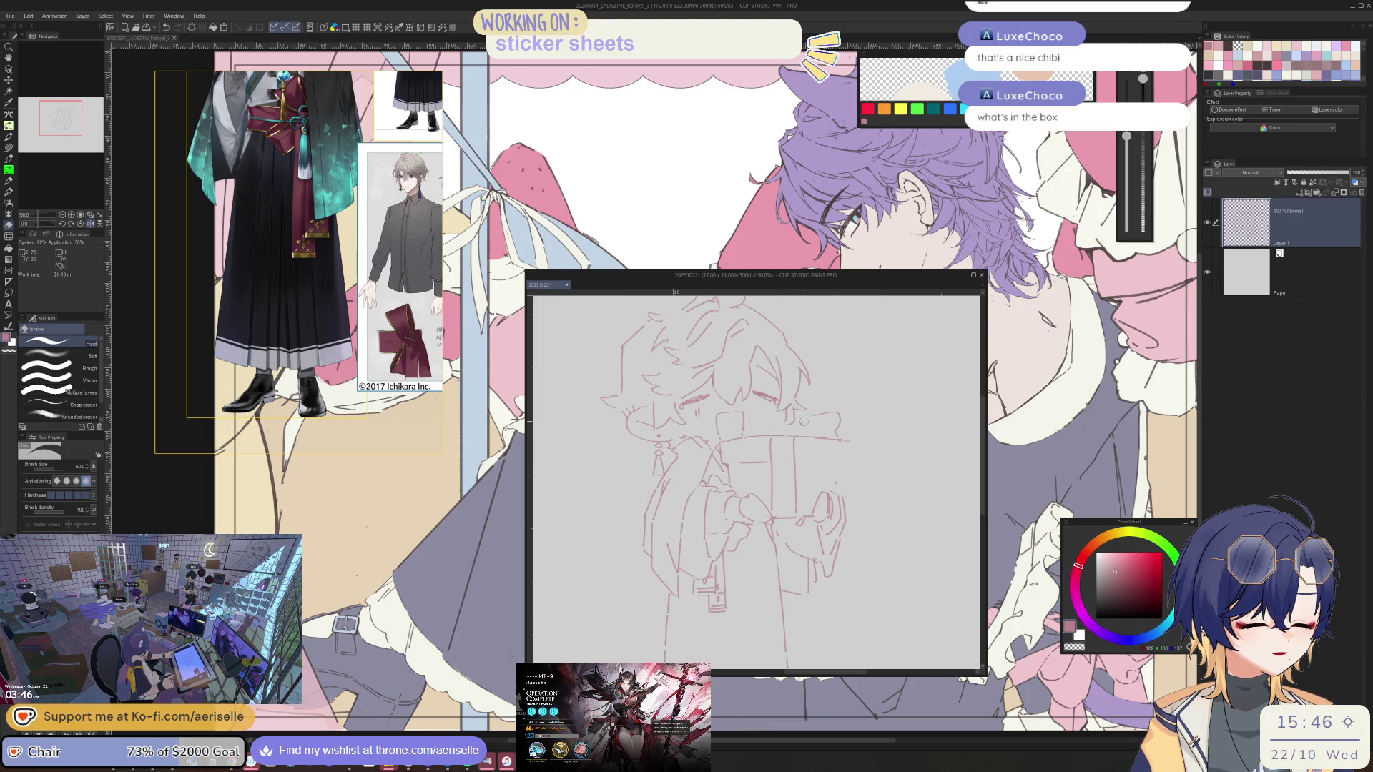
pyautogui.scroll(3, 787, 429)
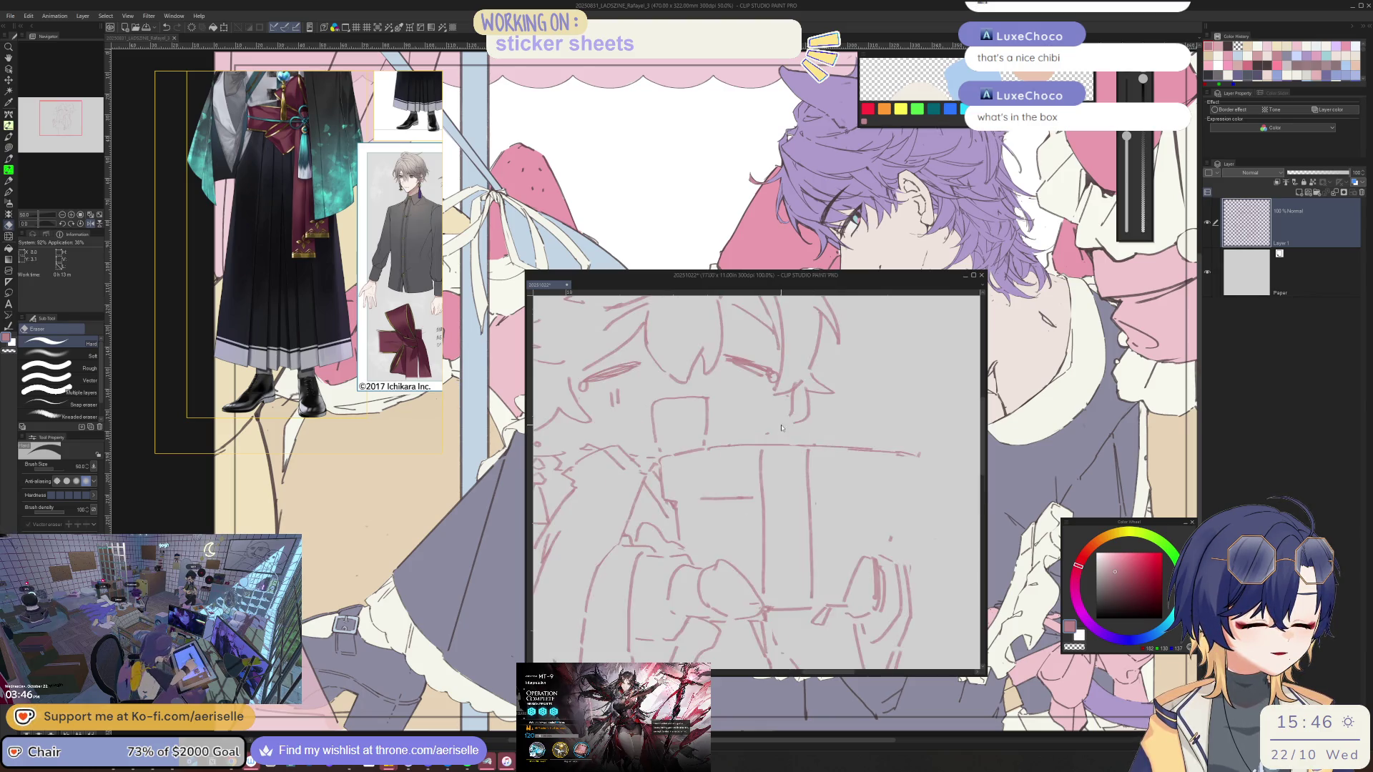
# Zoom in on the box and draw a vertical ribbon line down it, redoing one attempt
pyautogui.press('p')
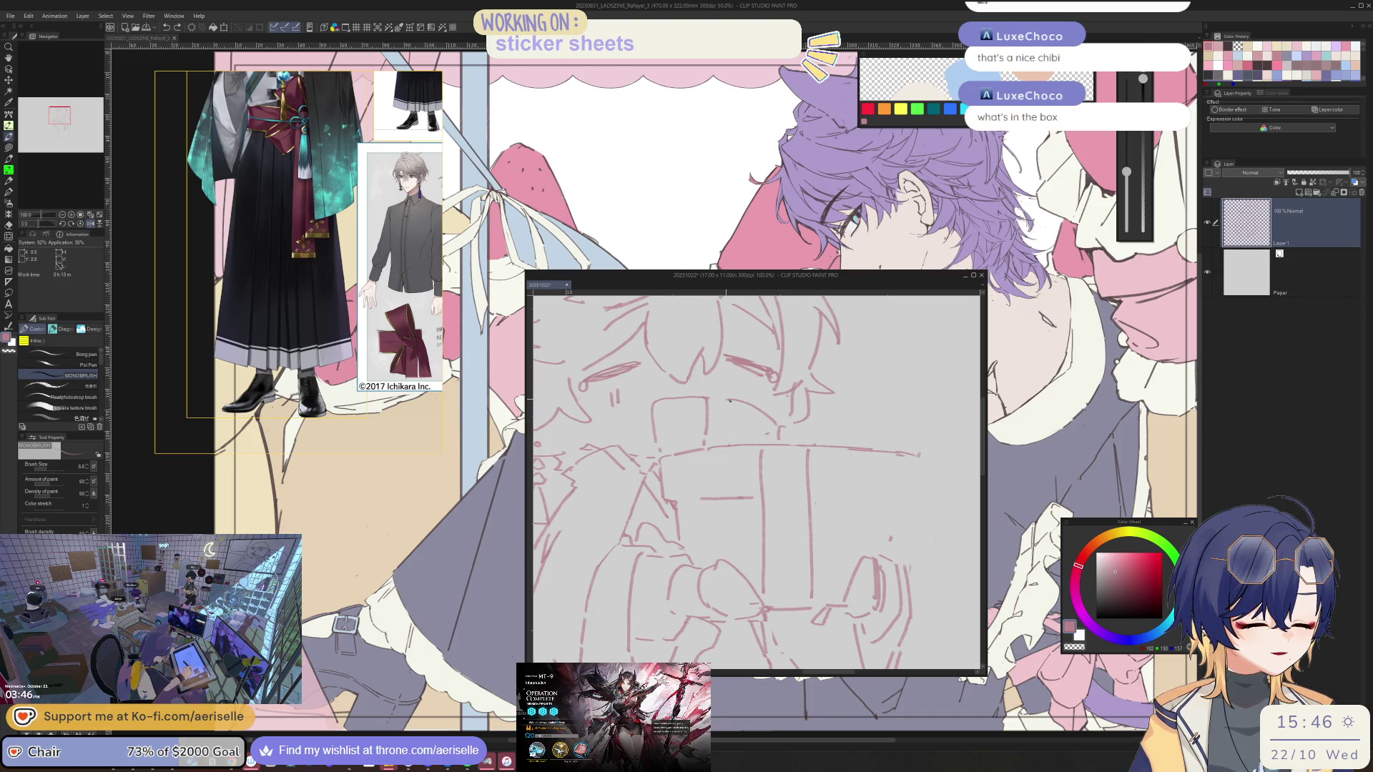
pyautogui.moveTo(772, 439); pyautogui.dragTo(784, 463)
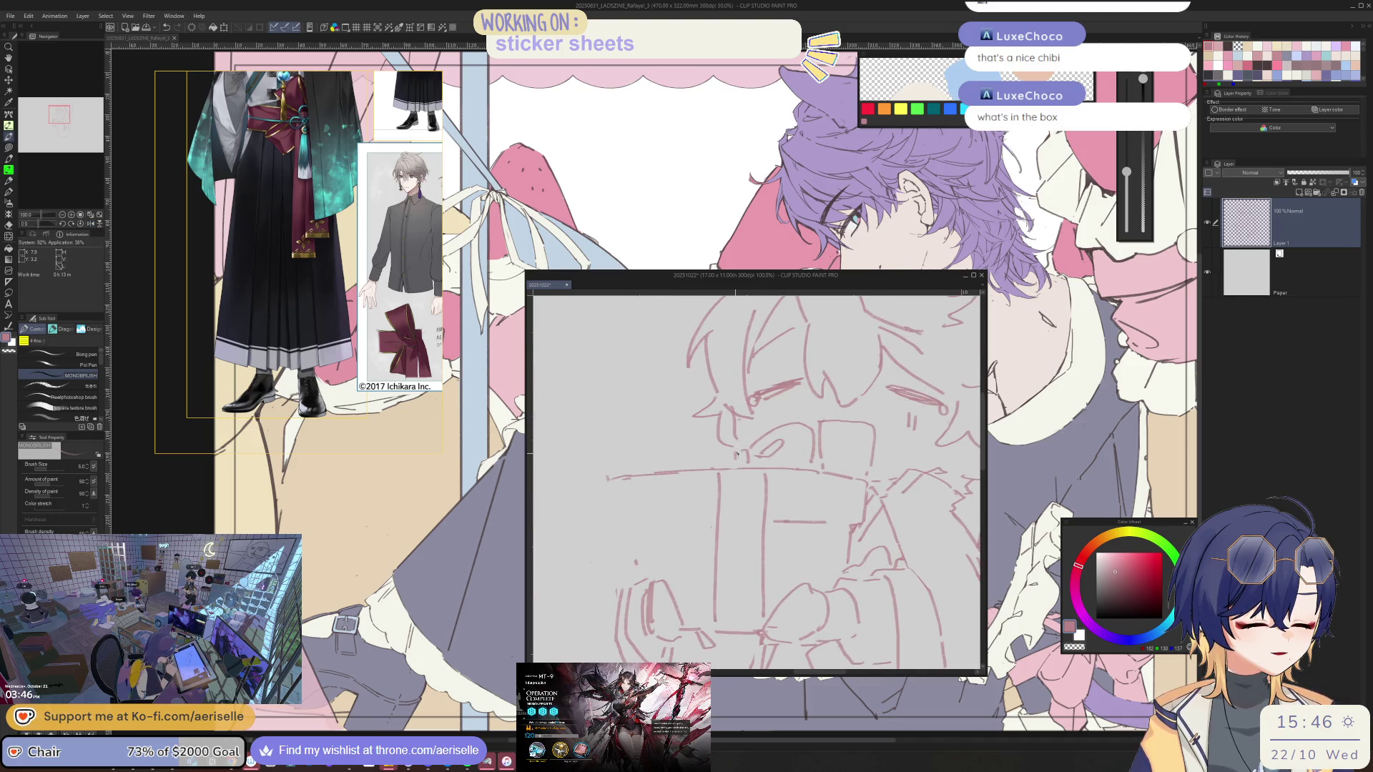
pyautogui.moveTo(973, 402); pyautogui.dragTo(798, 403)
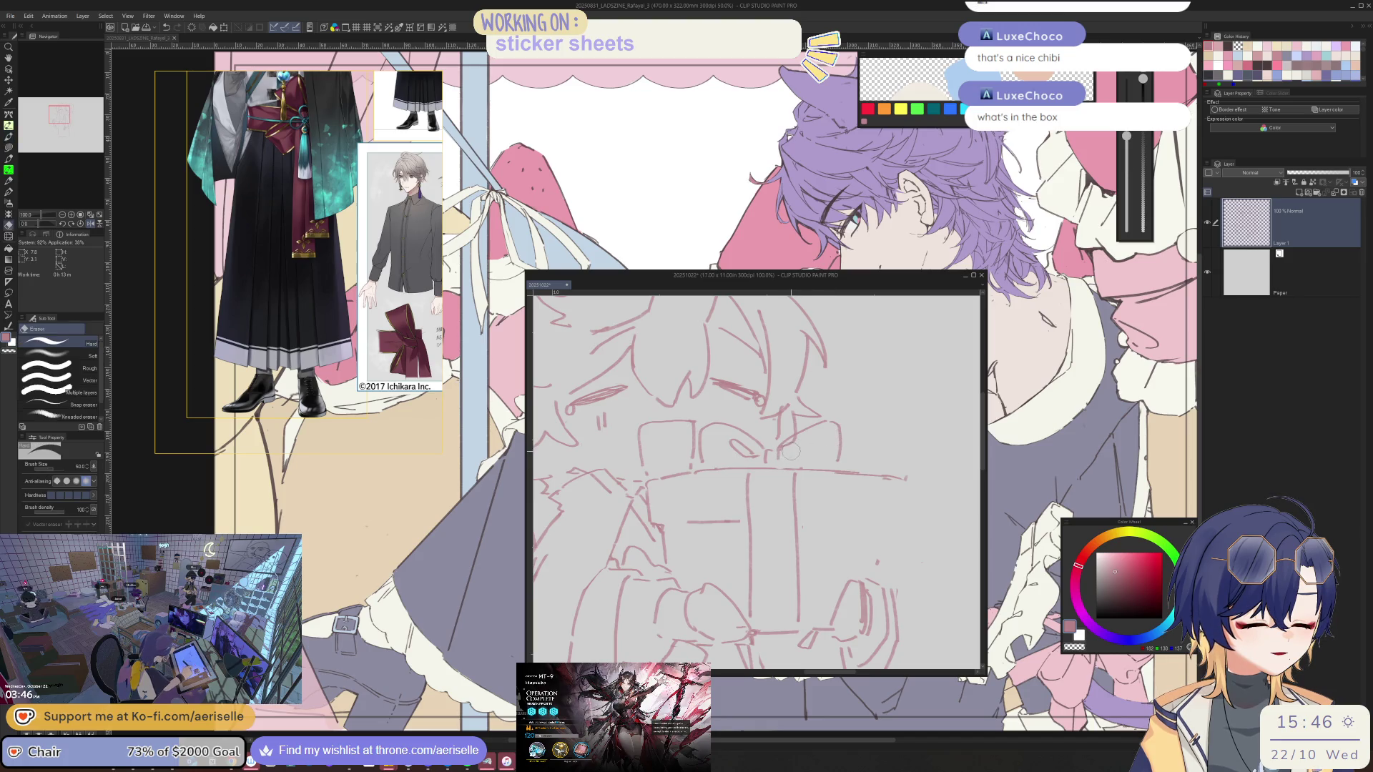
pyautogui.scroll(-3, 792, 452)
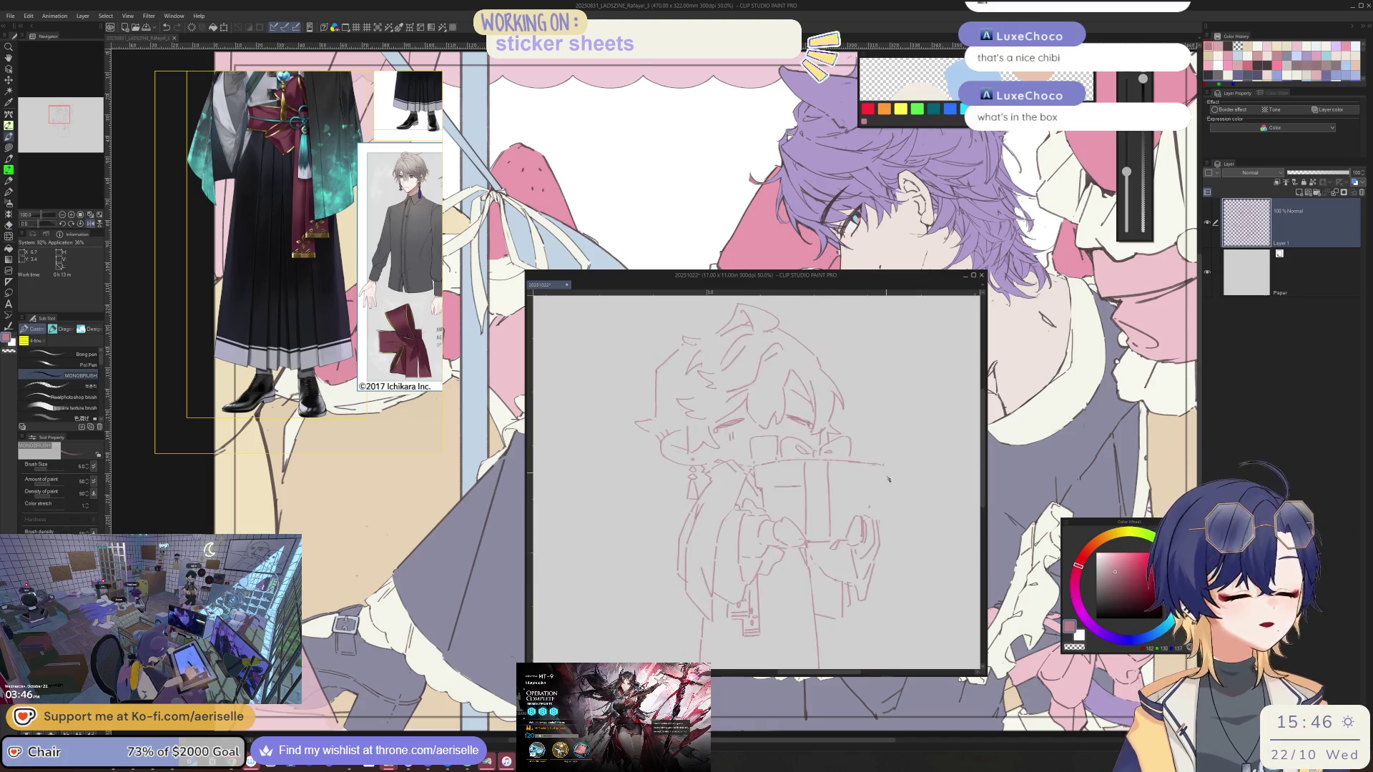
pyautogui.scroll(3, 776, 445)
pyautogui.moveTo(741, 449); pyautogui.dragTo(736, 541)
pyautogui.hotkey('ctrl', 'z')
pyautogui.moveTo(736, 452); pyautogui.dragTo(738, 524)
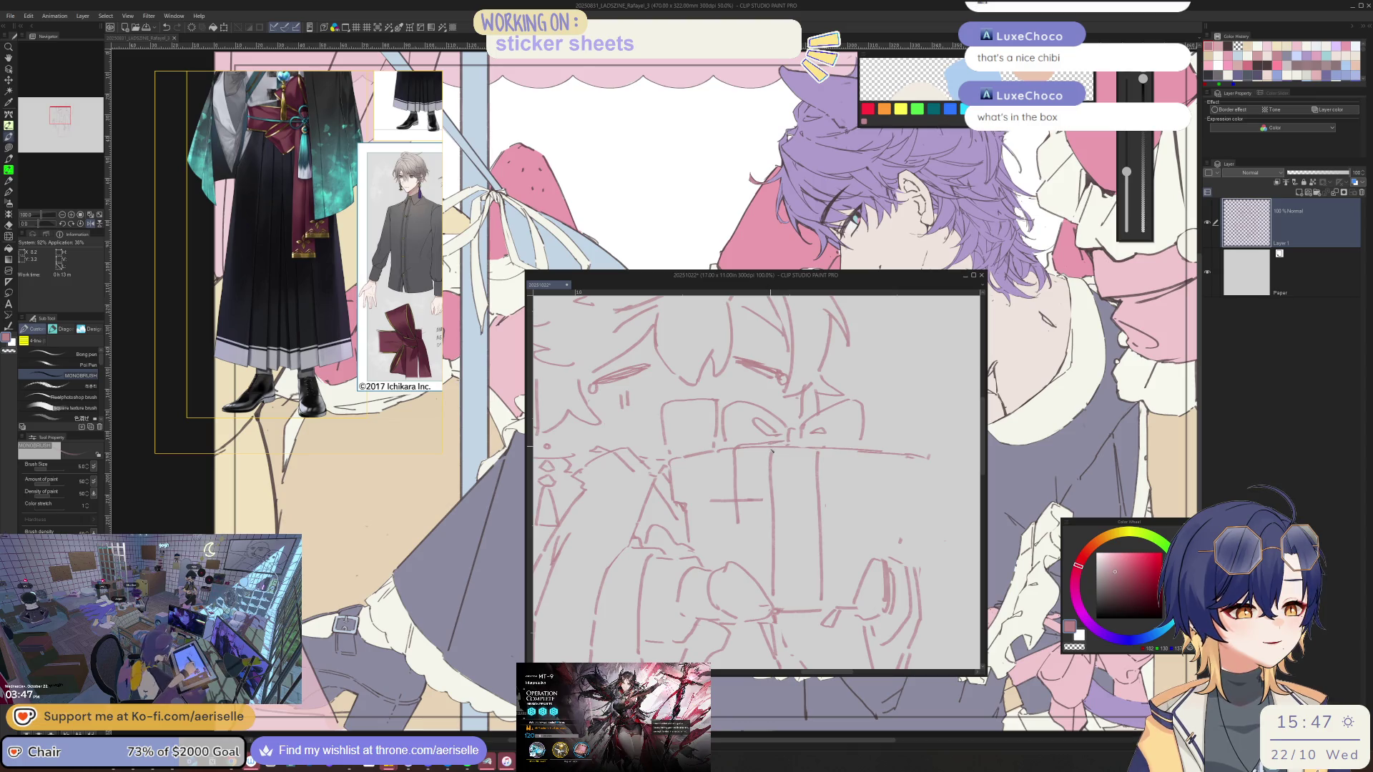
# Add more ribbon strokes on the box, erase crossings, then reset rotation and zoom out to 50%
pyautogui.press('e')
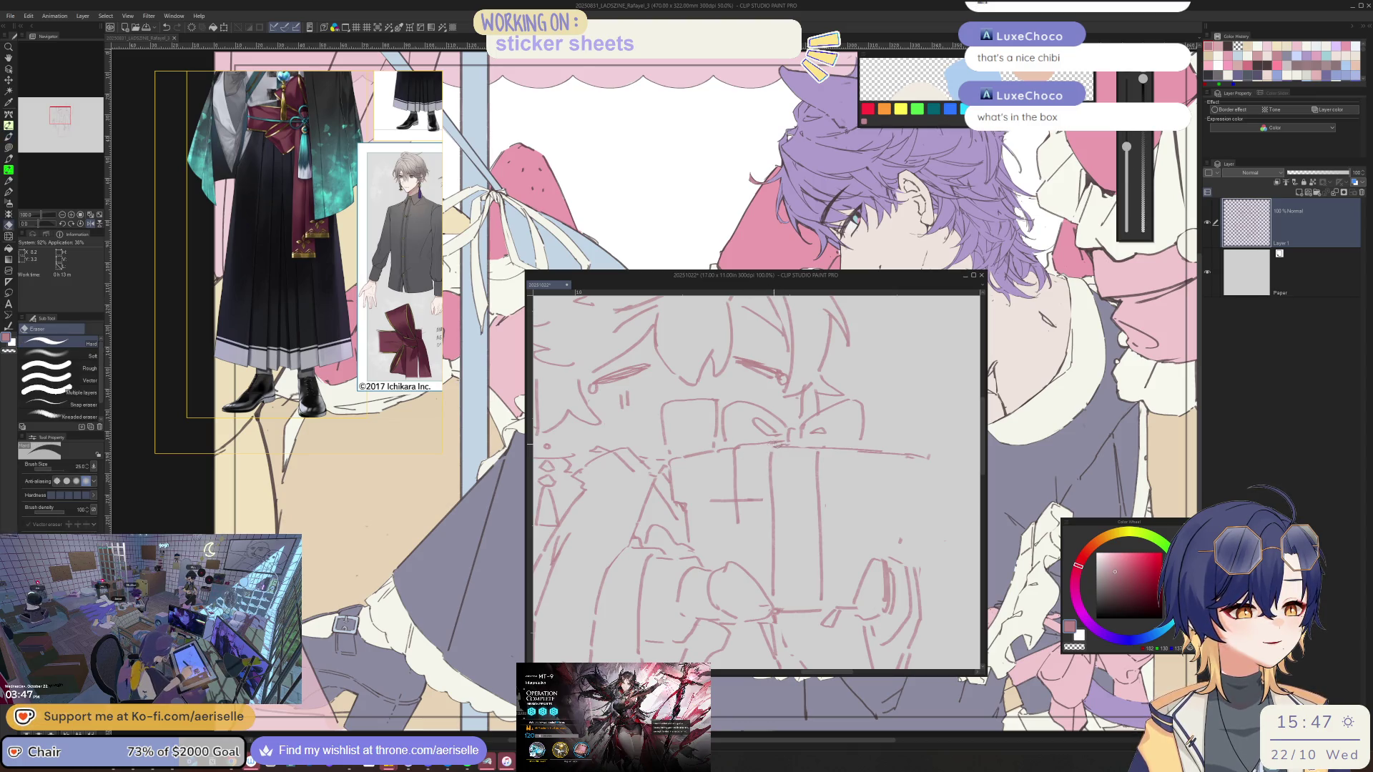
pyautogui.press('b')
pyautogui.moveTo(772, 470)
pyautogui.mouseDown()
pyautogui.moveTo(770, 531)
pyautogui.moveTo(747, 496)
pyautogui.moveTo(738, 538)
pyautogui.mouseUp()
pyautogui.press('e')
pyautogui.press('b')
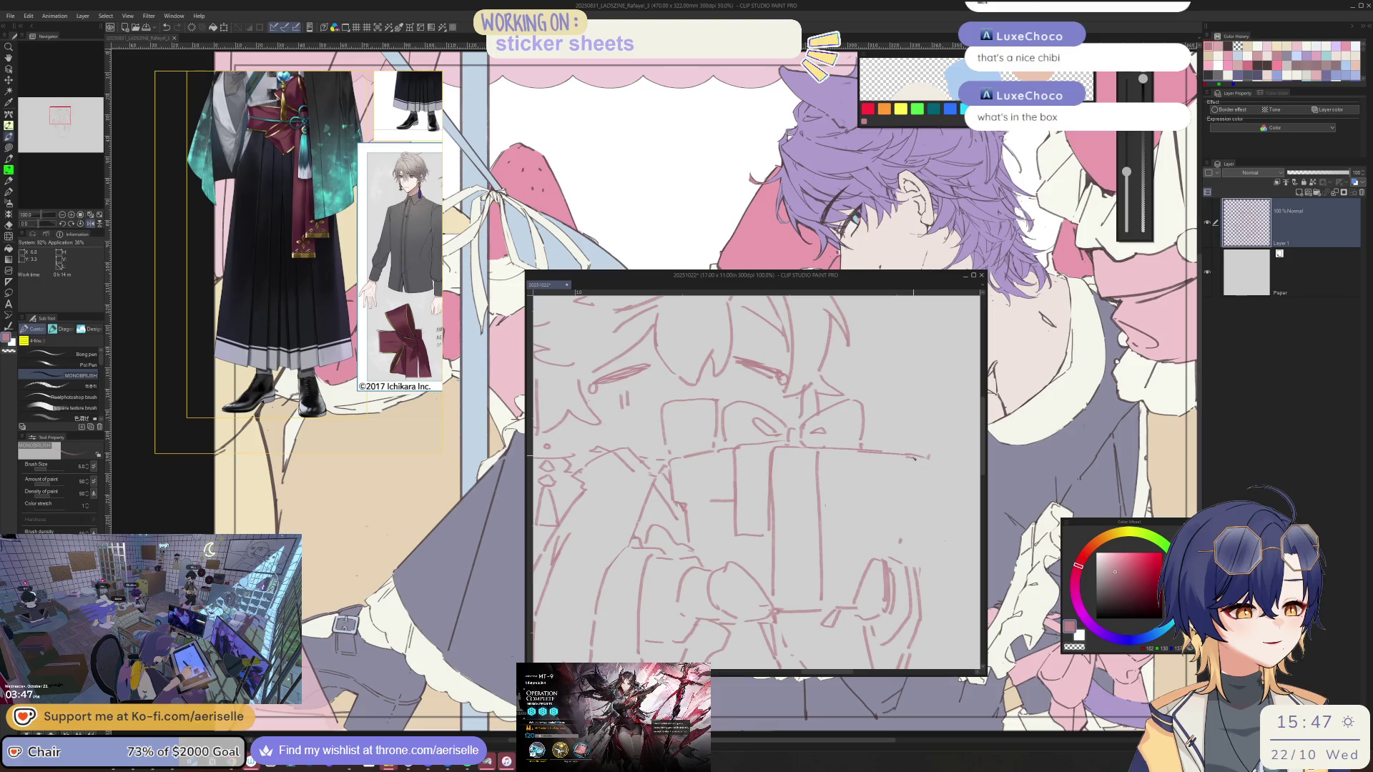
pyautogui.moveTo(914, 457); pyautogui.dragTo(918, 499)
pyautogui.press('-')
pyautogui.press('-')
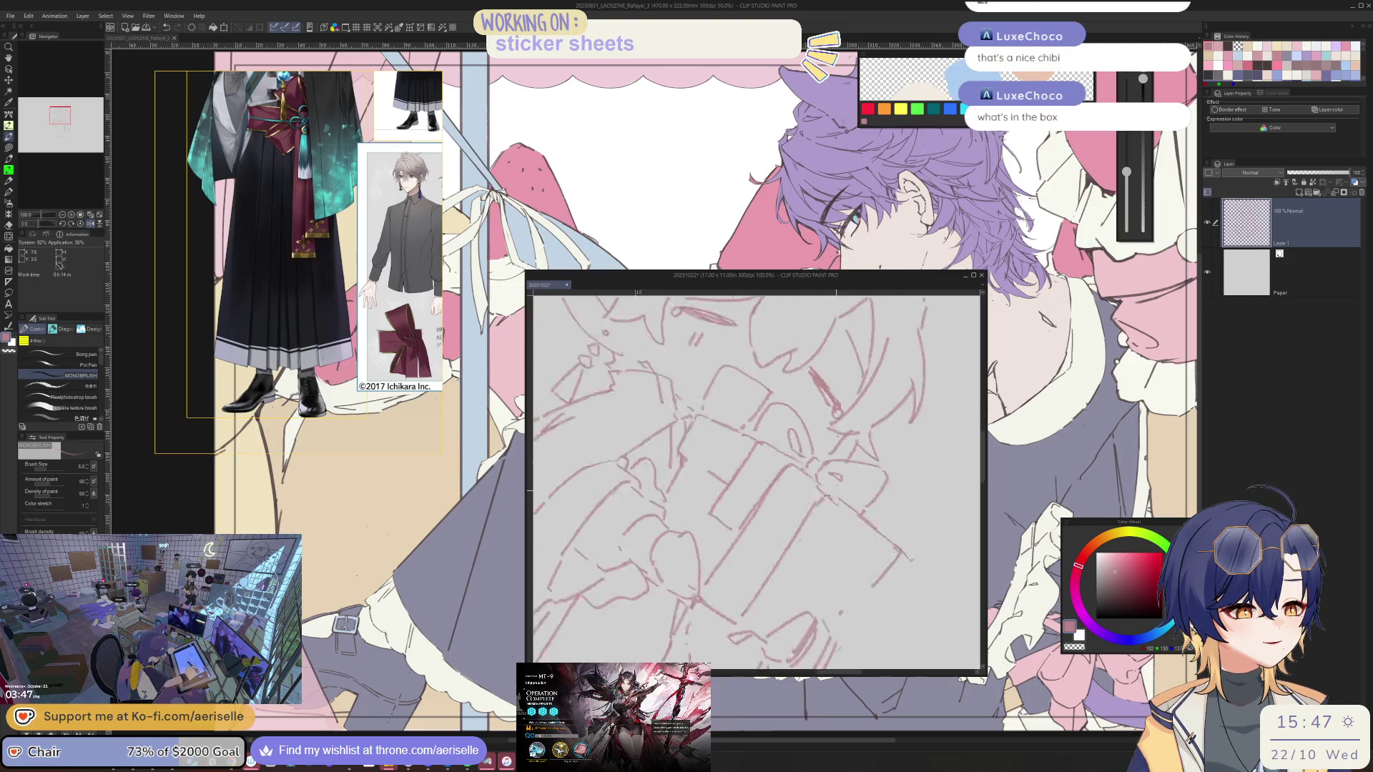
pyautogui.moveTo(762, 554); pyautogui.dragTo(787, 617)
pyautogui.hotkey('ctrl', '@')
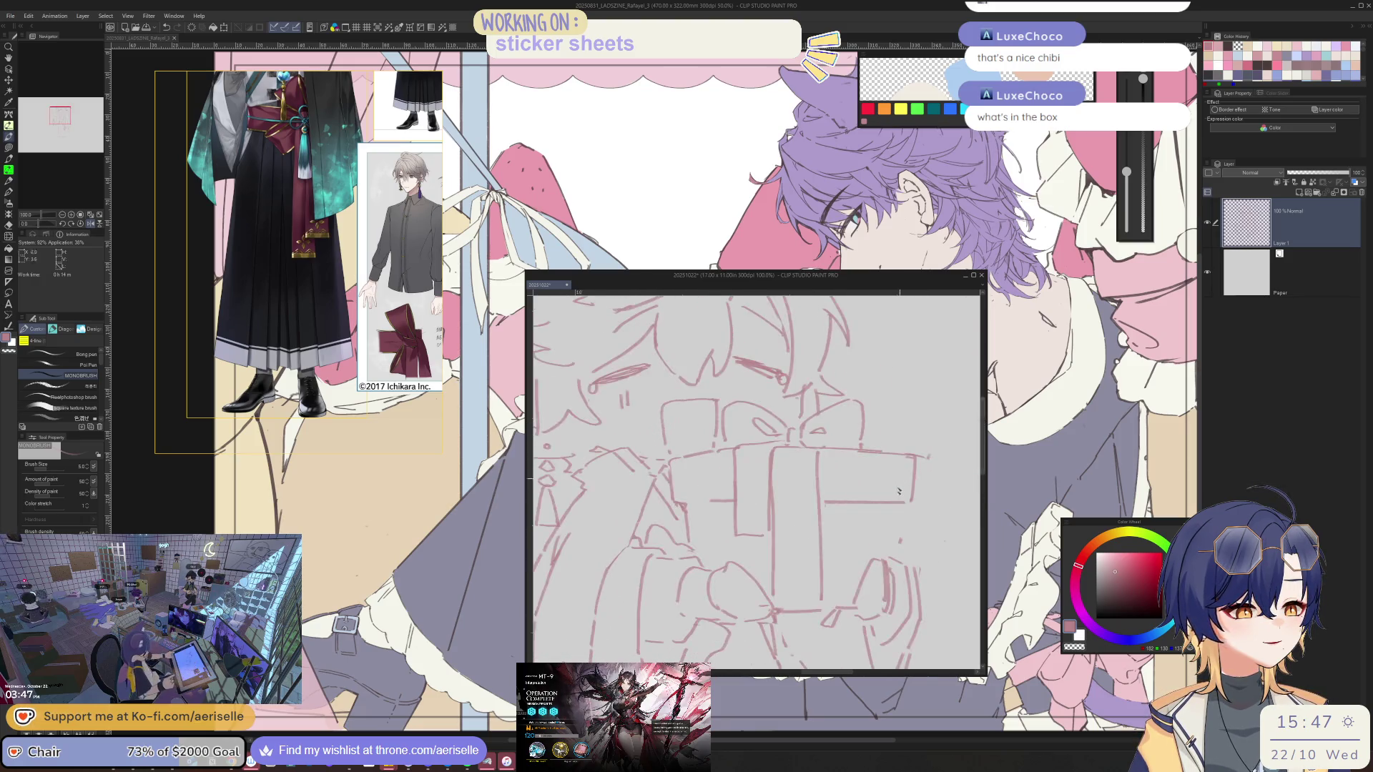
pyautogui.hotkey('ctrl', '-')
pyautogui.hotkey('ctrl', '-')
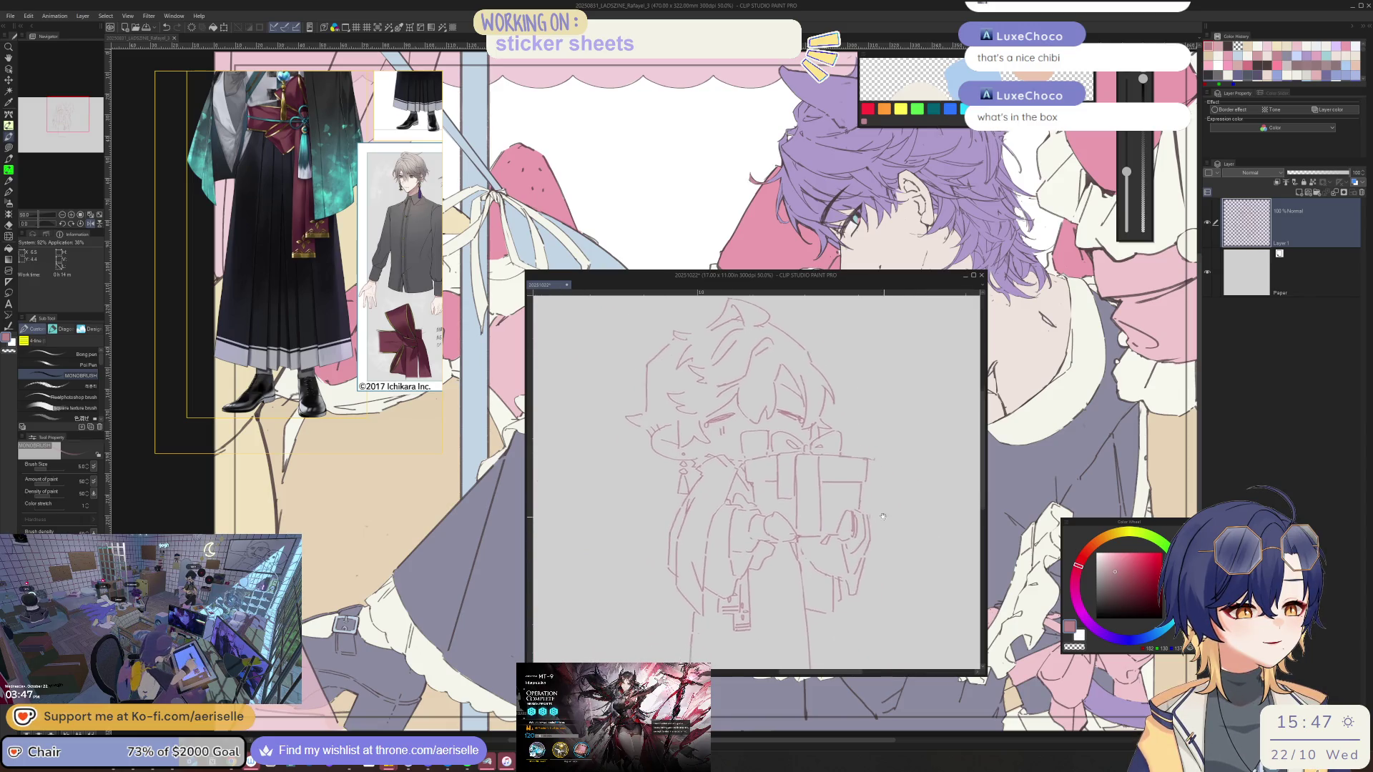
# Erase and redraw the gift box's wrapping lines on the full sketch view
pyautogui.press('e')
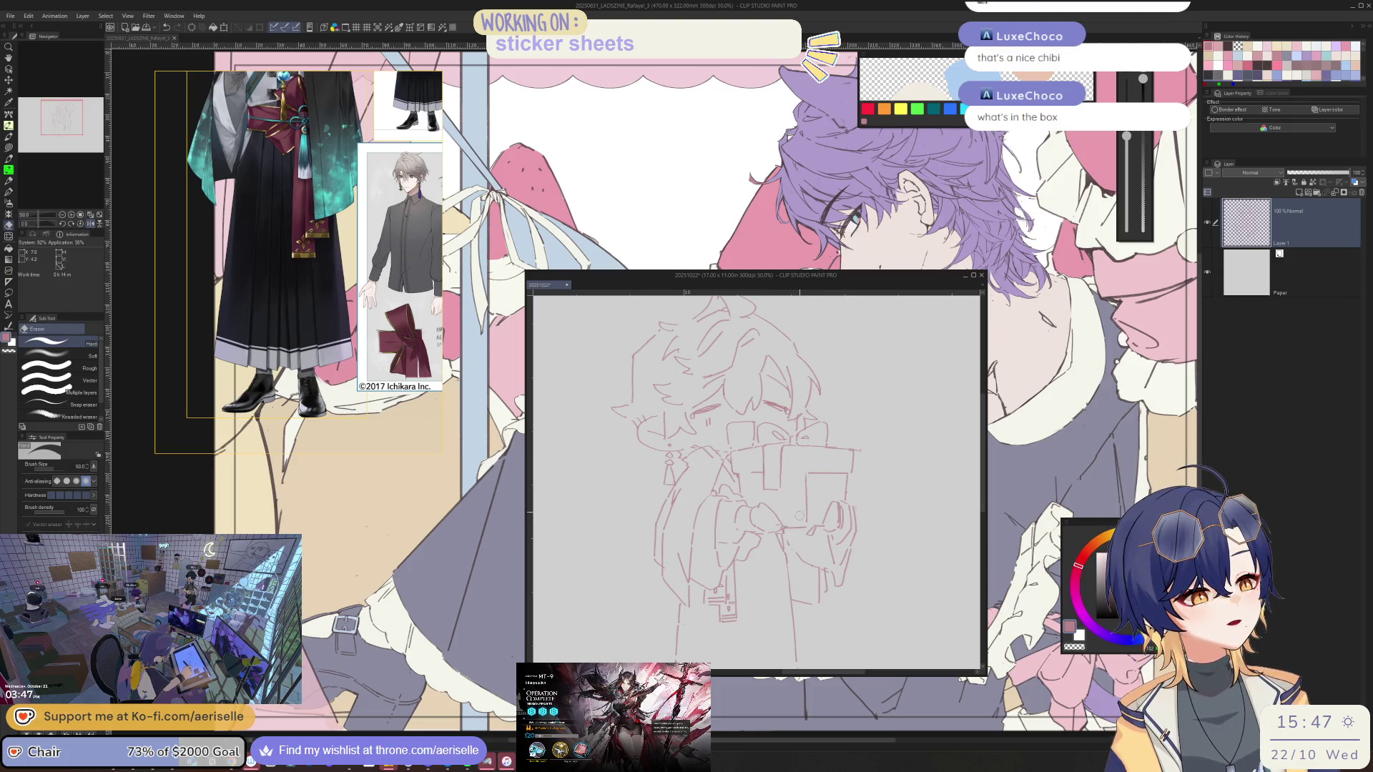
pyautogui.press('p')
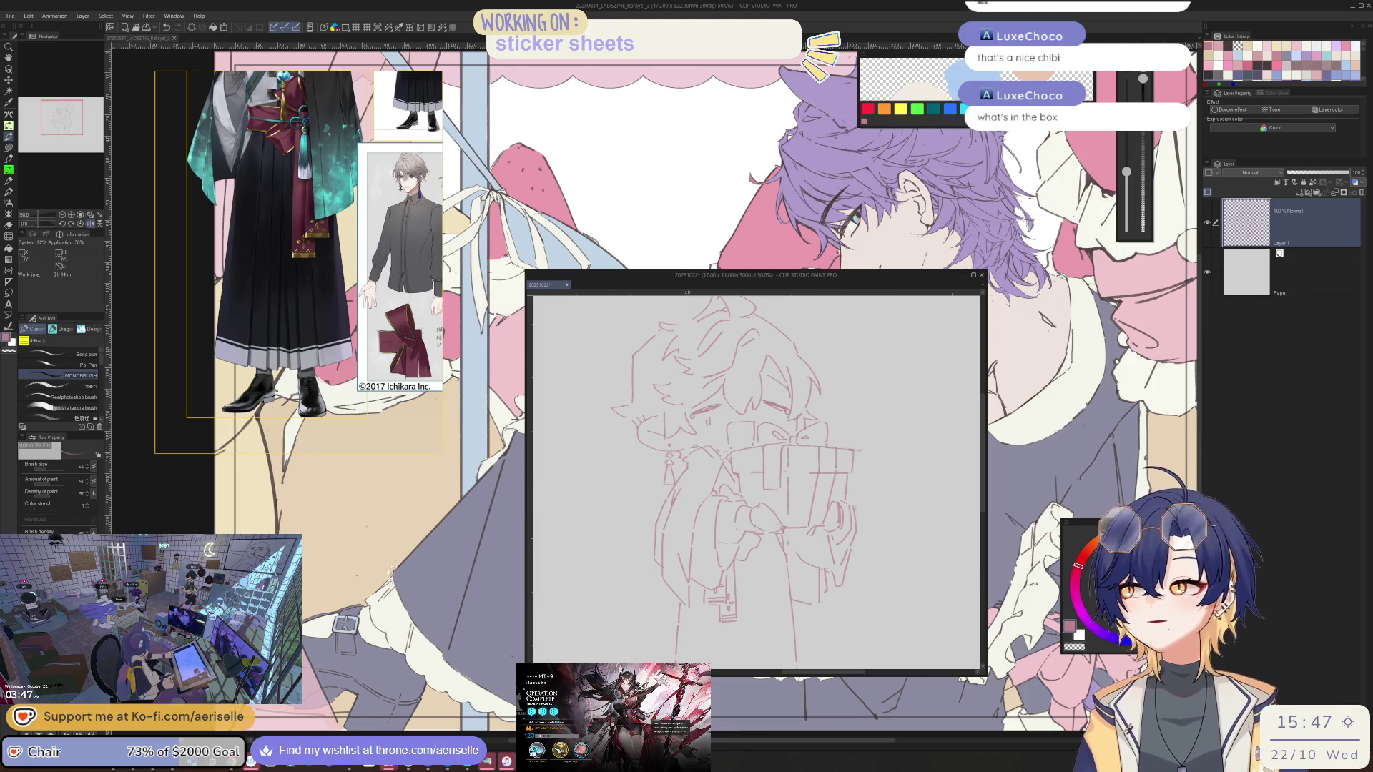
pyautogui.hotkey('alt', 'Tab')
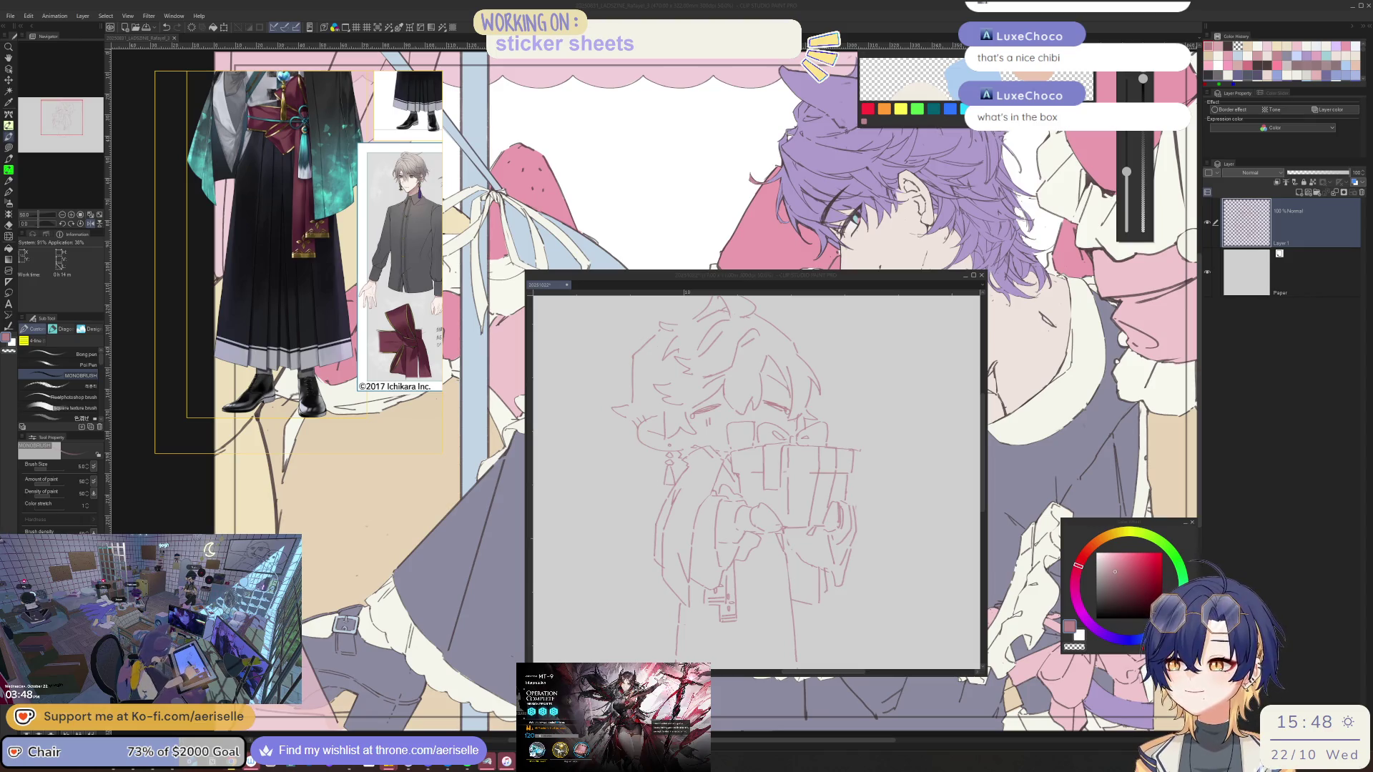
# Bring the Eagle reference library over the sketch, showing the Art folder with Chibi and Merchandise
pyautogui.hotkey('alt', 'Tab')
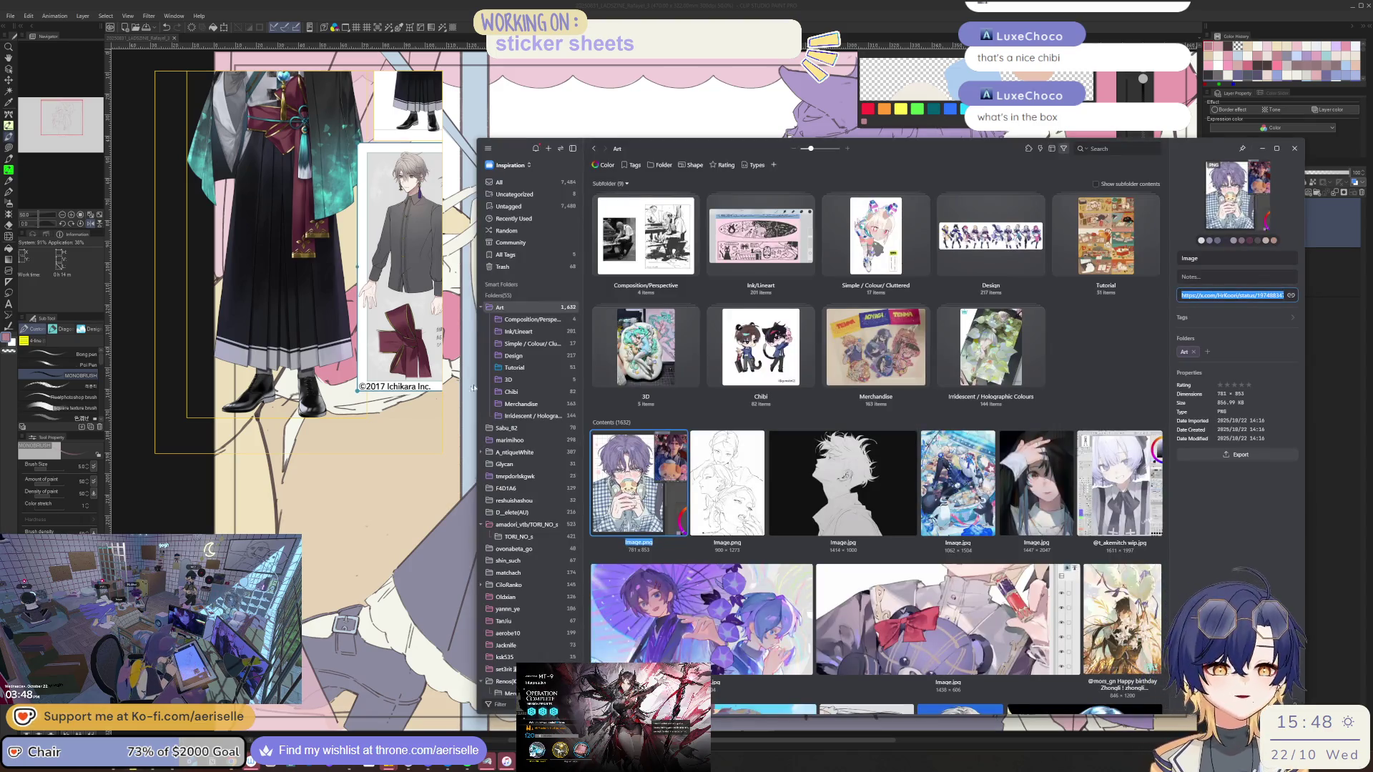
# Open the artist's reference subfolder and view details of the first image and the maid illustration
pyautogui.click(526, 525)
pyautogui.click(655, 454)
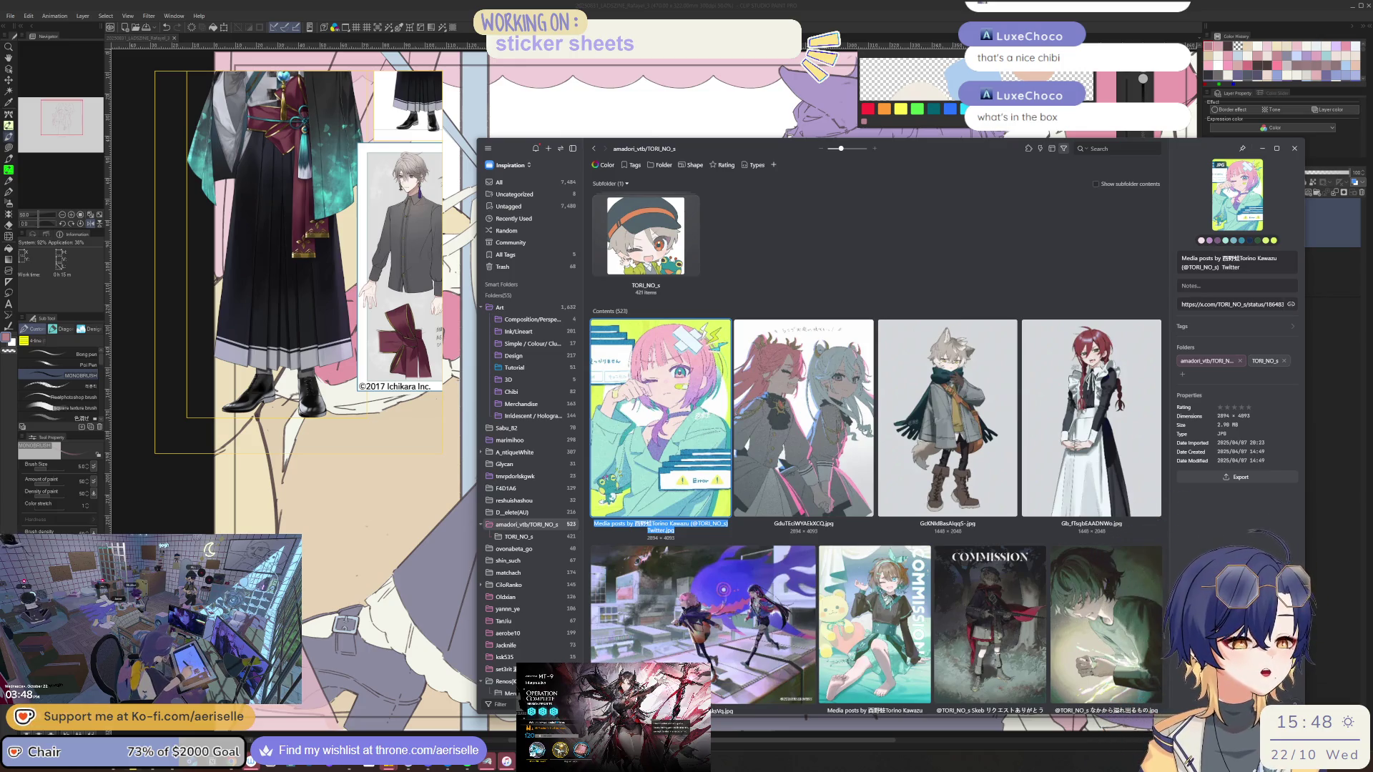
pyautogui.scroll(-5, 772, 408)
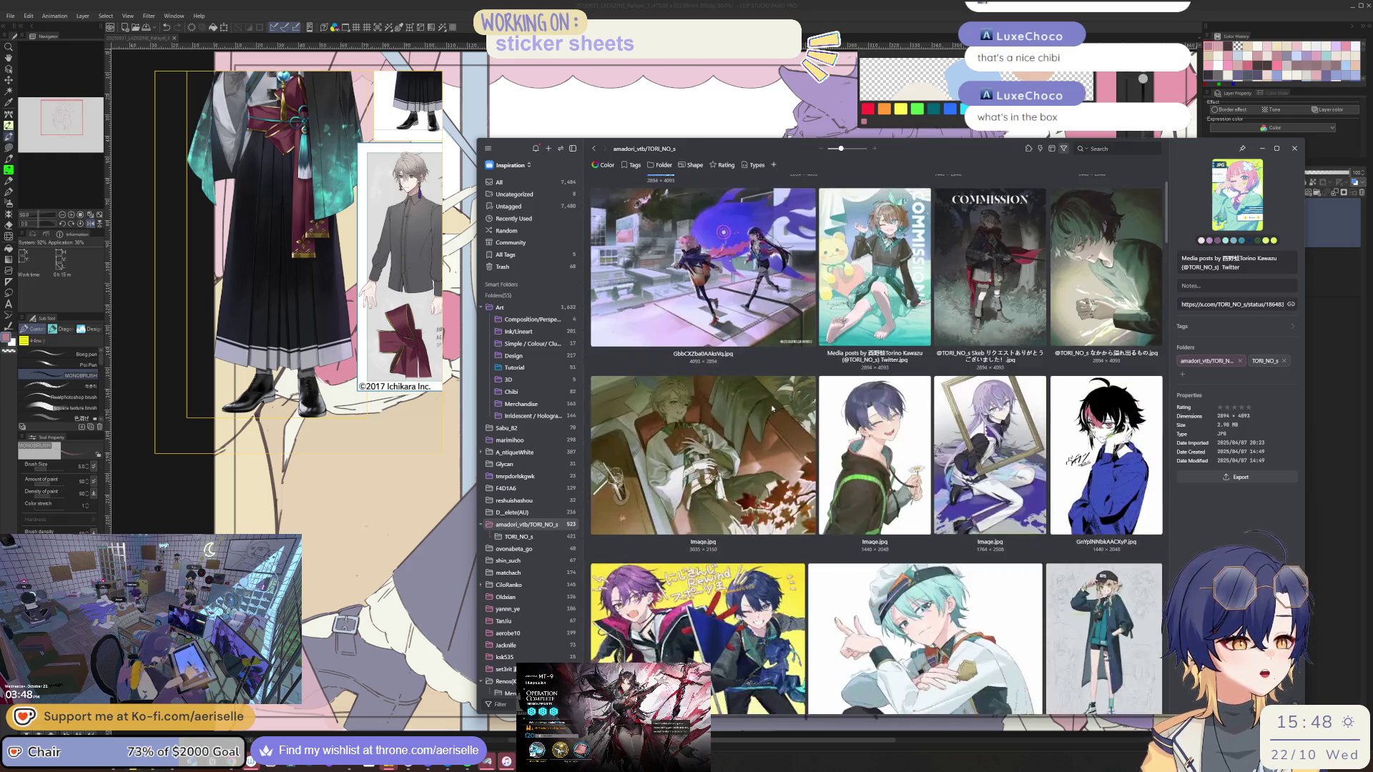
pyautogui.scroll(4, 772, 407)
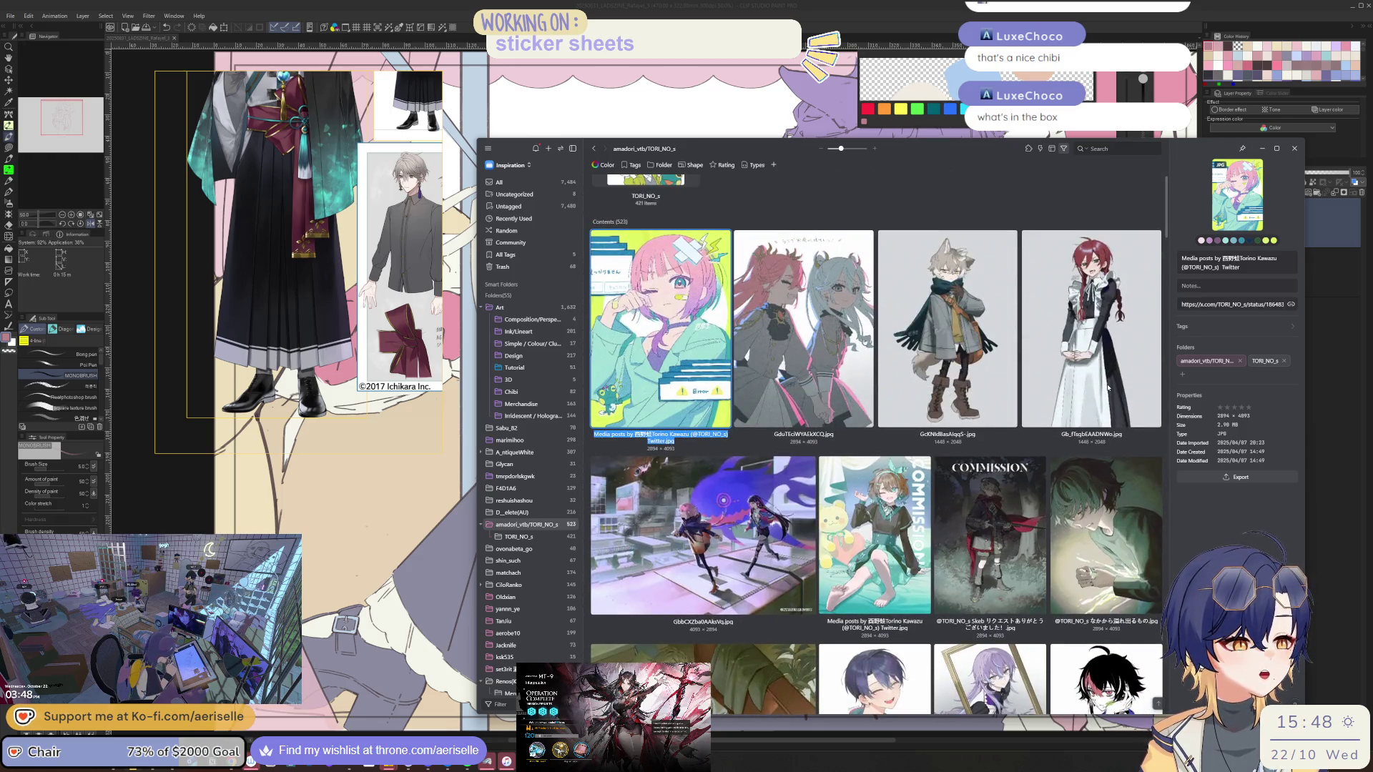
pyautogui.click(1102, 388)
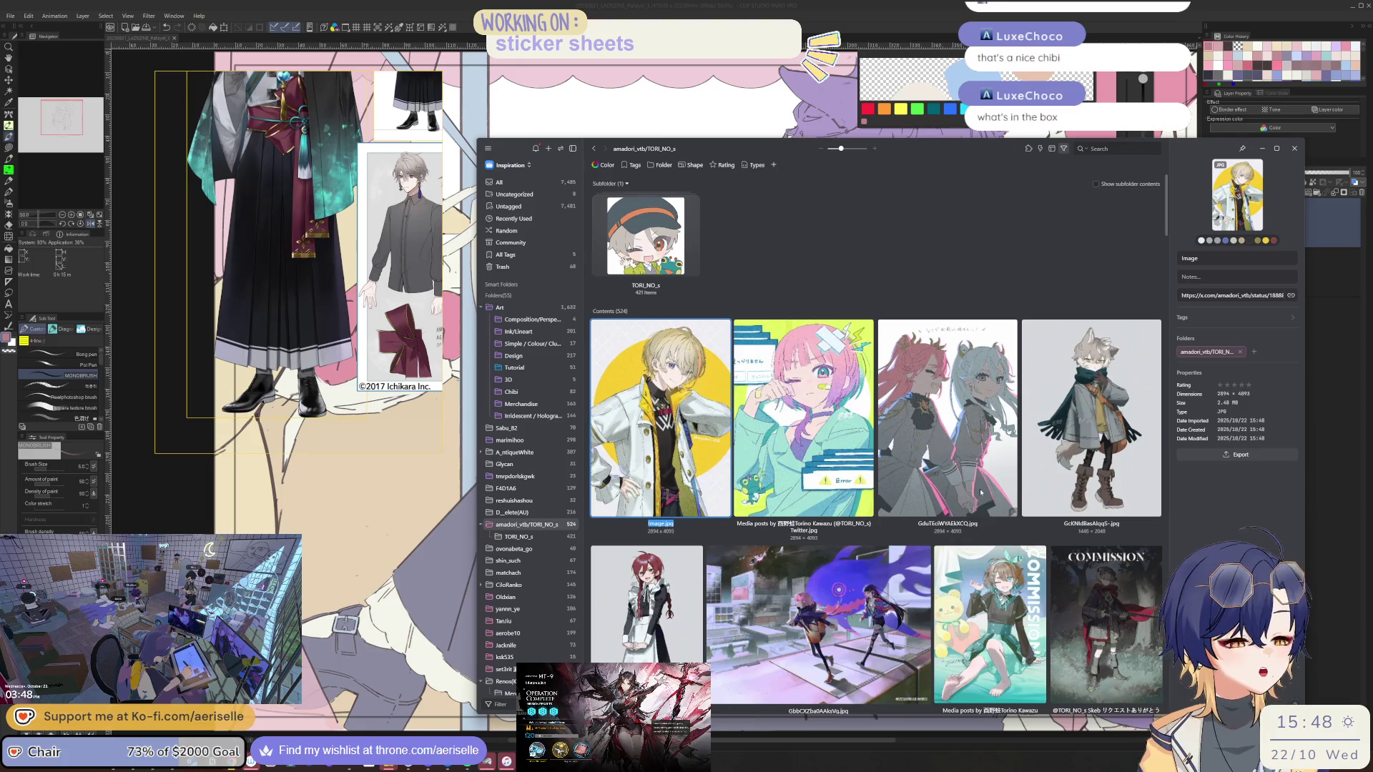
# Scroll down the grid and inspect the first silver-haired character illustration
pyautogui.scroll(-5, 981, 491)
pyautogui.scroll(-3, 1126, 438)
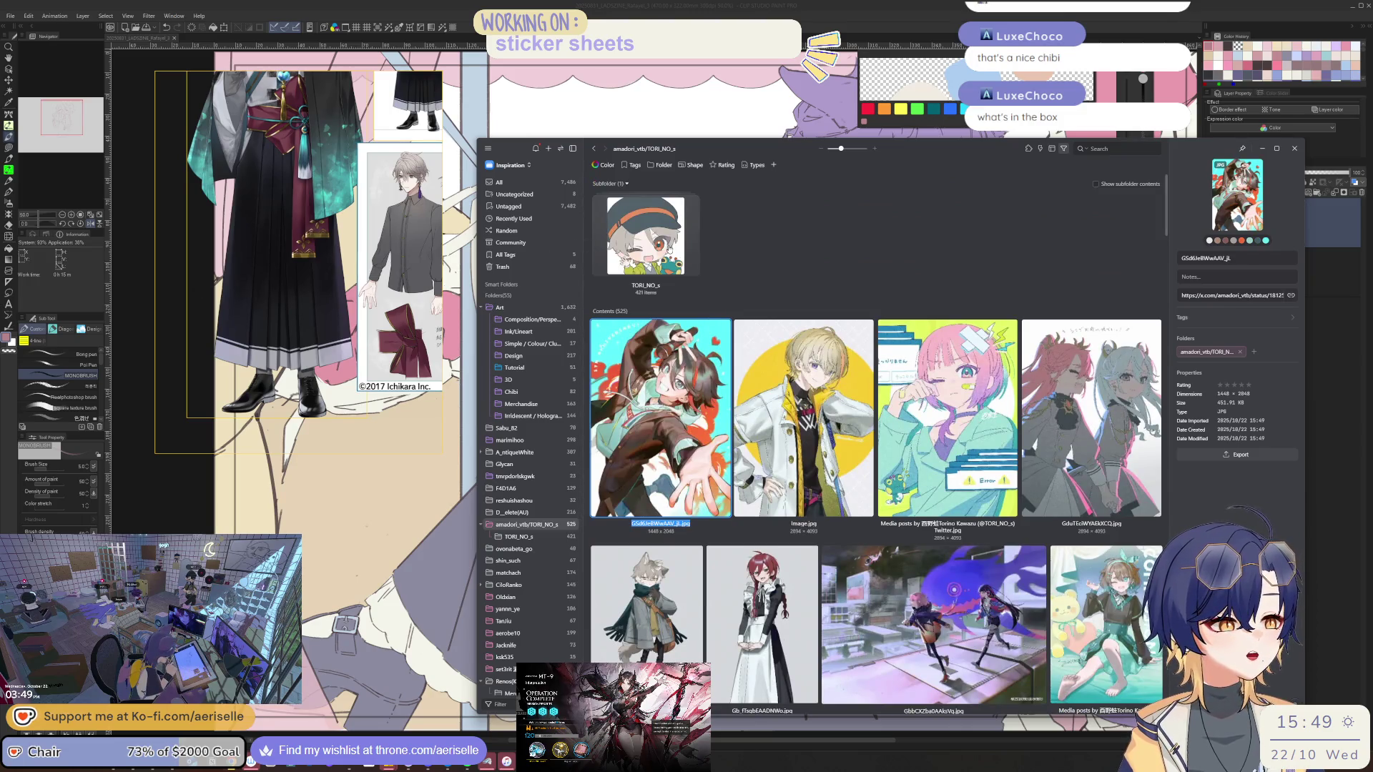
pyautogui.scroll(-10, 805, 449)
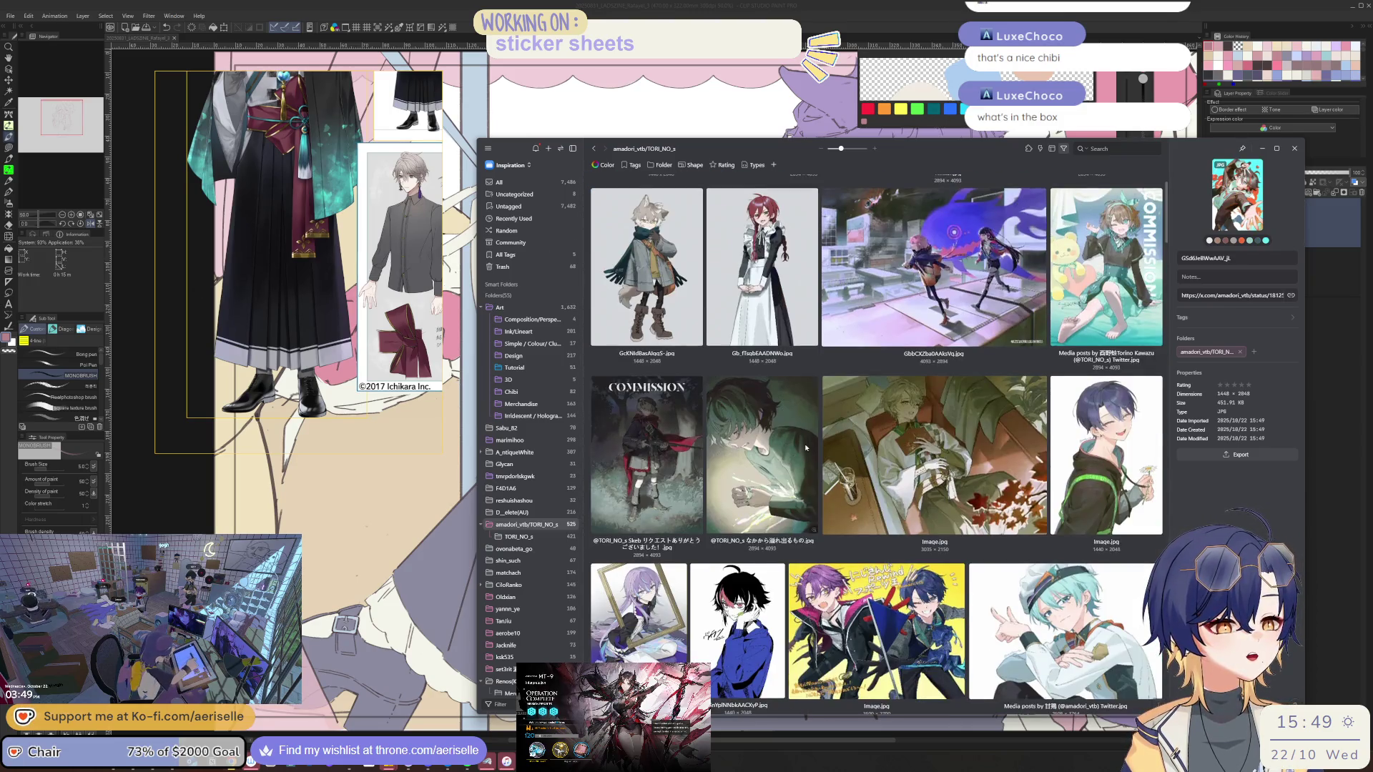
pyautogui.scroll(-5, 805, 449)
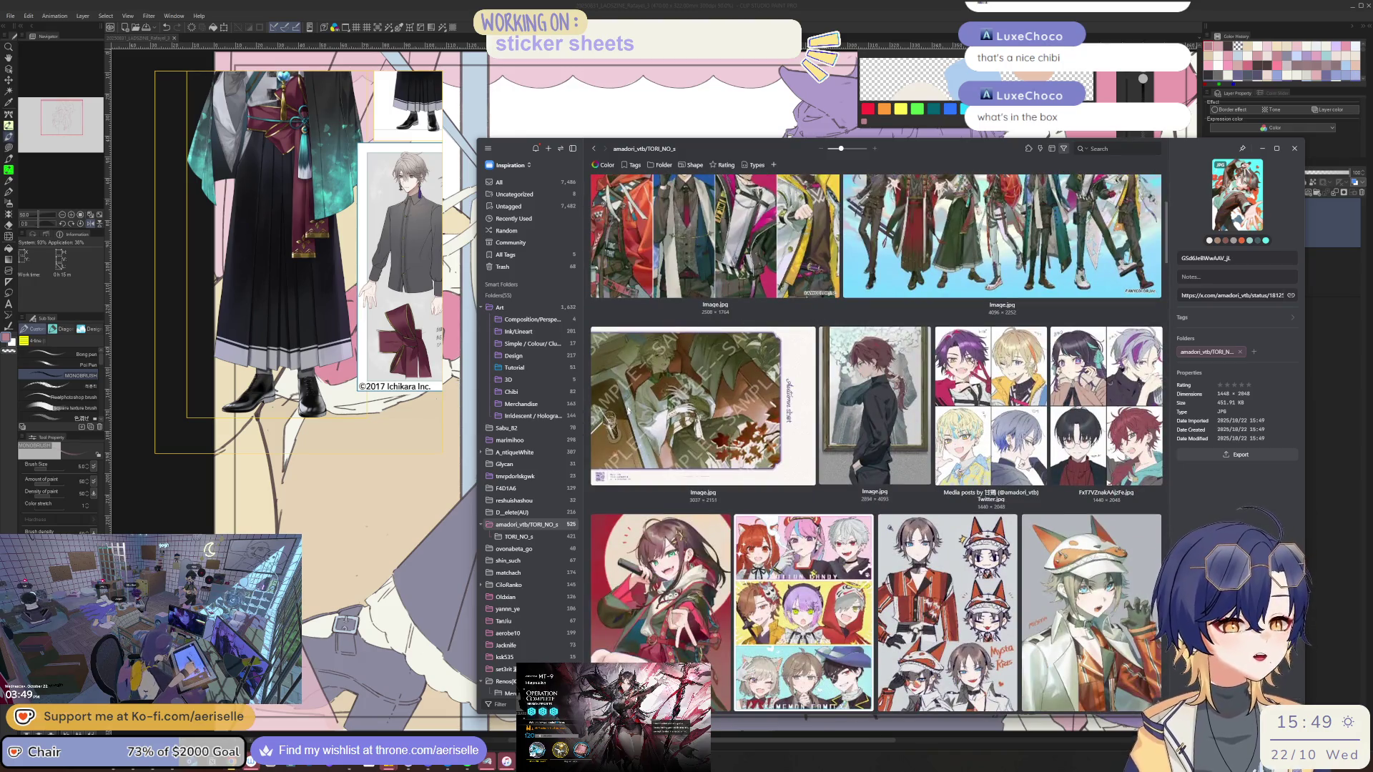
pyautogui.scroll(-5, 898, 450)
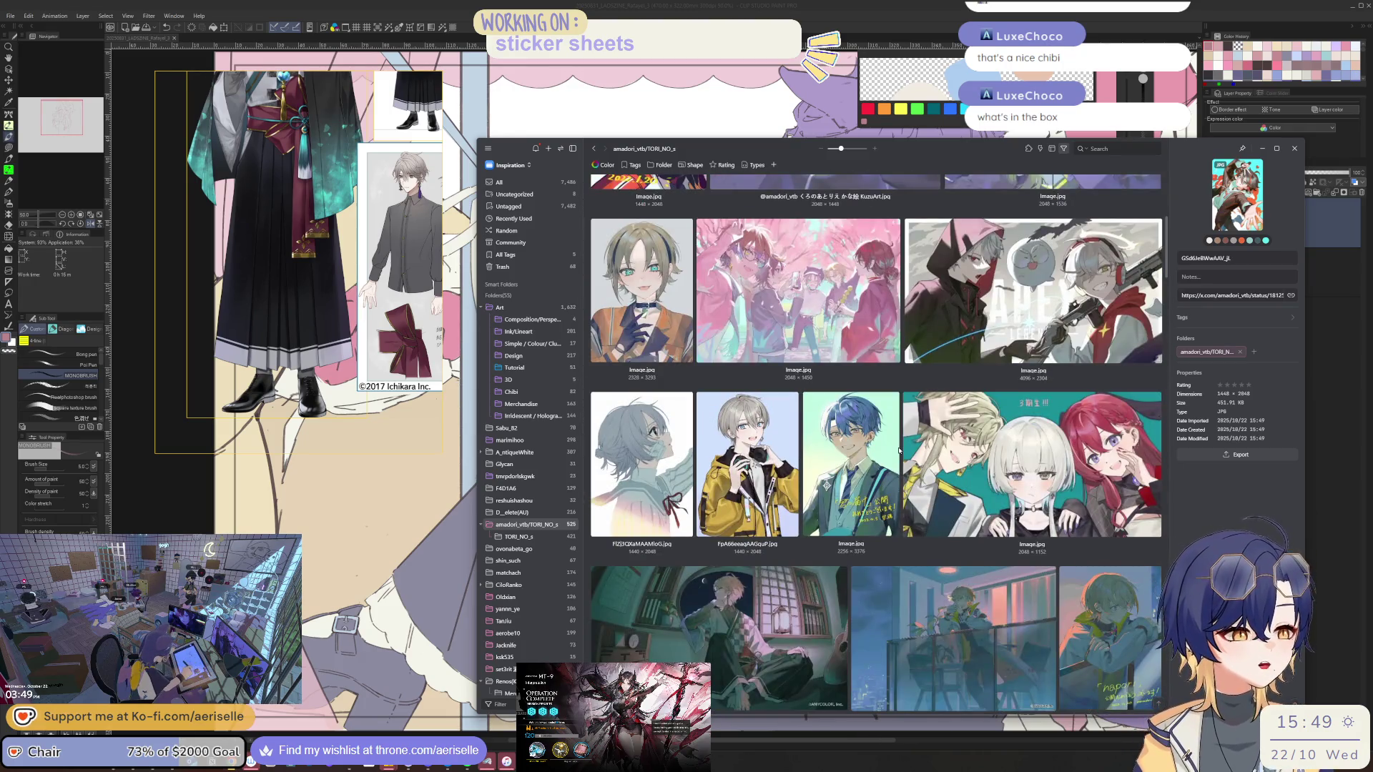
pyautogui.scroll(-8, 899, 451)
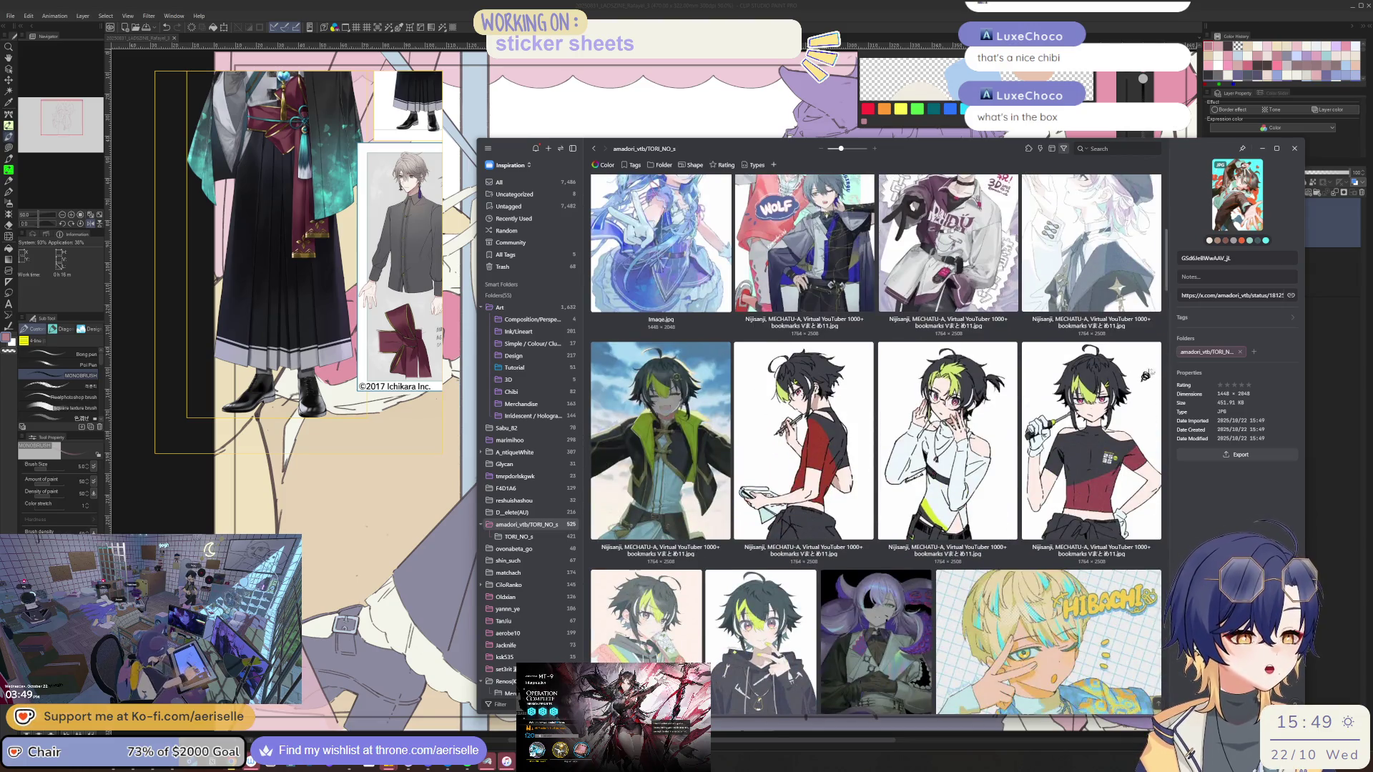
pyautogui.scroll(-5, 1144, 377)
pyautogui.scroll(-5, 1115, 379)
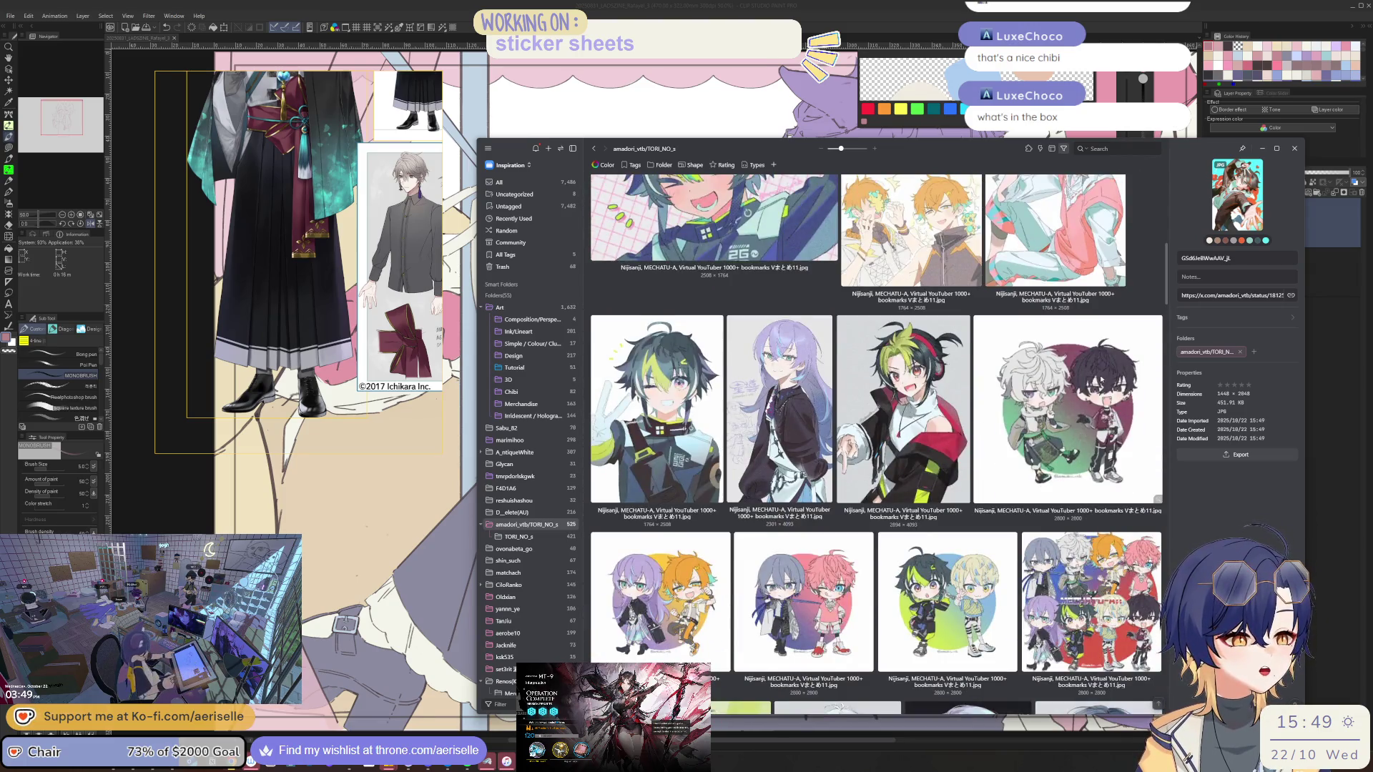
pyautogui.scroll(-3, 1101, 380)
pyautogui.scroll(-3, 1101, 379)
pyautogui.scroll(-3, 1101, 378)
pyautogui.scroll(-5, 1101, 377)
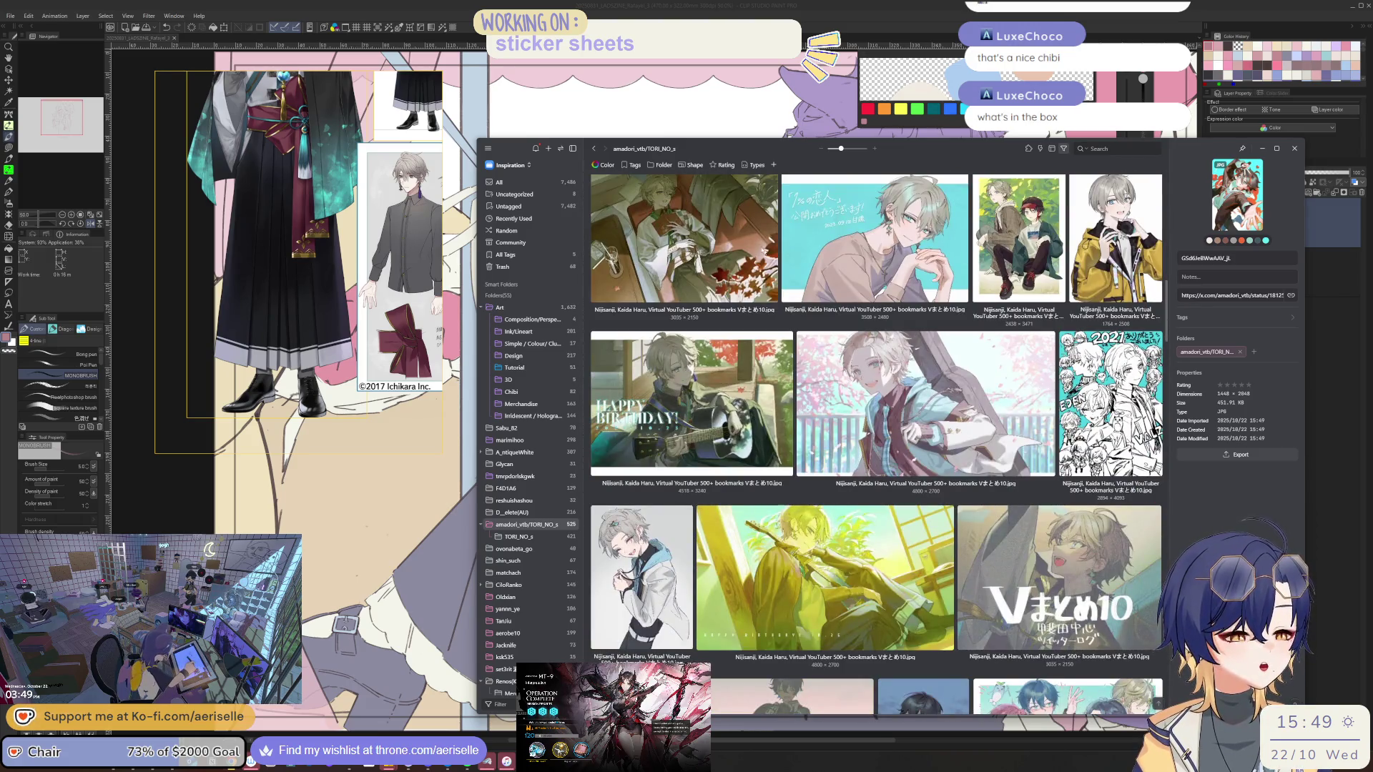
pyautogui.click(717, 219)
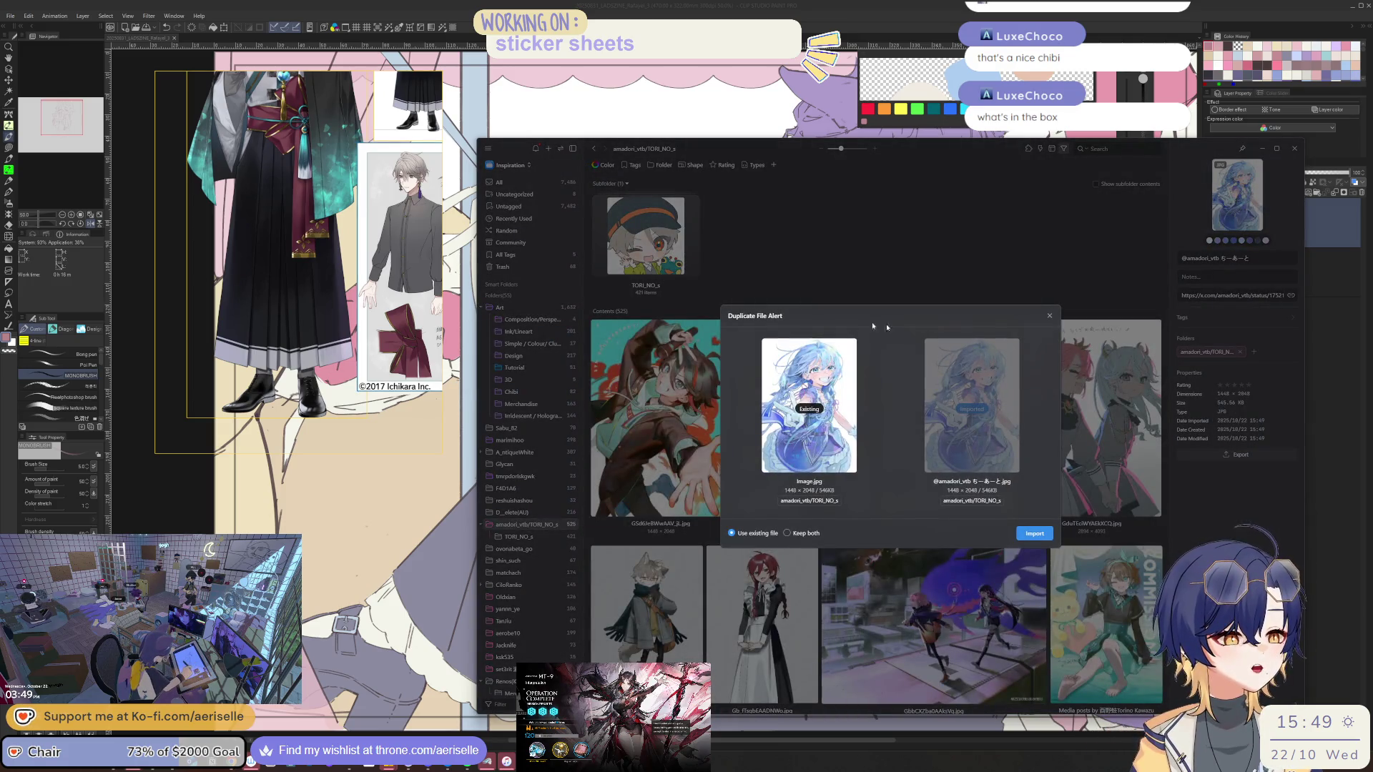
pyautogui.click(1049, 317)
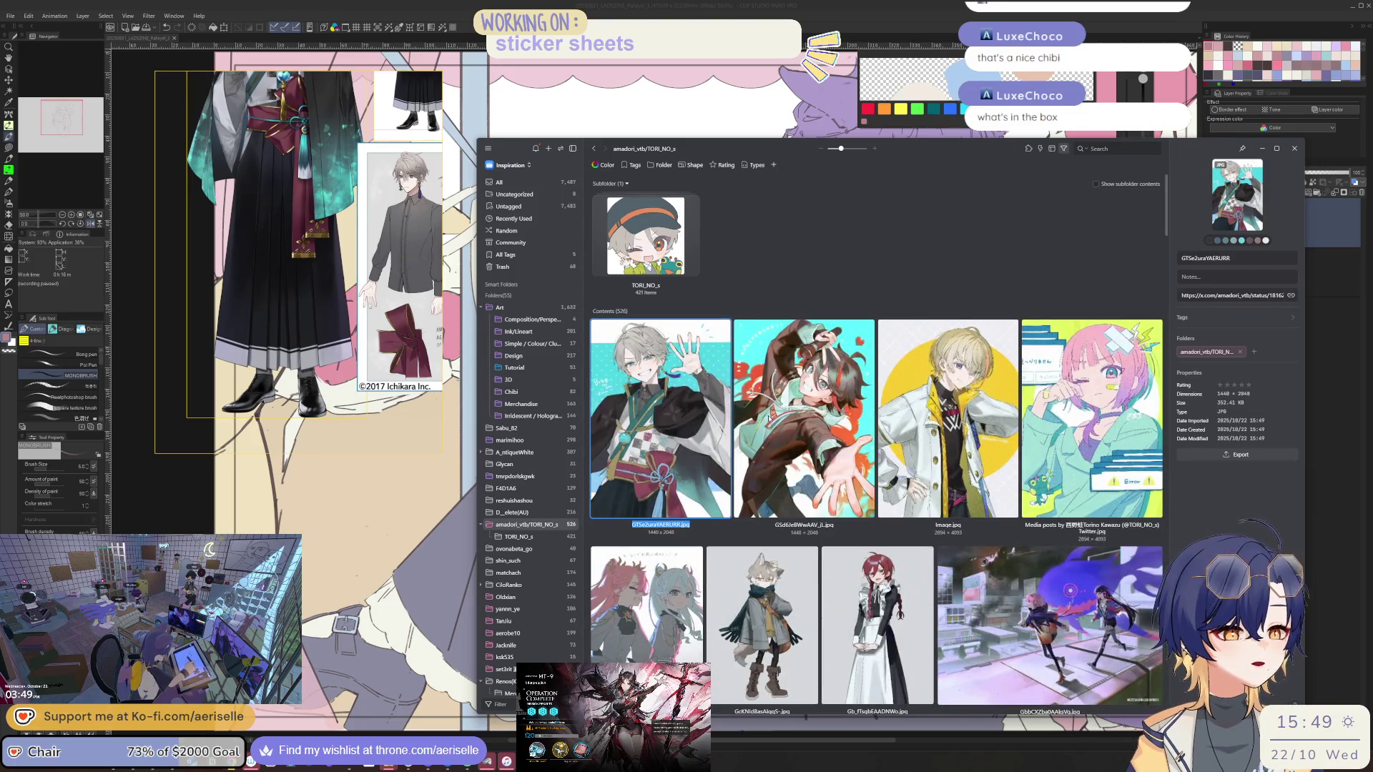
pyautogui.scroll(-10, 1158, 286)
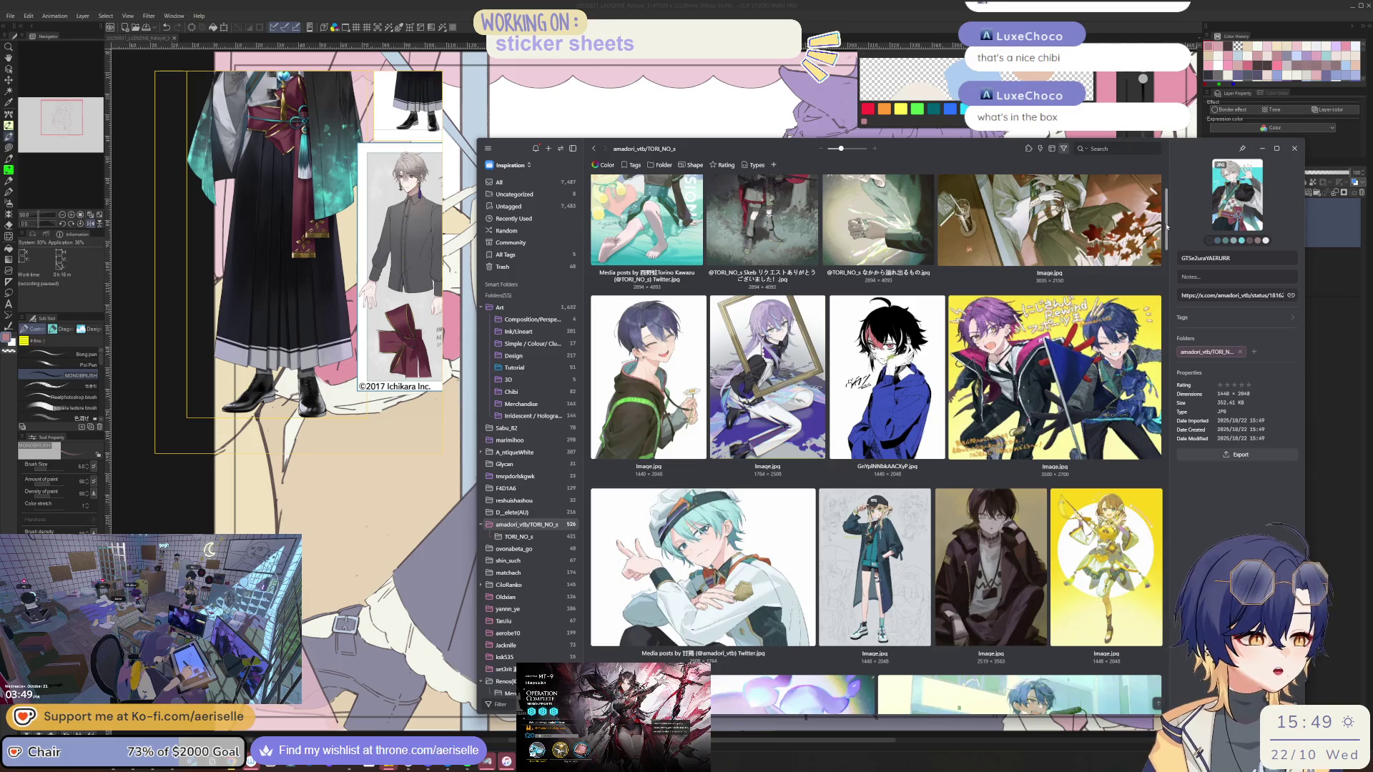
pyautogui.click(1158, 254)
pyautogui.moveTo(1168, 255); pyautogui.dragTo(1170, 274)
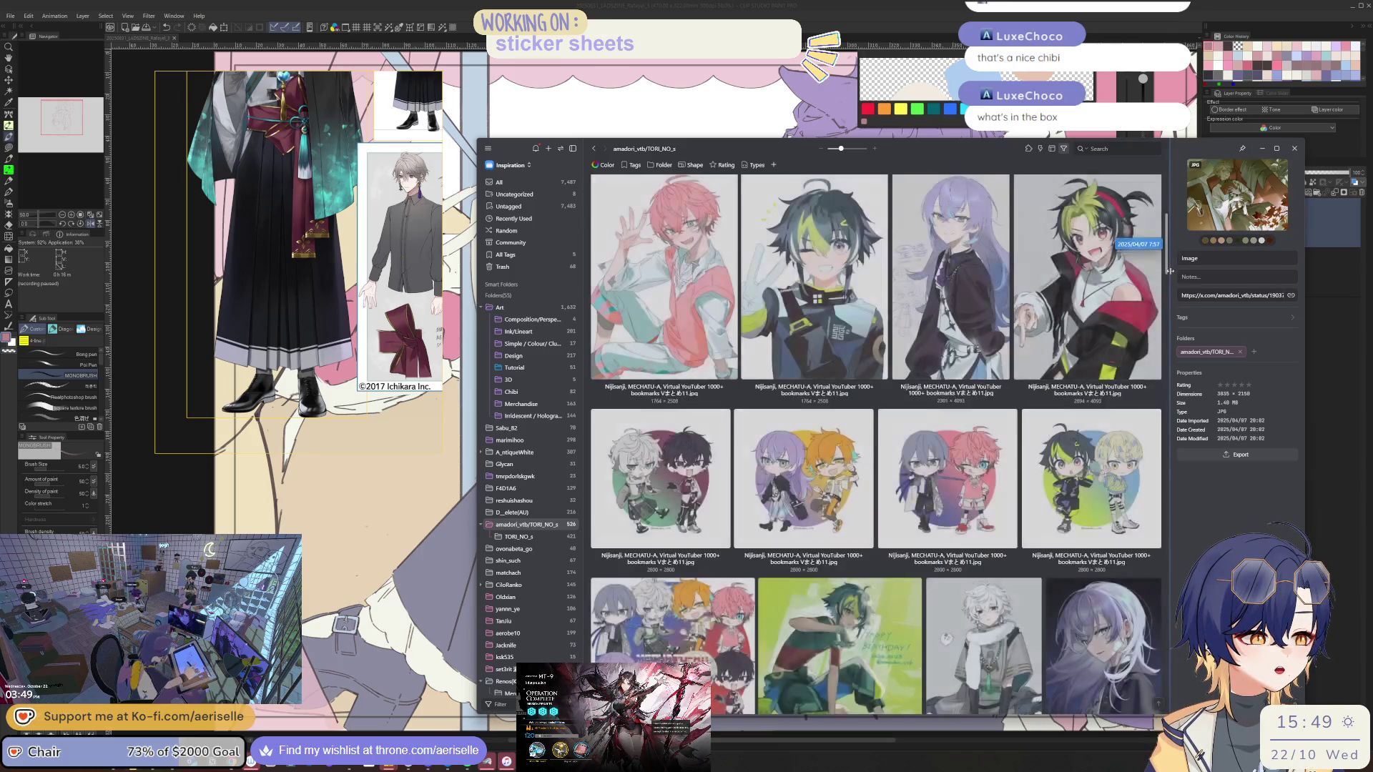
pyautogui.scroll(10, 990, 474)
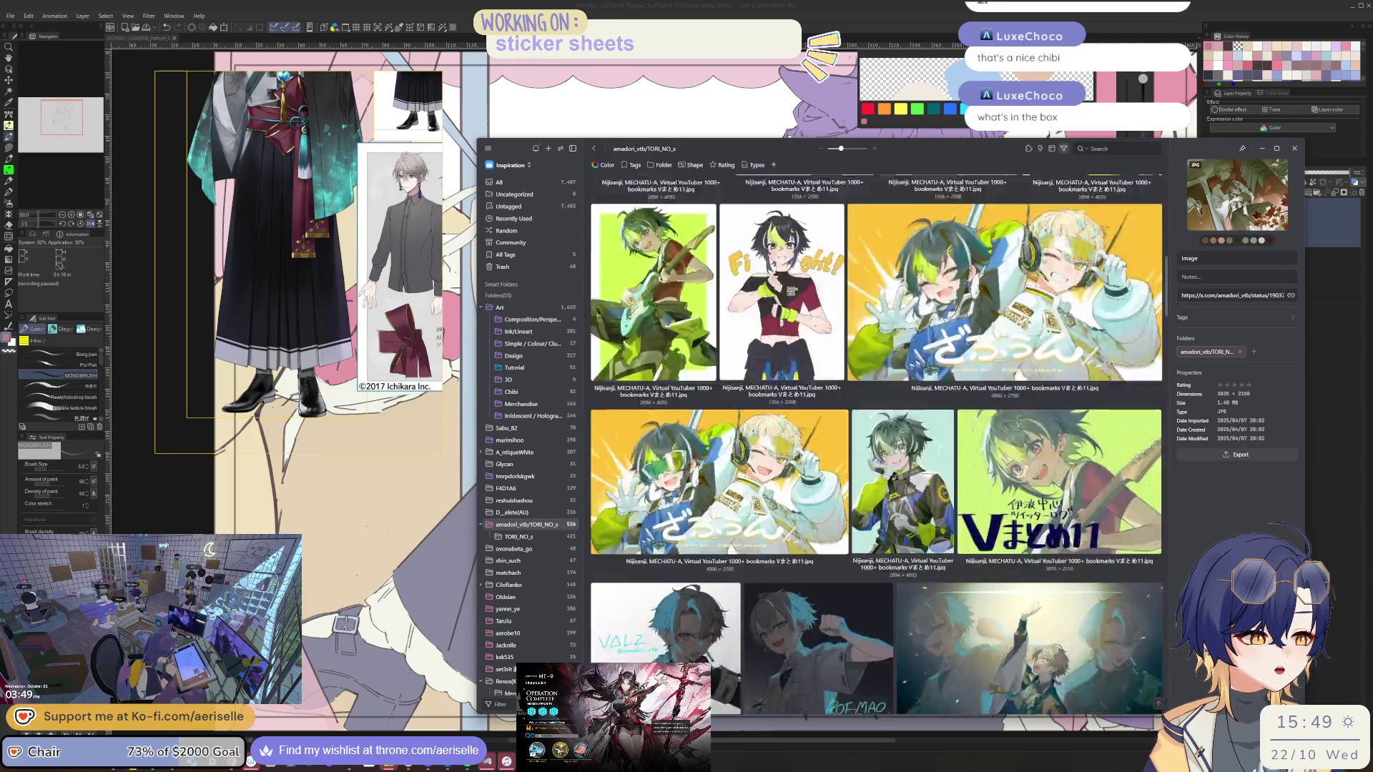
pyautogui.scroll(-5, 990, 474)
pyautogui.scroll(4, 758, 306)
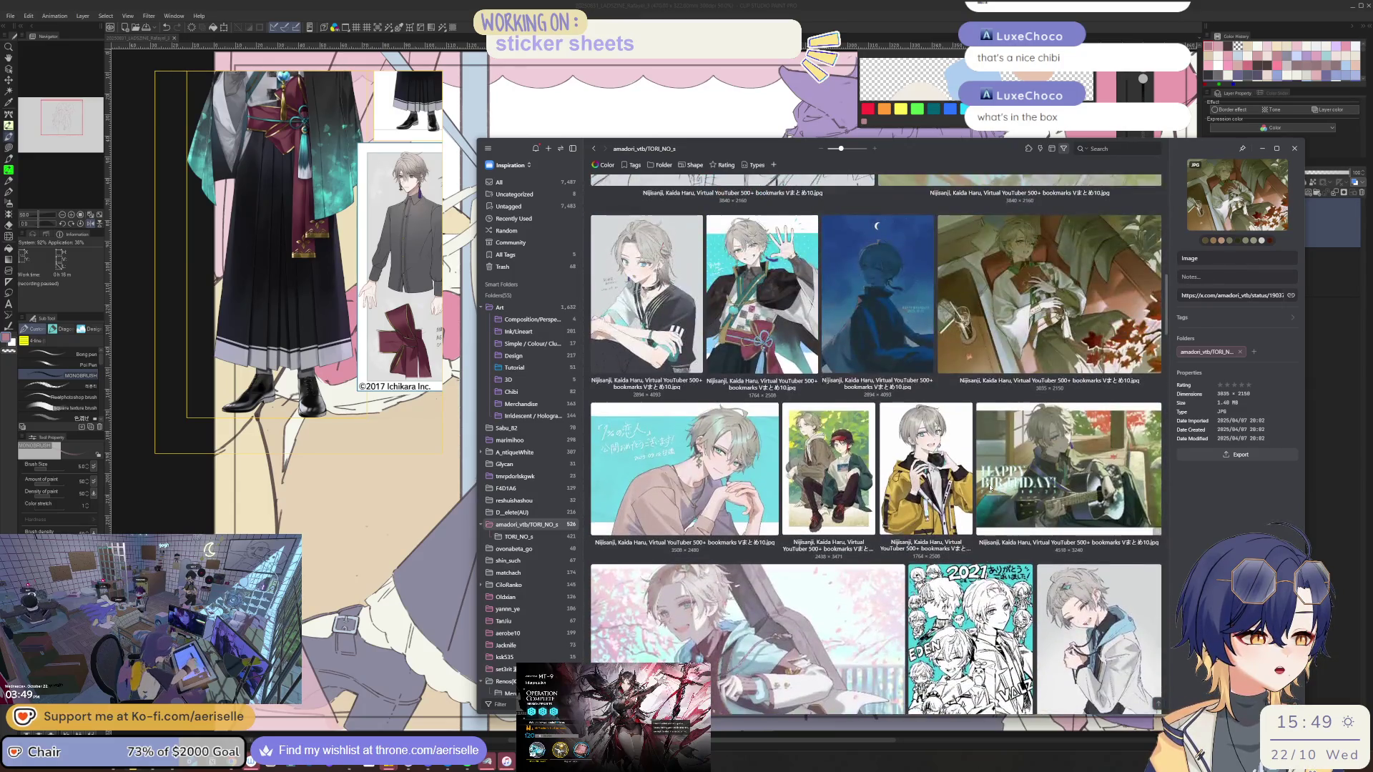
pyautogui.click(758, 306)
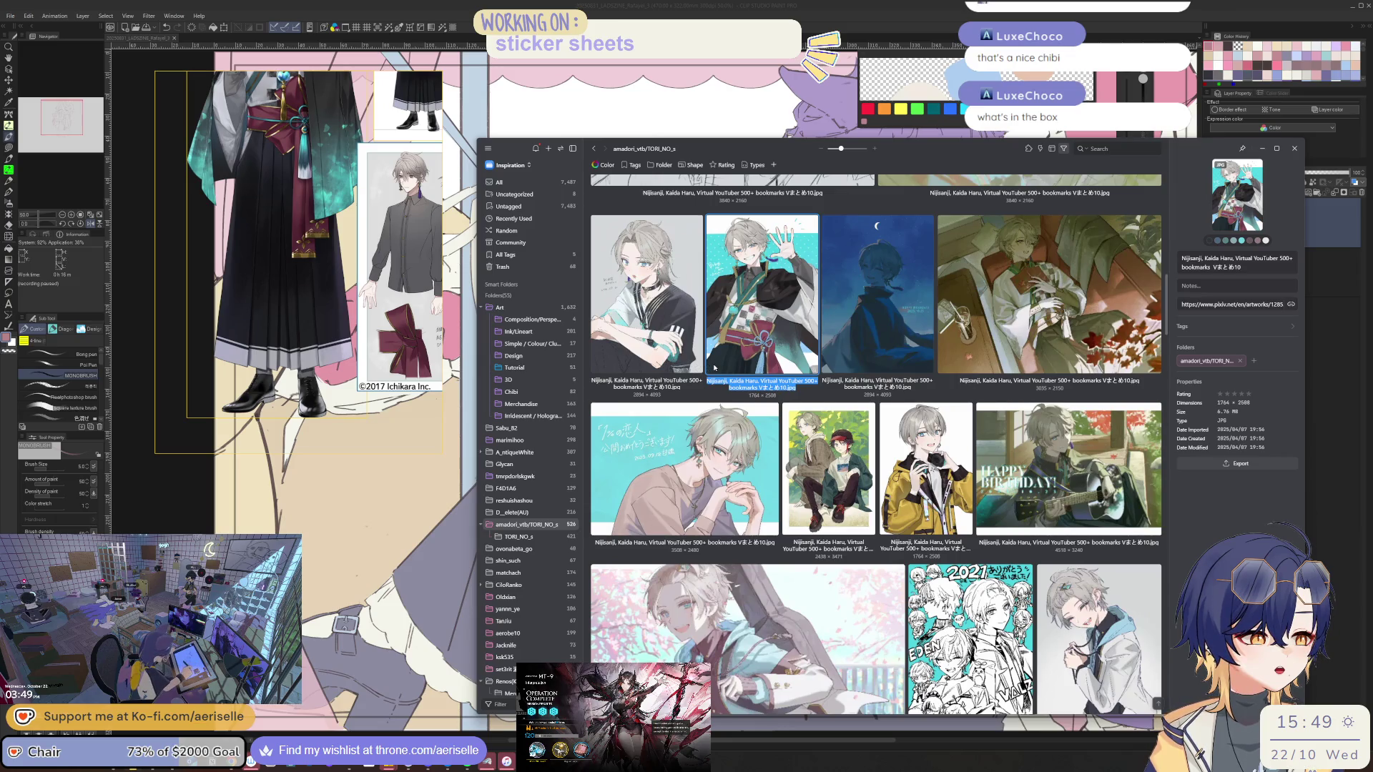
pyautogui.scroll(-15, 716, 366)
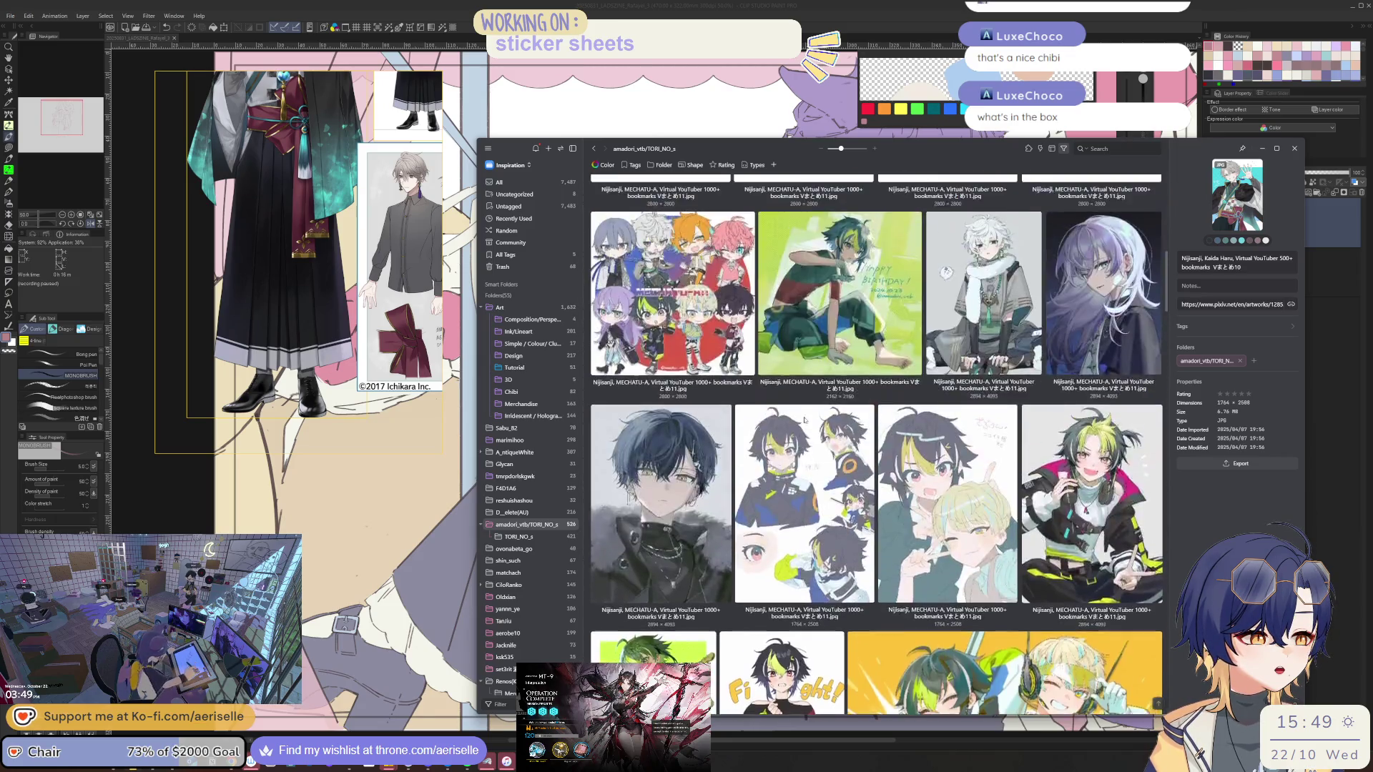
pyautogui.scroll(-15, 817, 498)
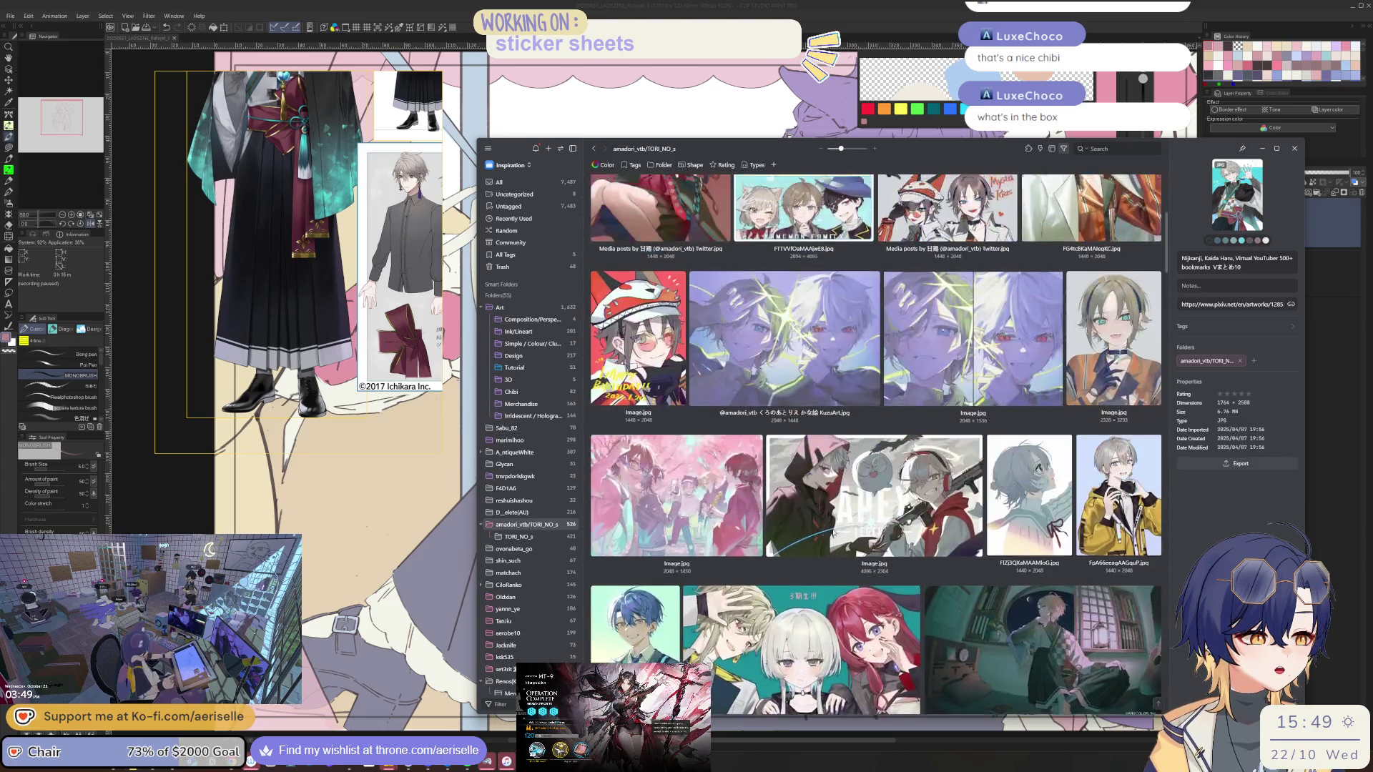
pyautogui.scroll(15, 833, 530)
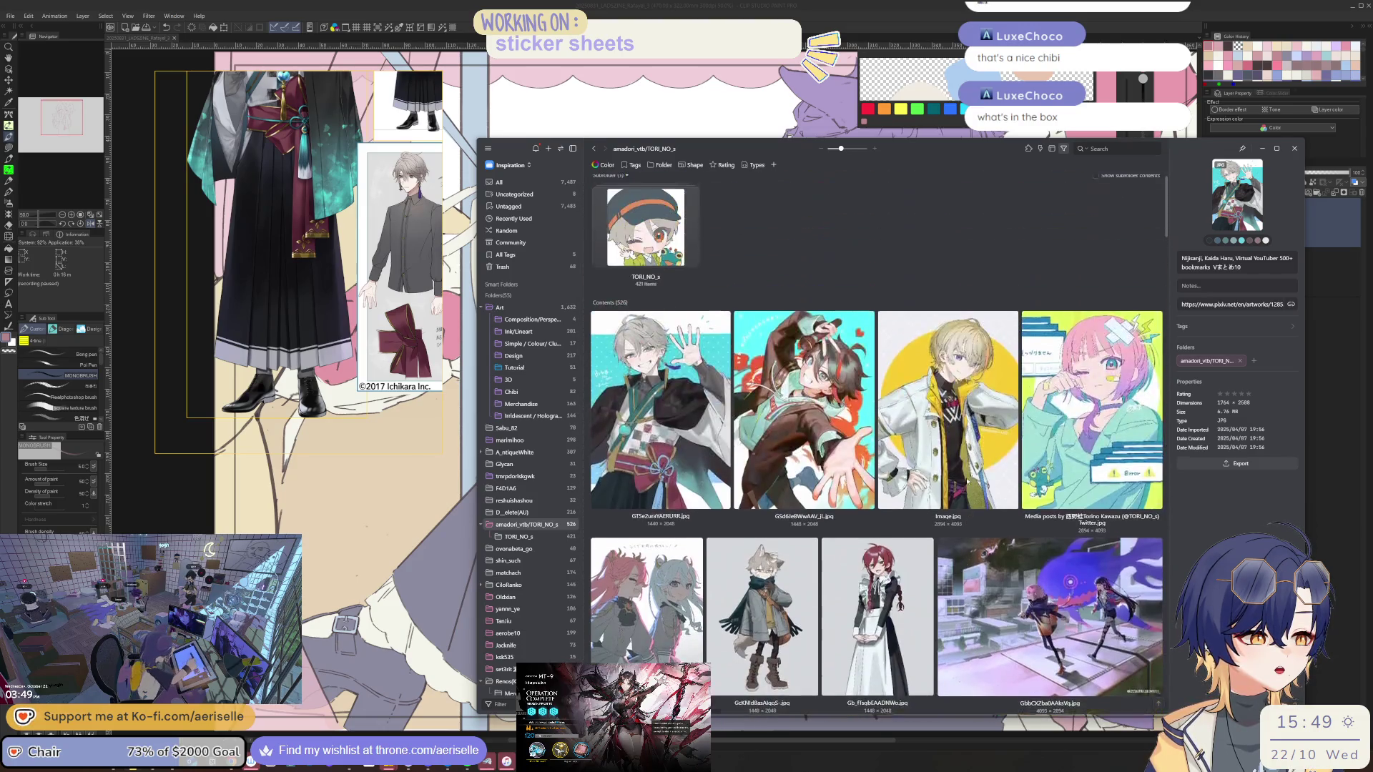
pyautogui.moveTo(709, 303); pyautogui.dragTo(829, 406)
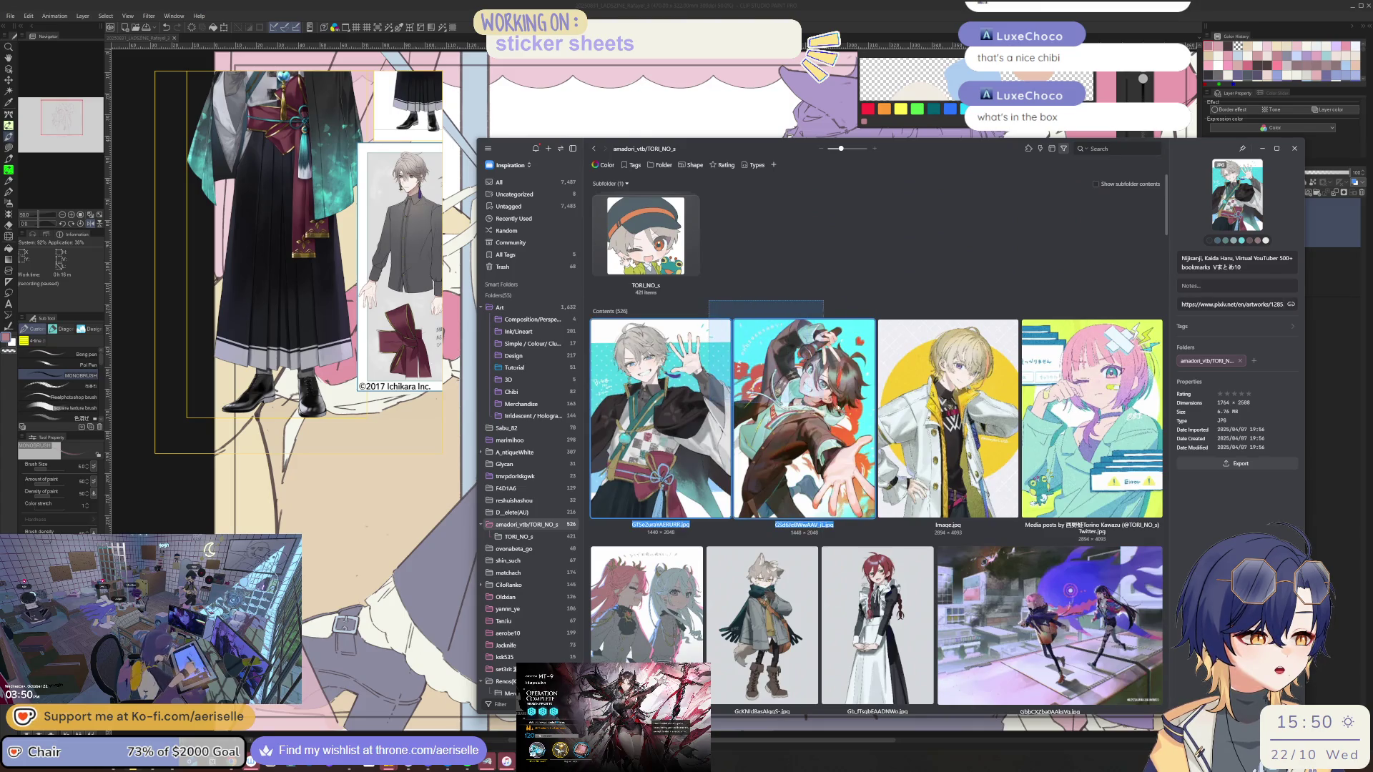
pyautogui.click(947, 418)
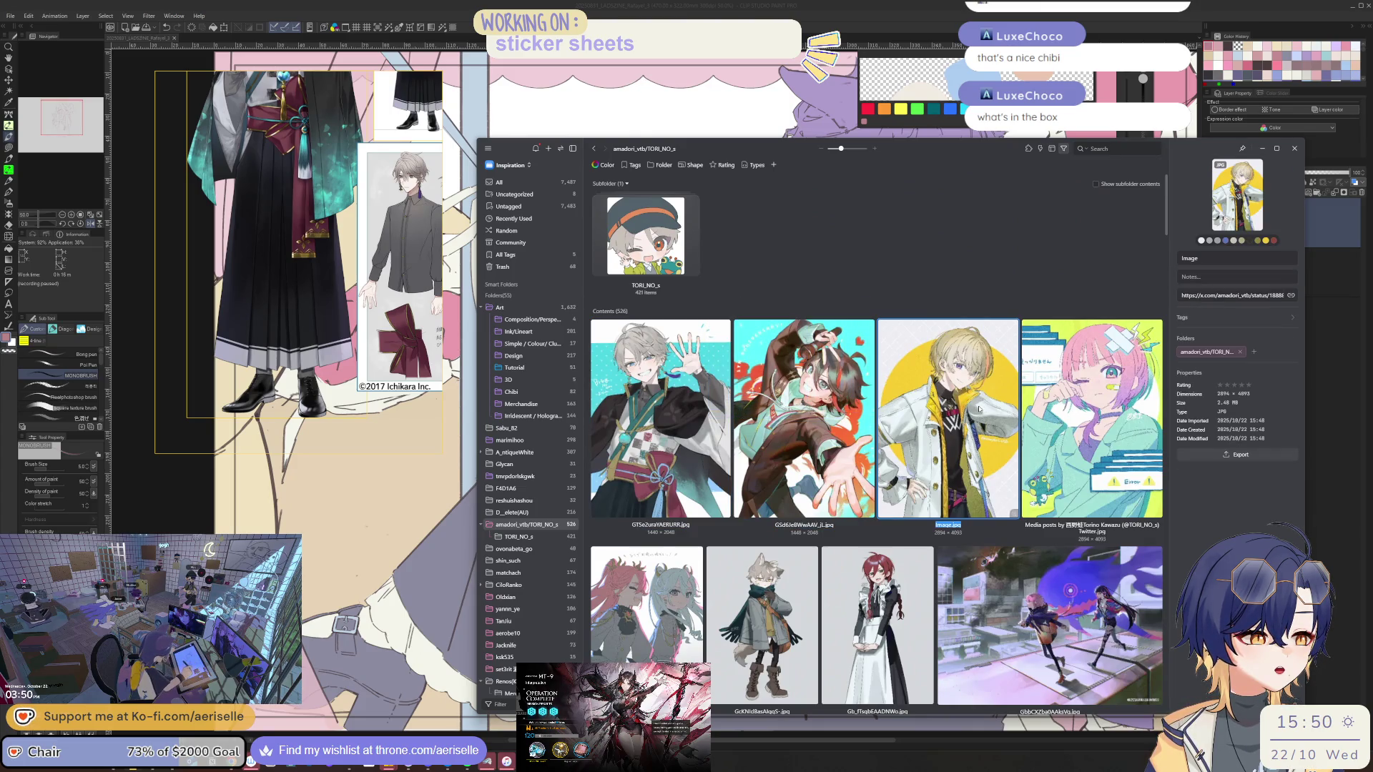
# Find images similar to the picture's yellow colour, browse the results, then go back
pyautogui.click(1265, 241)
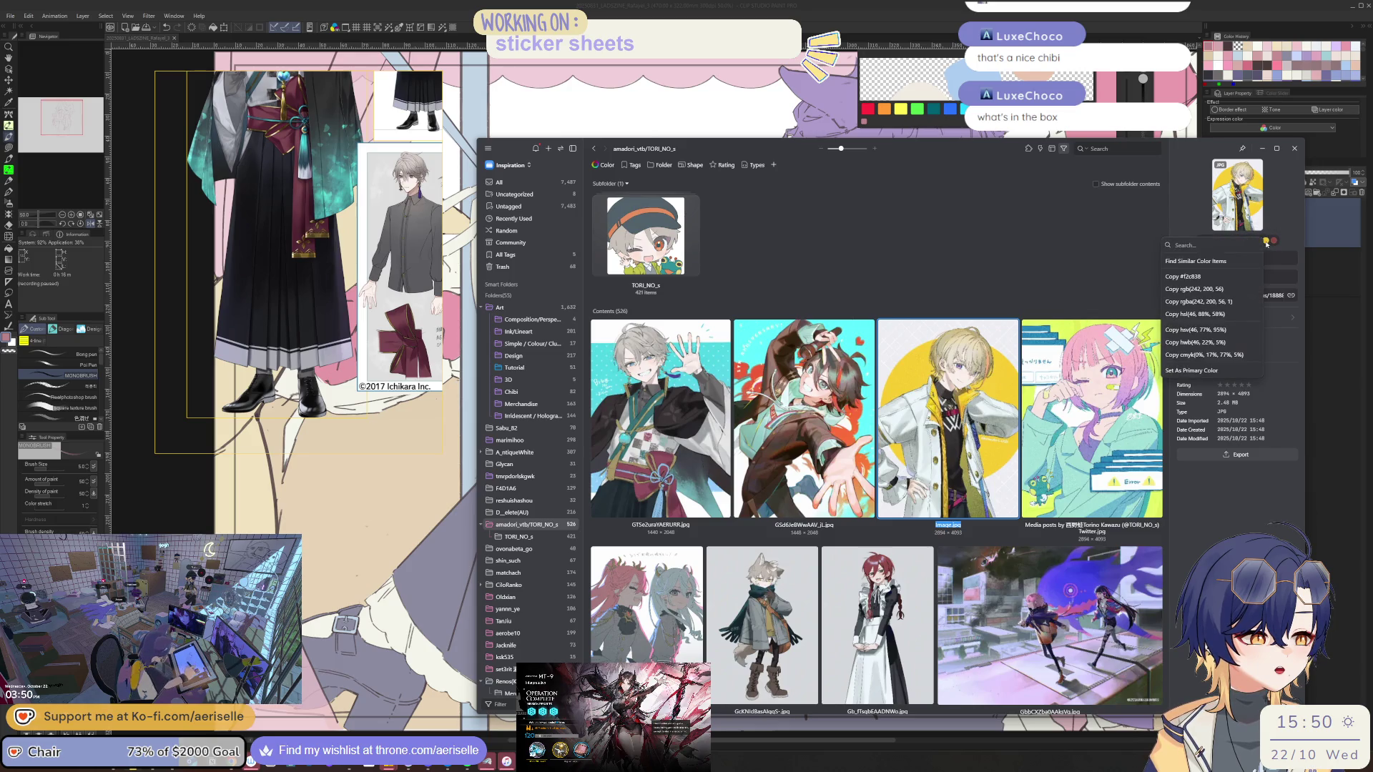
pyautogui.click(1235, 263)
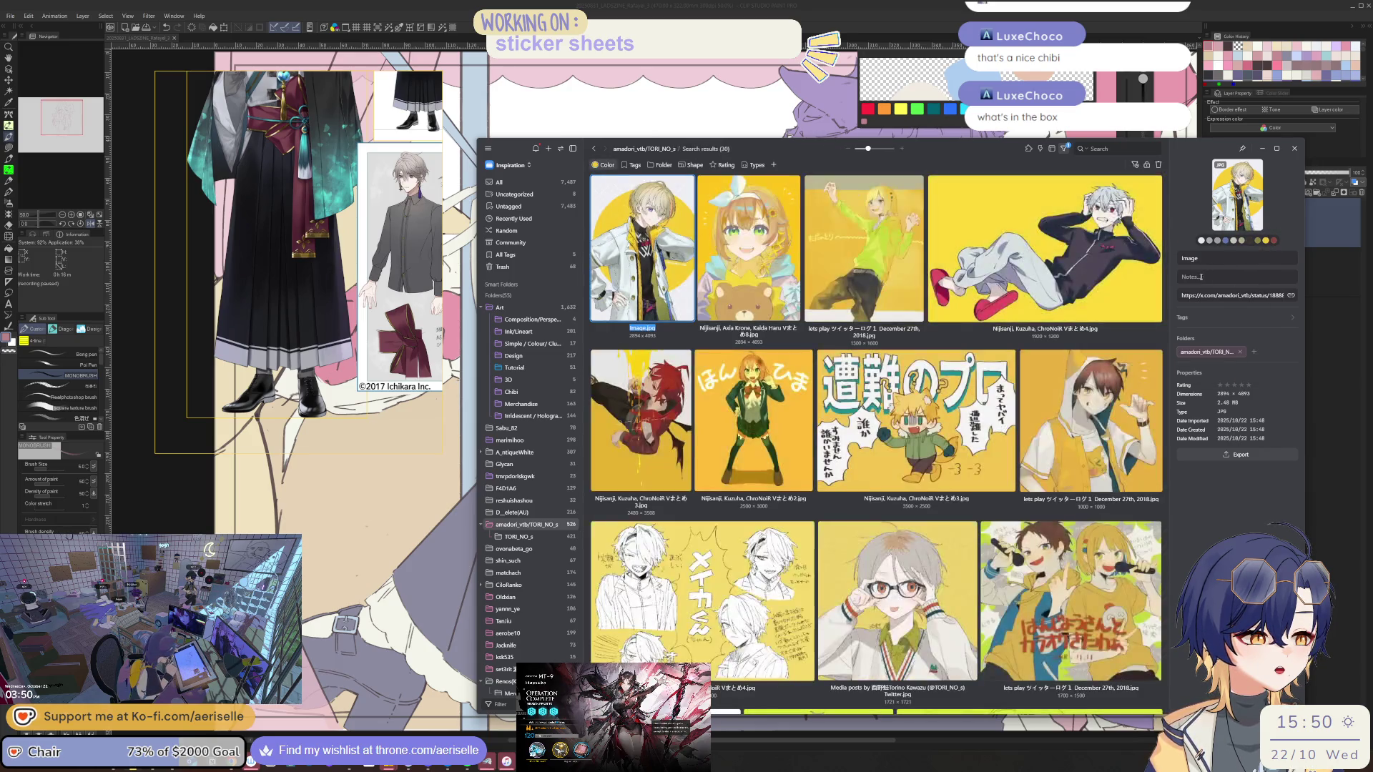
pyautogui.scroll(-2, 1013, 462)
pyautogui.scroll(-10, 1013, 463)
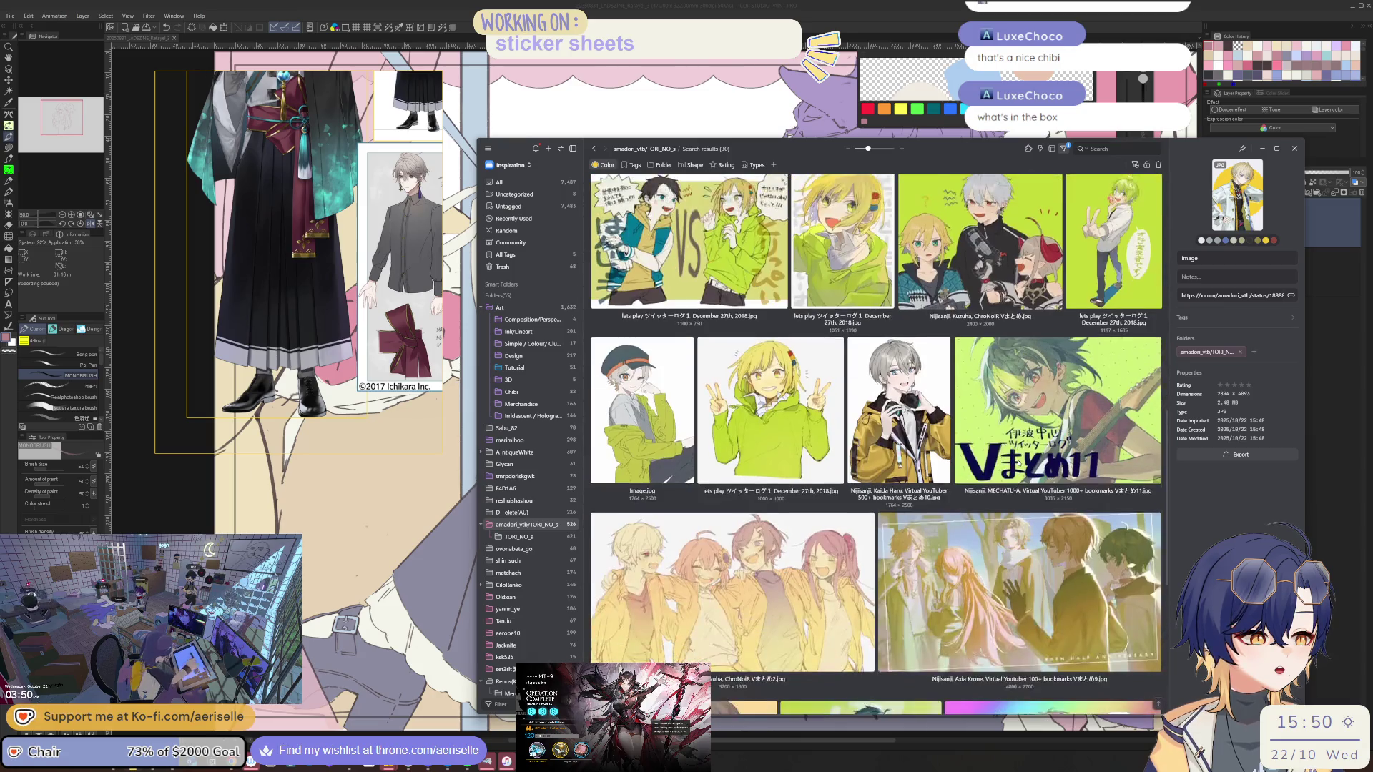
pyautogui.scroll(10, 1014, 461)
pyautogui.scroll(-8, 1003, 476)
pyautogui.scroll(10, 1003, 476)
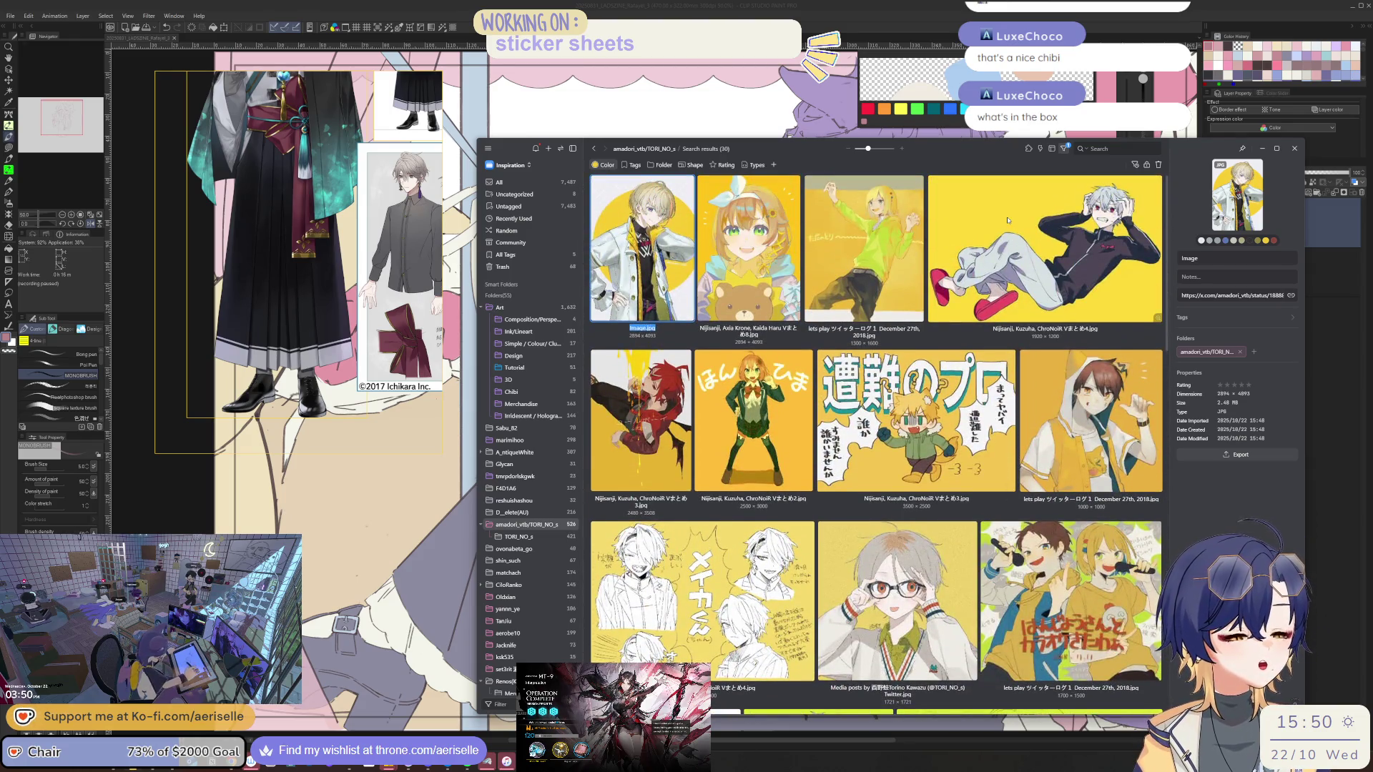
pyautogui.hotkey('alt', 'Left')
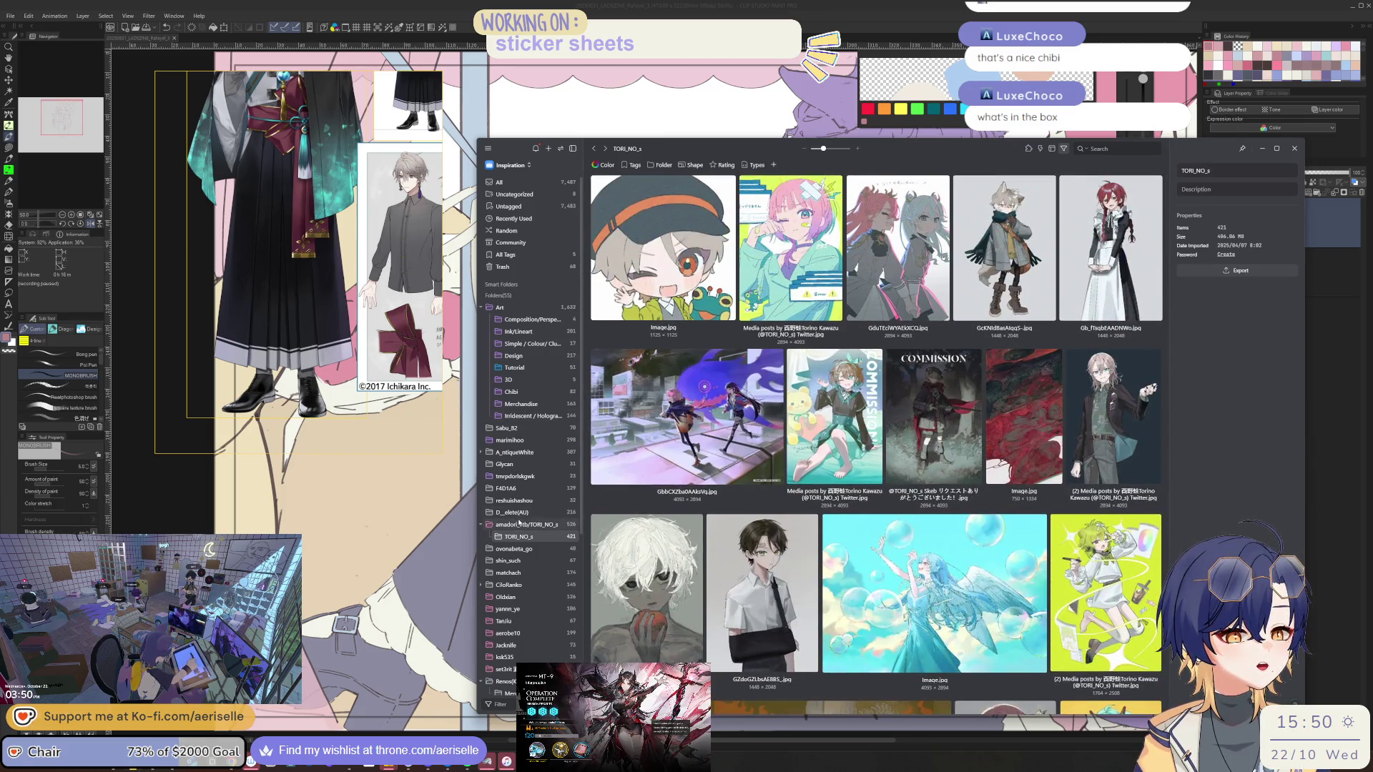
# Search by the second TORI_NO_s picture's cyan colour, then return to the amadori_vtb/TORI_NO_s folder
pyautogui.click(520, 525)
pyautogui.moveTo(758, 302); pyautogui.dragTo(689, 354)
pyautogui.click(804, 419)
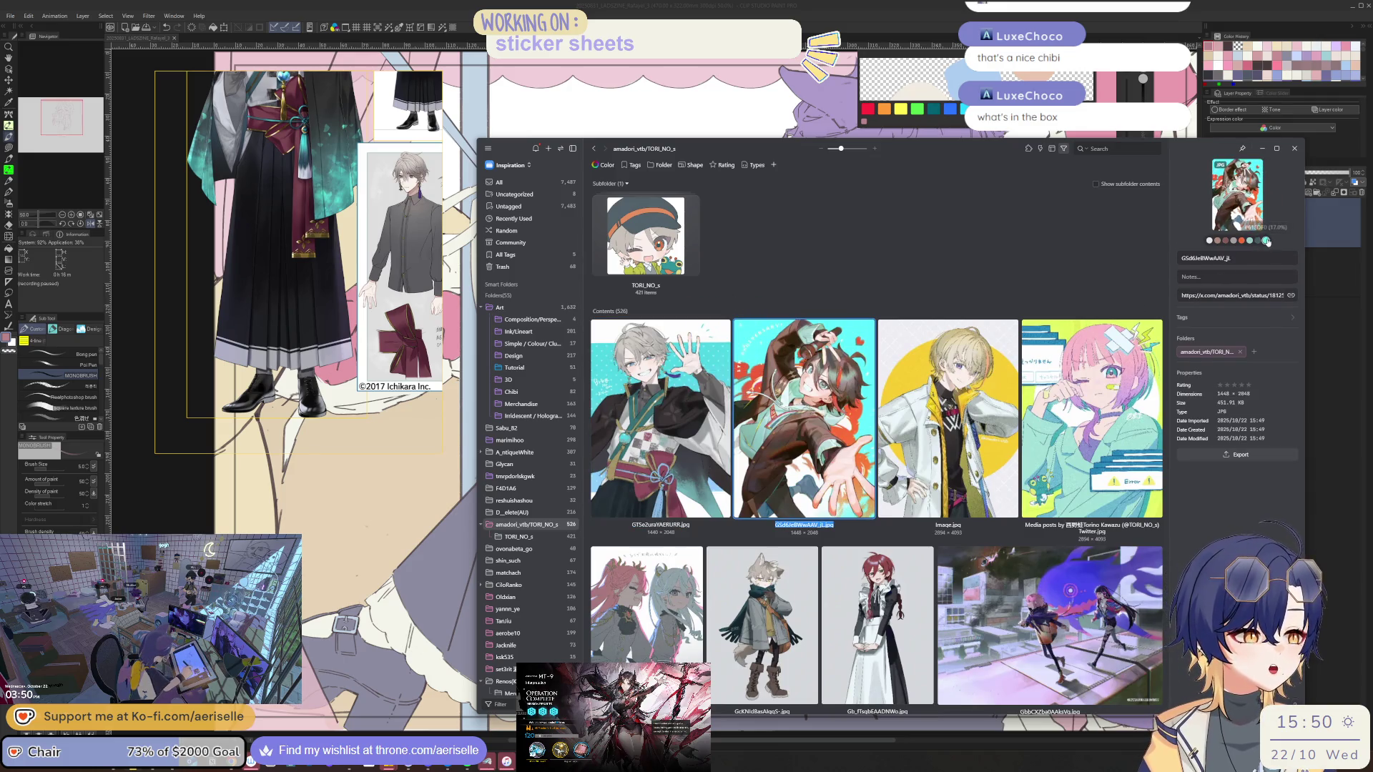
pyautogui.click(1265, 241)
pyautogui.press('Return')
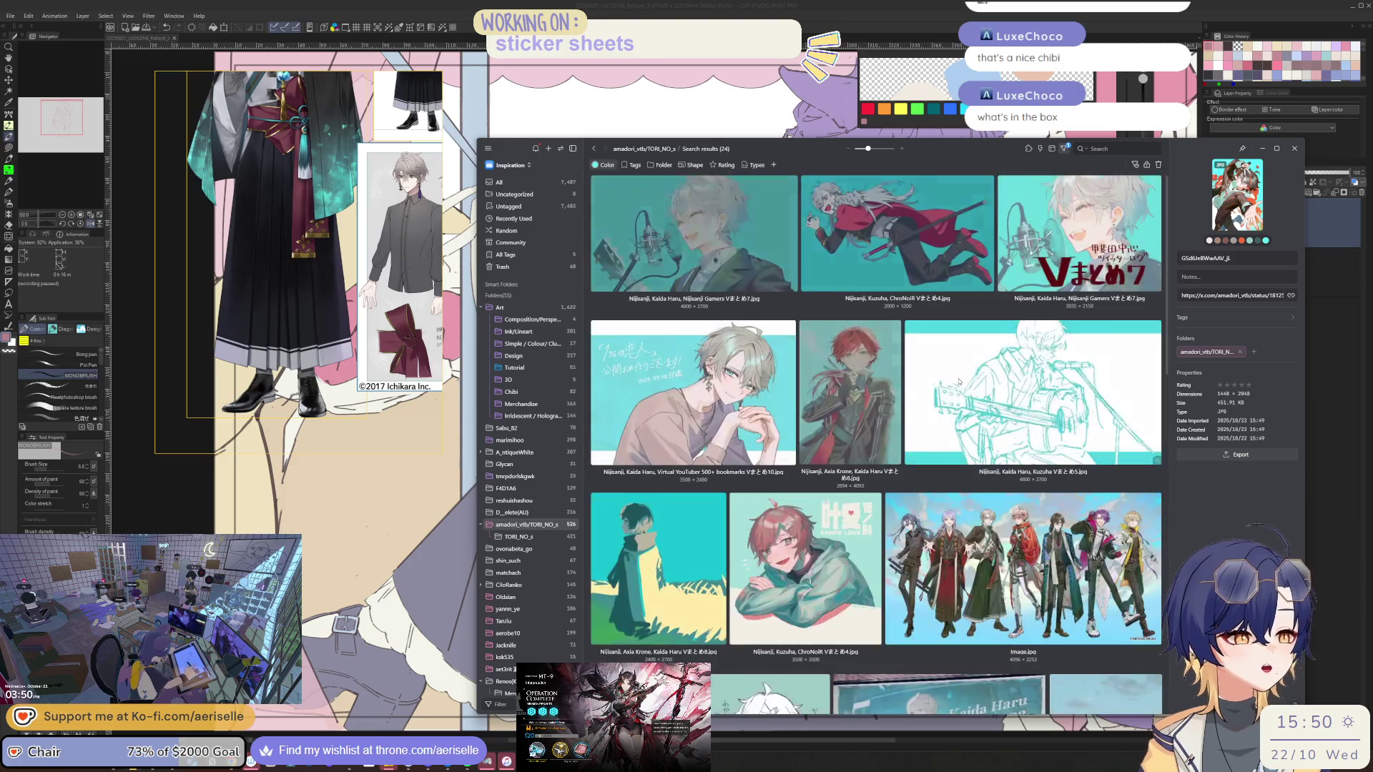
pyautogui.scroll(-10, 958, 382)
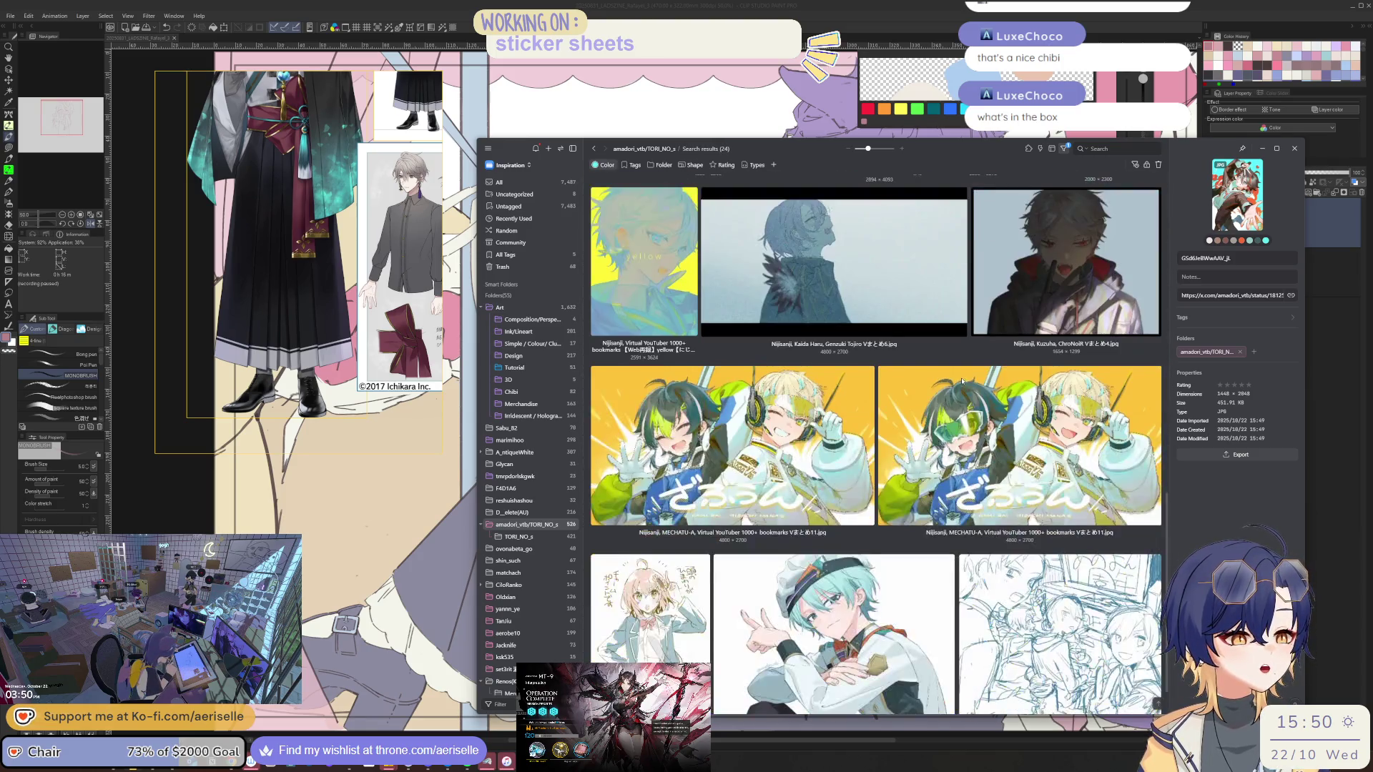
pyautogui.scroll(10, 961, 376)
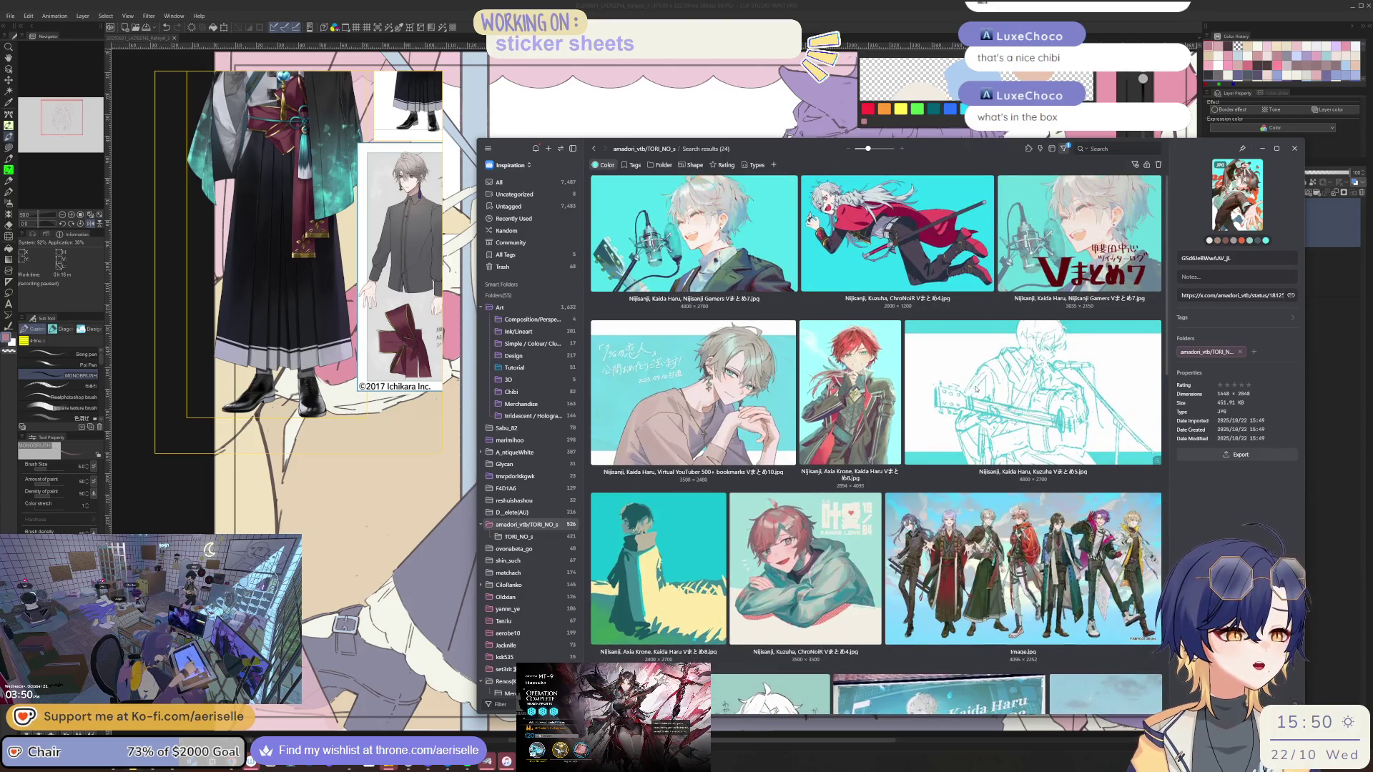
pyautogui.hotkey('alt', 'Left')
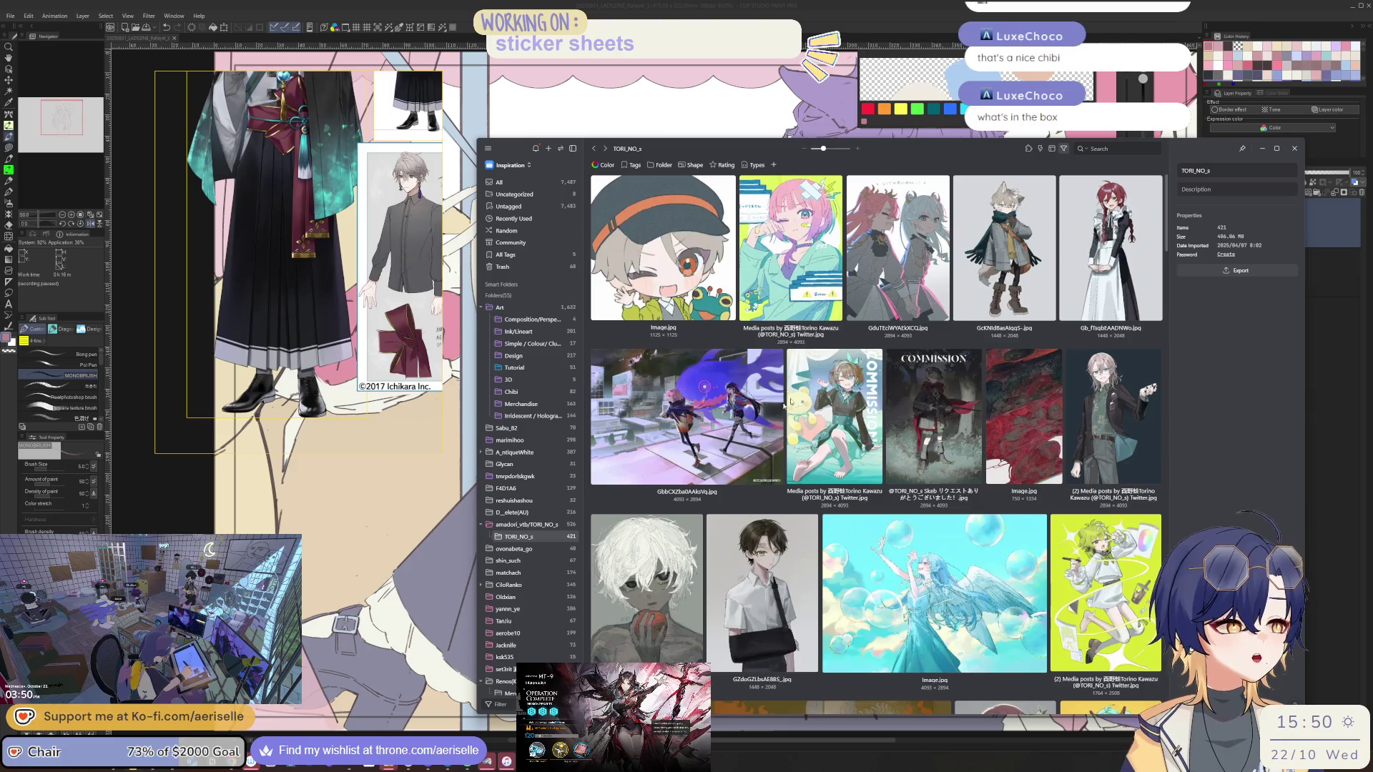
pyautogui.scroll(-8, 874, 405)
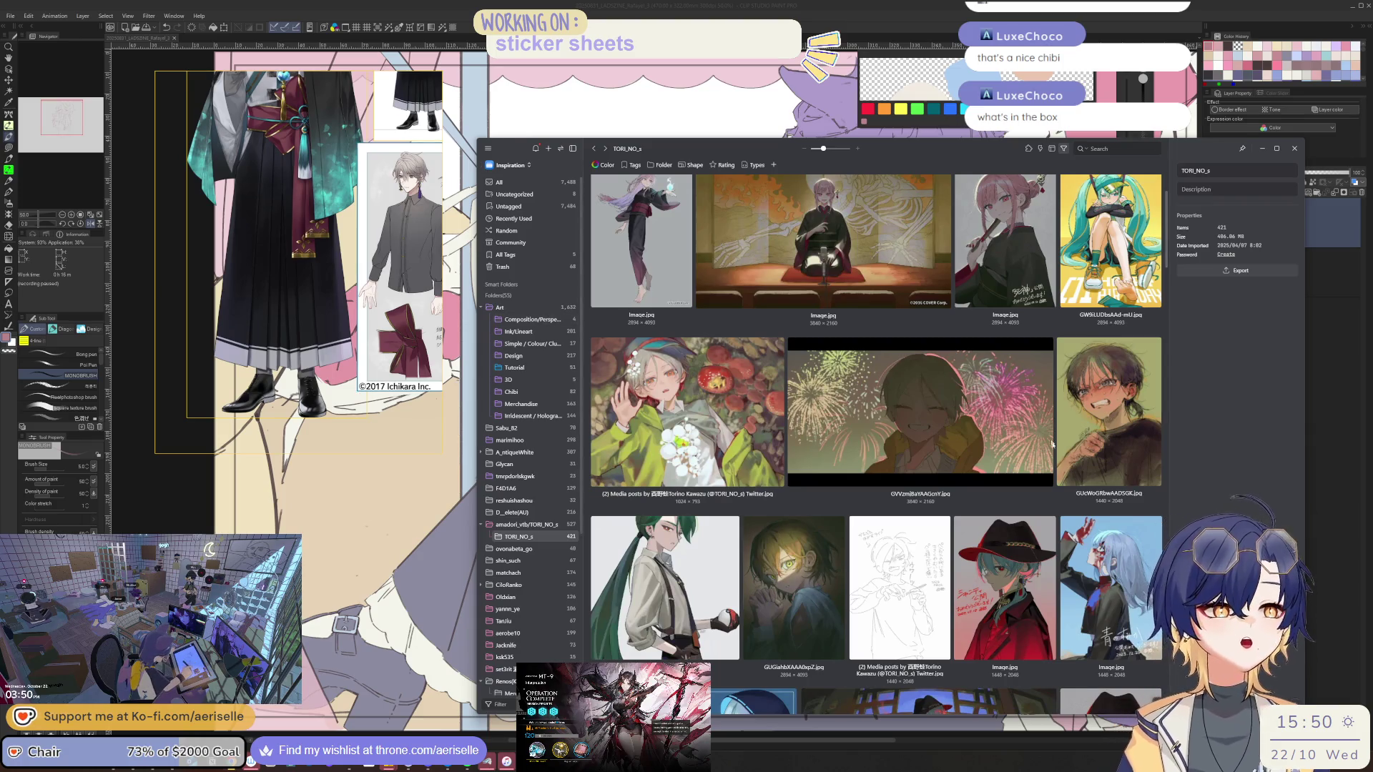
pyautogui.click(547, 525)
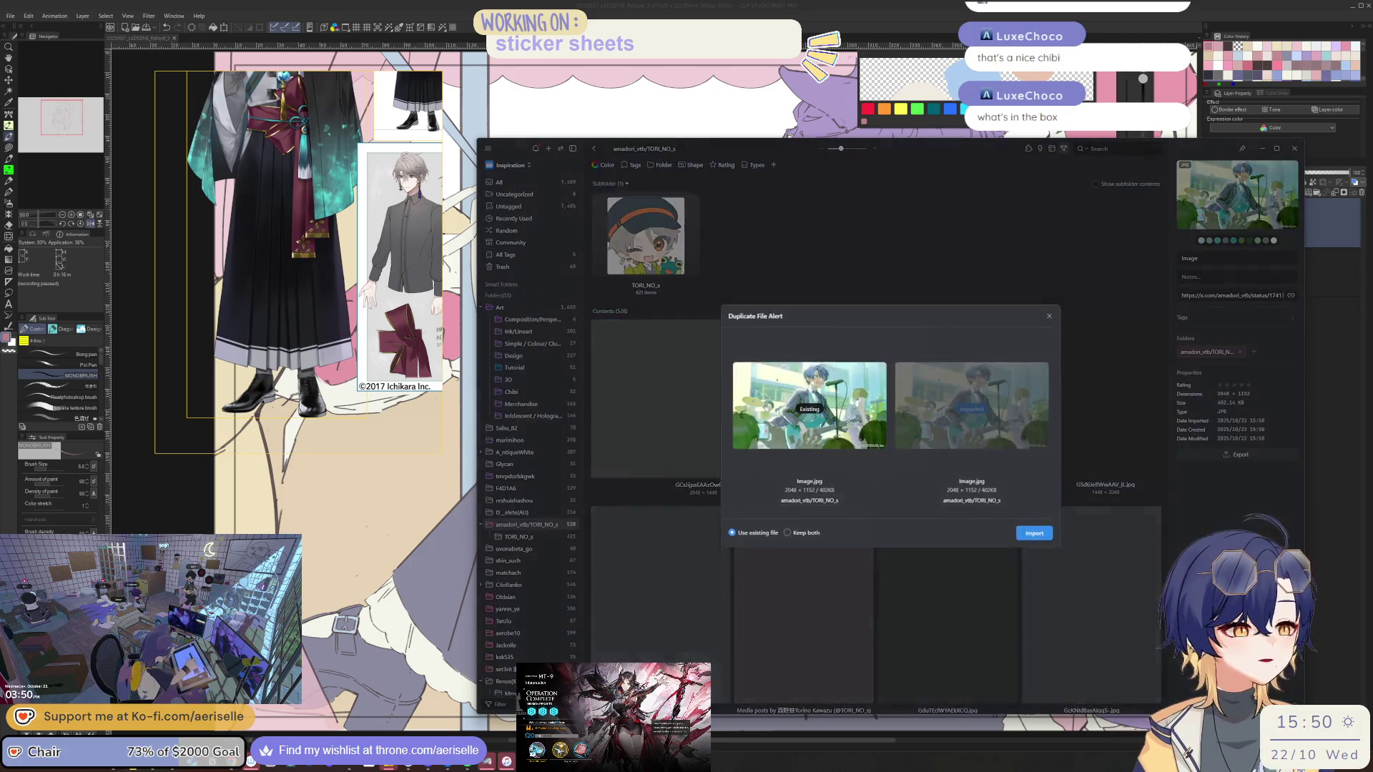
# Dismiss five Duplicate File Alerts without re-importing the images
pyautogui.click(1049, 317)
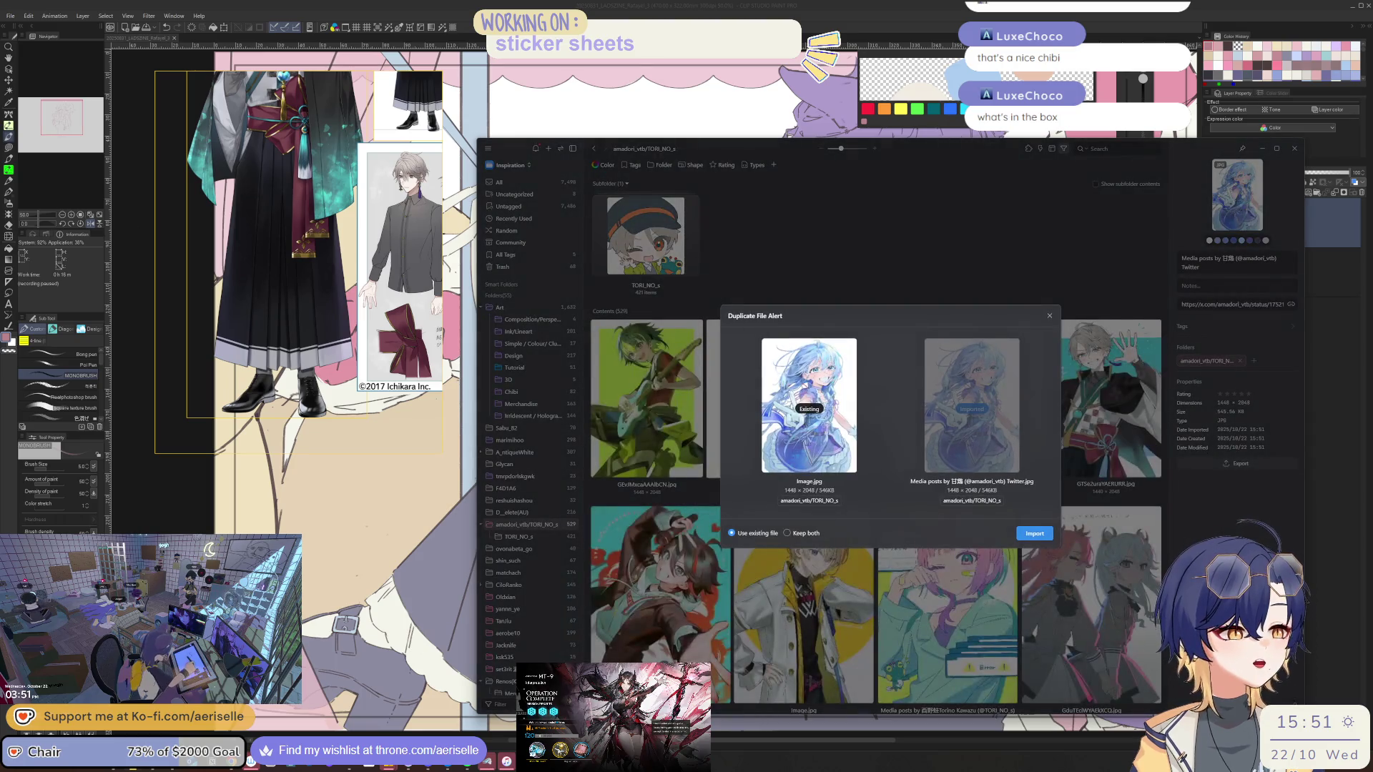
pyautogui.click(1049, 316)
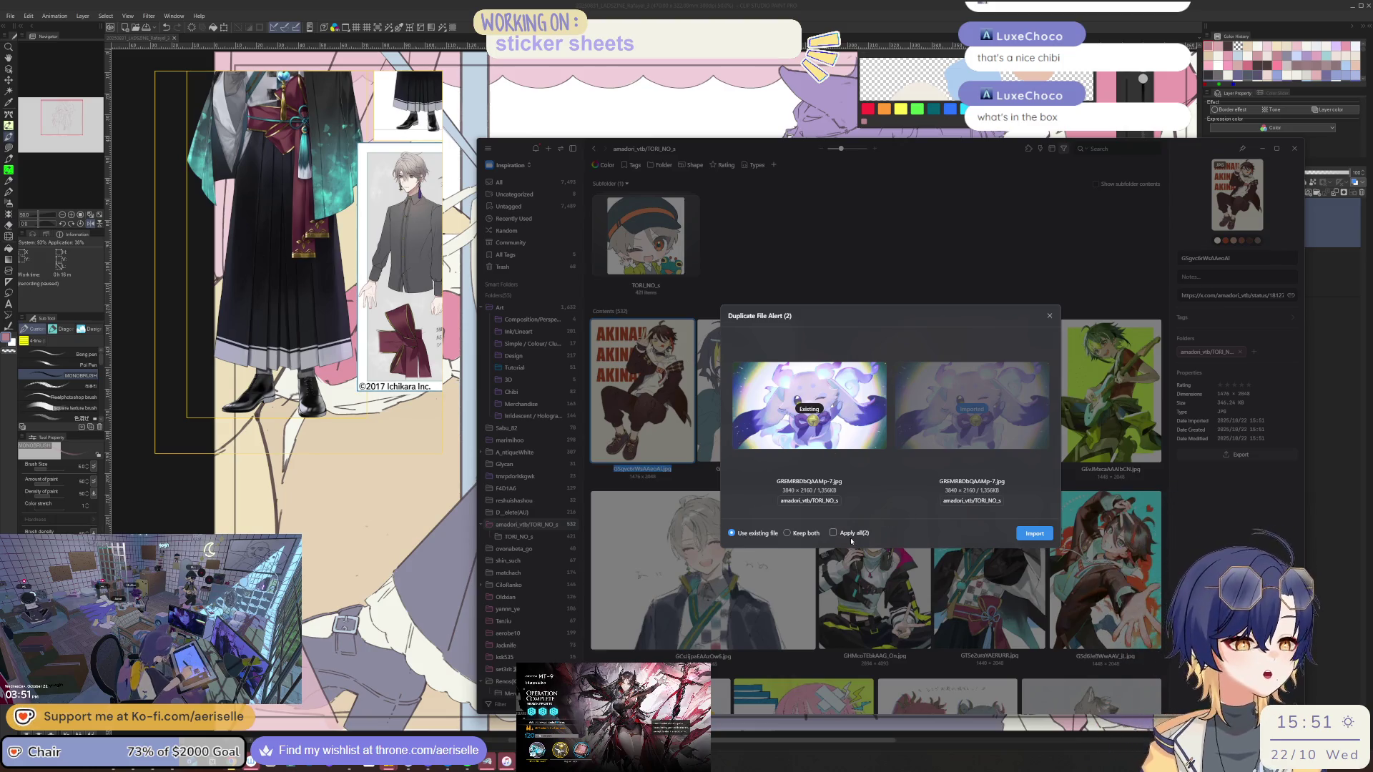
pyautogui.click(1049, 316)
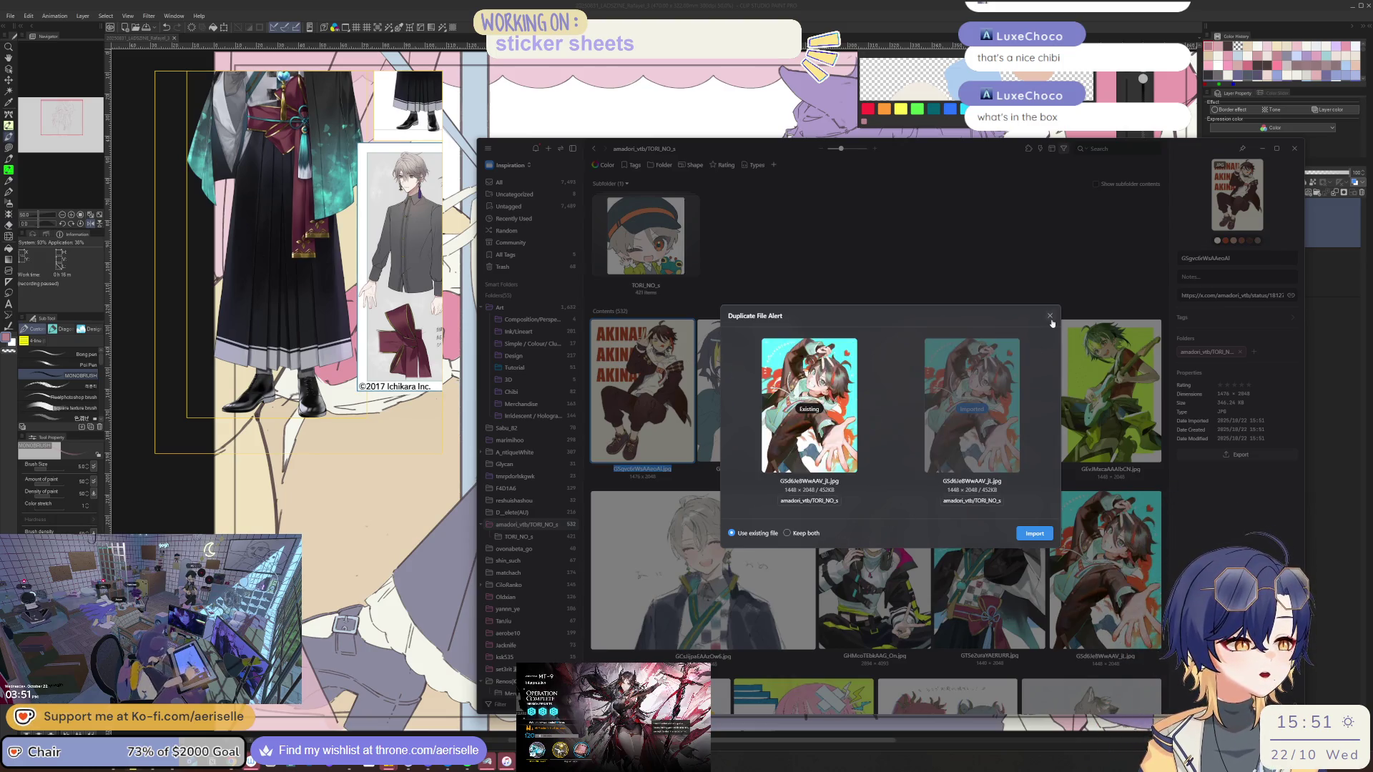
pyautogui.click(1049, 316)
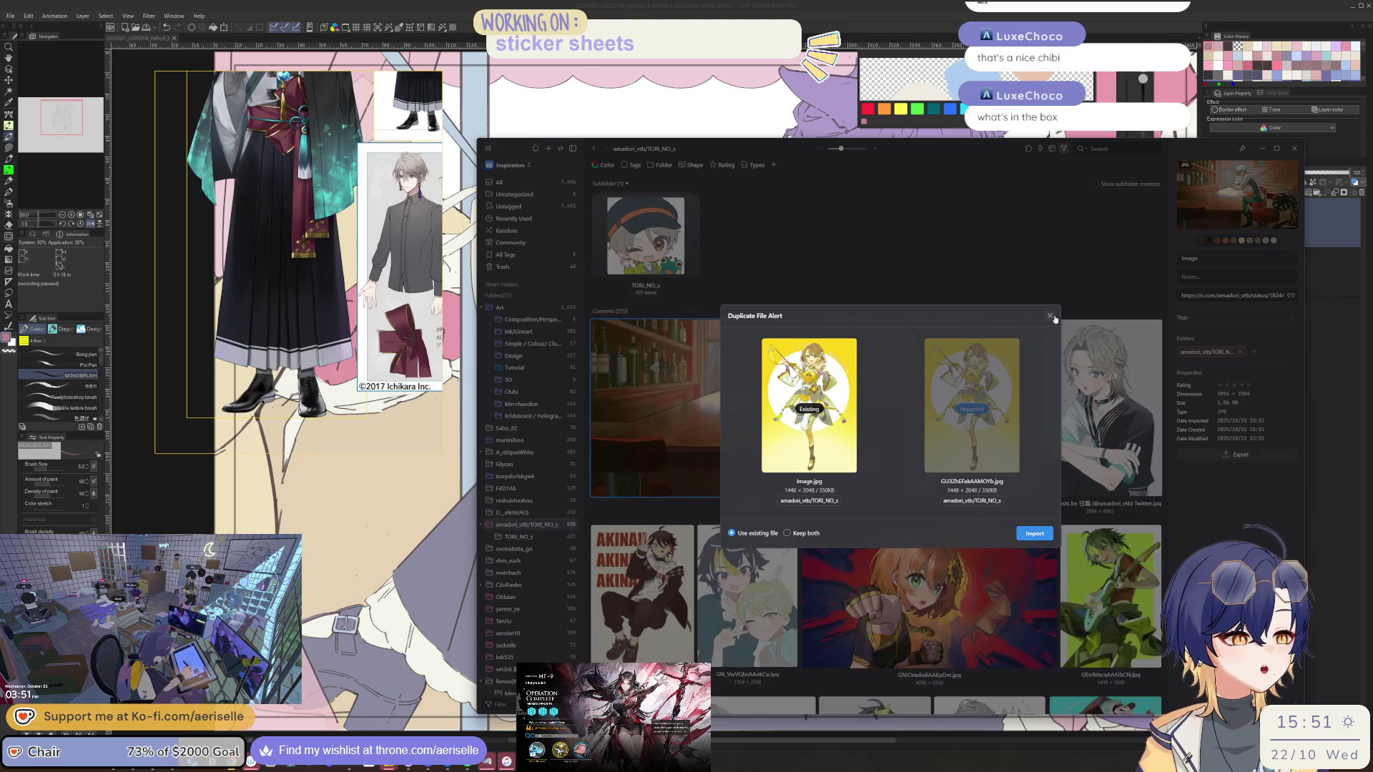
pyautogui.click(1050, 316)
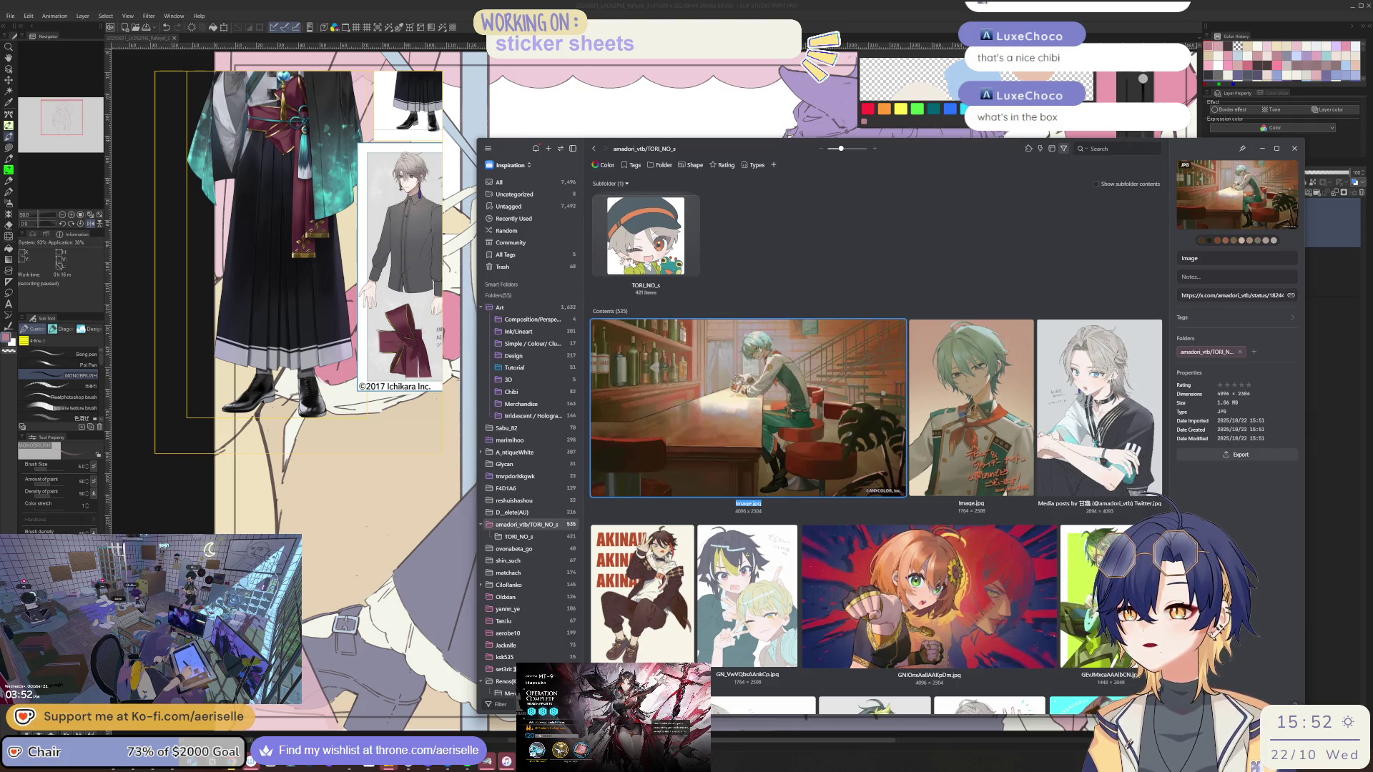
# Paste another image, dismiss three more duplicate alerts, and move aside and minimize Eagle
pyautogui.hotkey('ctrl', 'v')
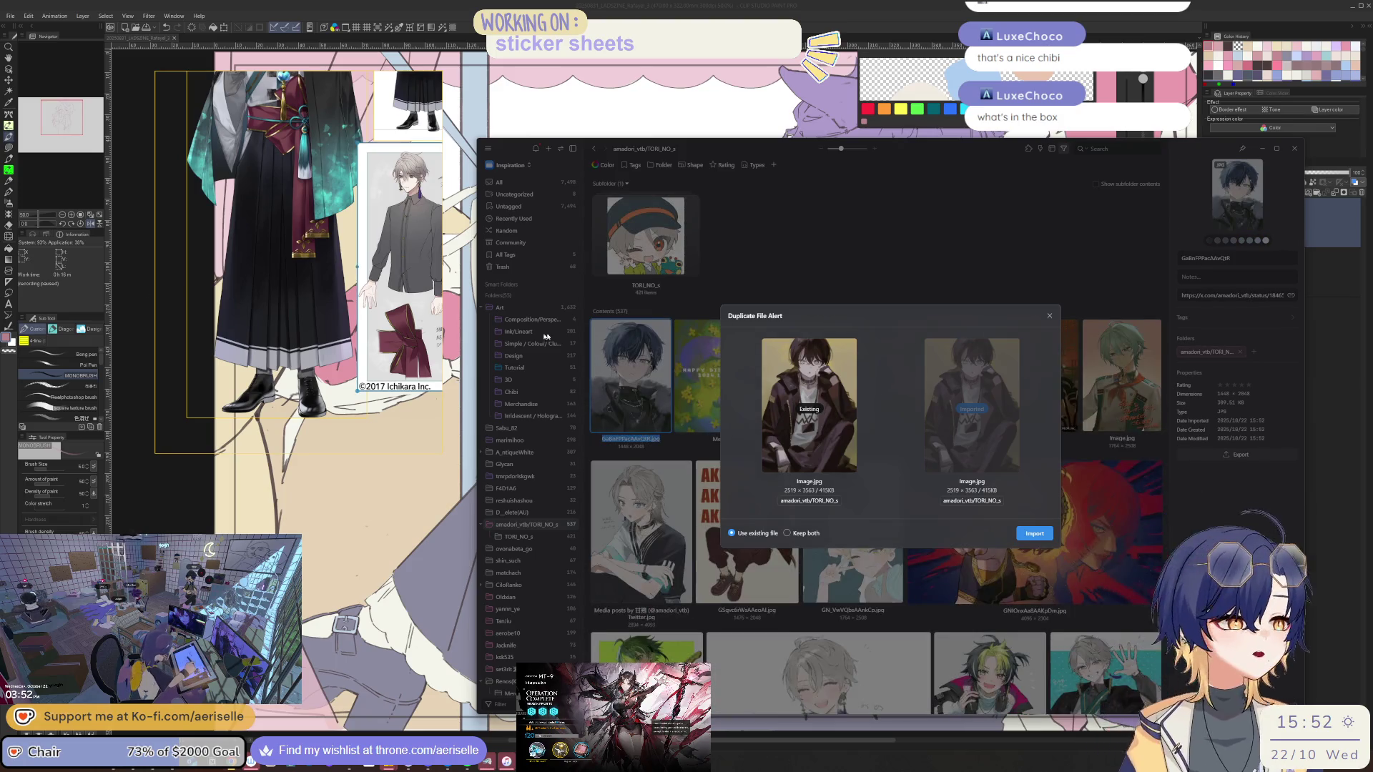
pyautogui.click(1049, 315)
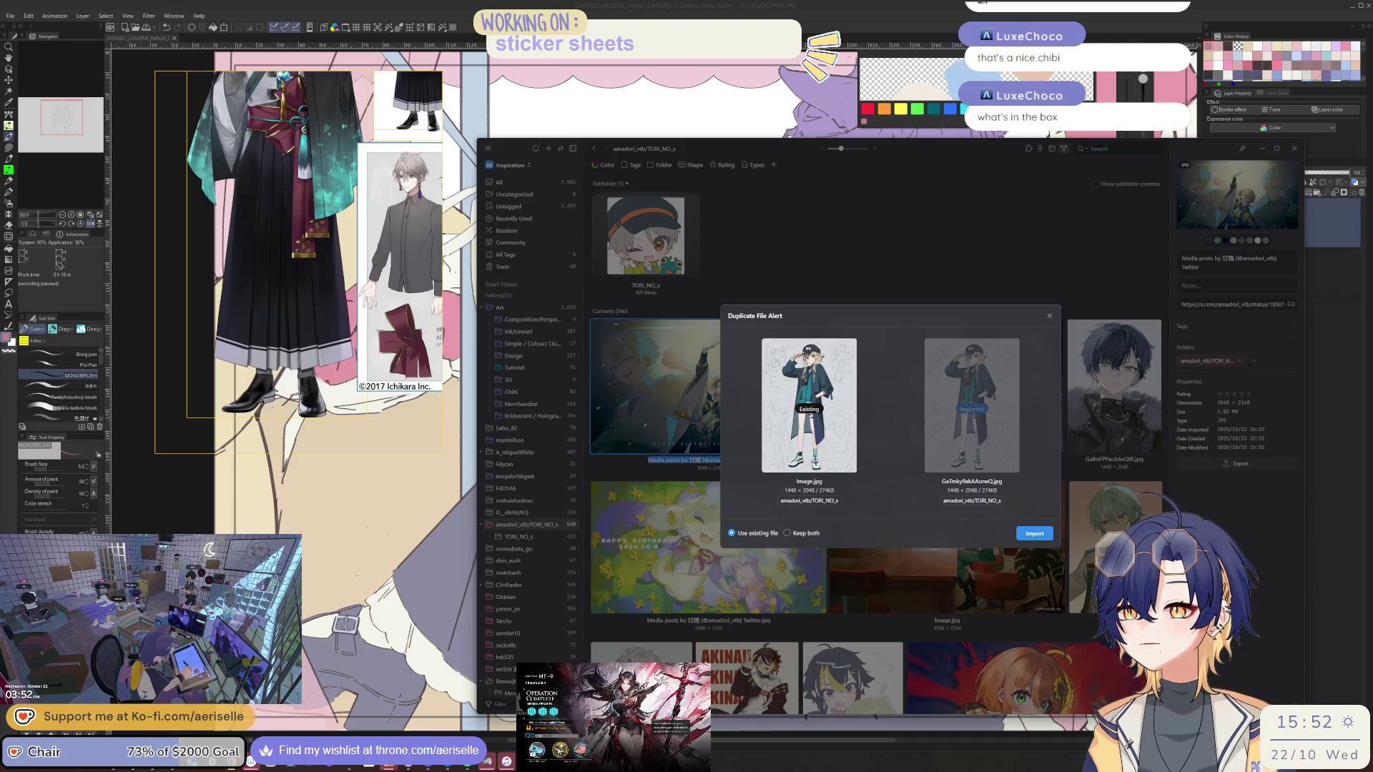
pyautogui.click(1049, 315)
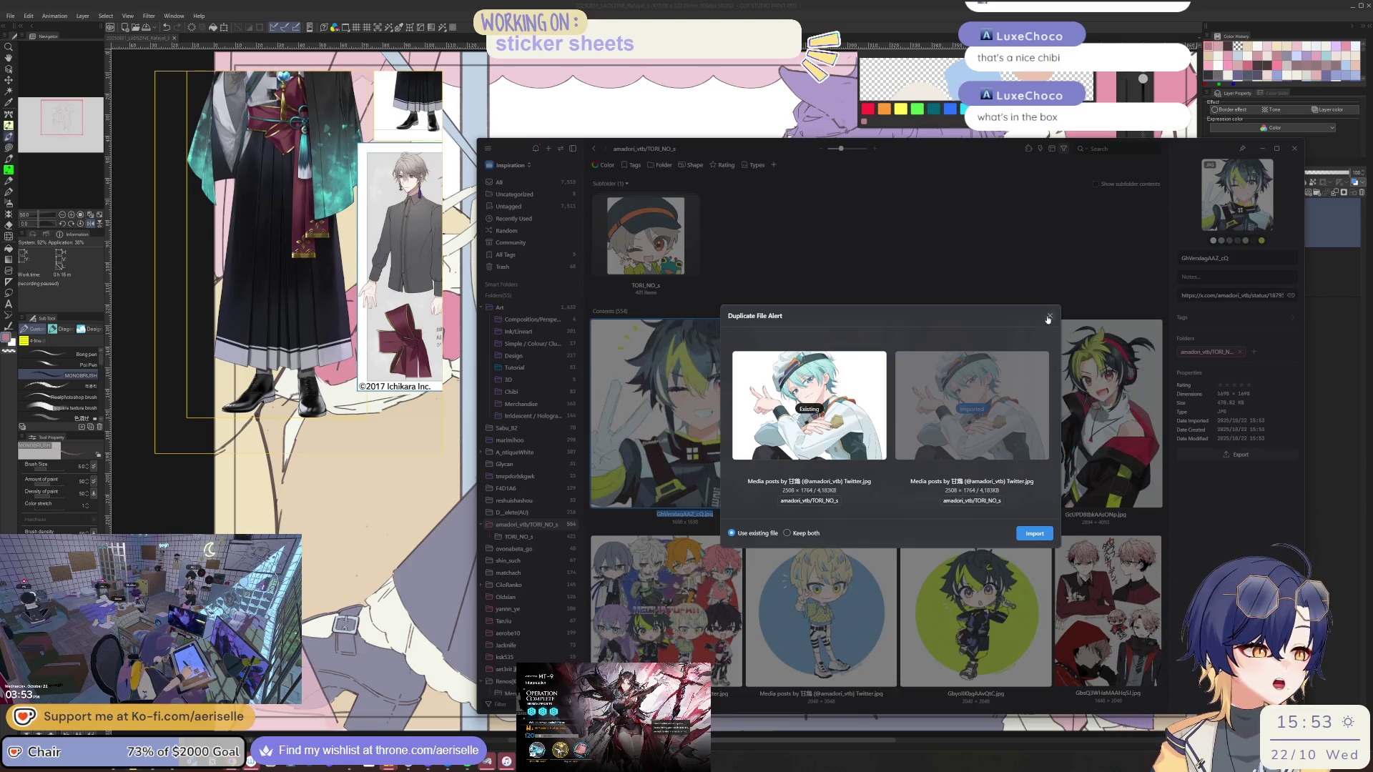
pyautogui.click(1048, 317)
pyautogui.moveTo(756, 148); pyautogui.dragTo(202, 269)
pyautogui.click(710, 269)
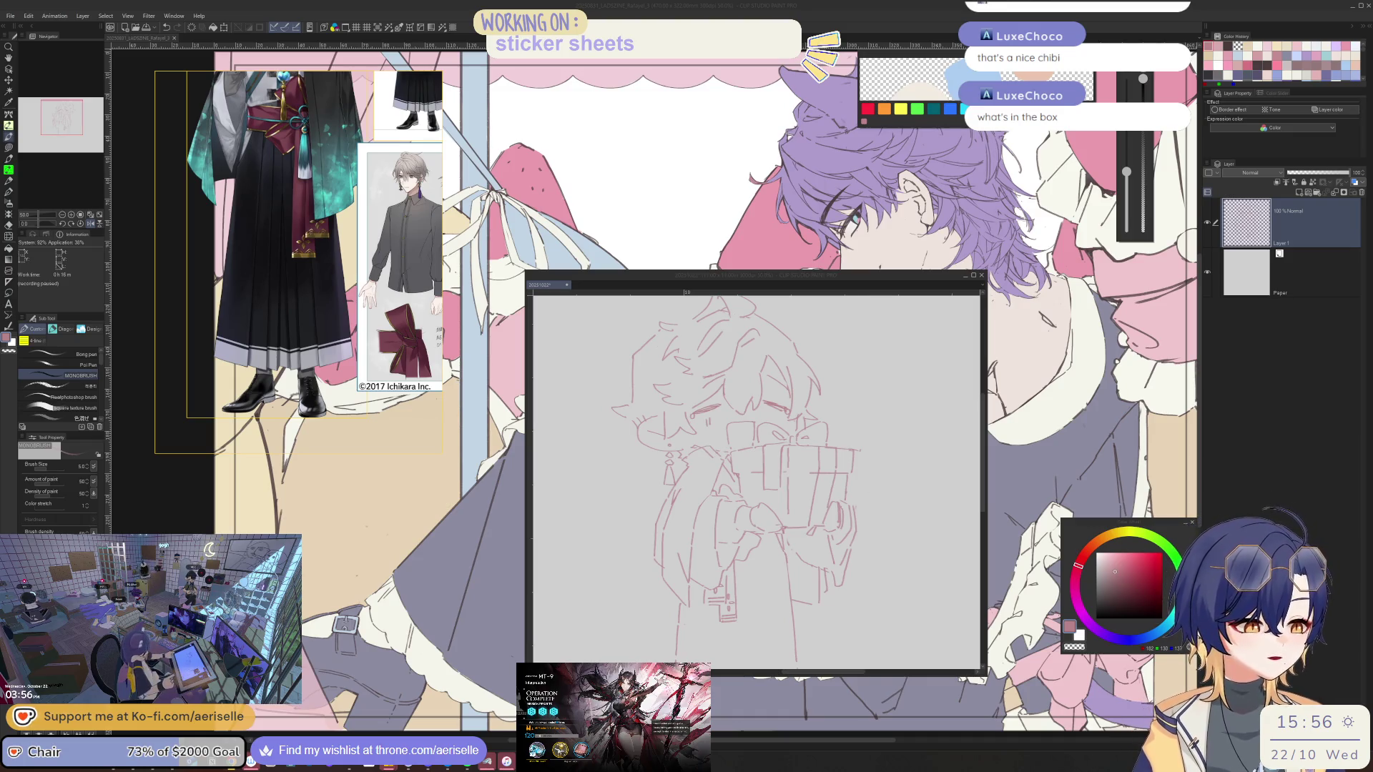
# Add a new rough line on the sleeve and erase a stray mark nearby
pyautogui.moveTo(758, 529); pyautogui.dragTo(741, 492)
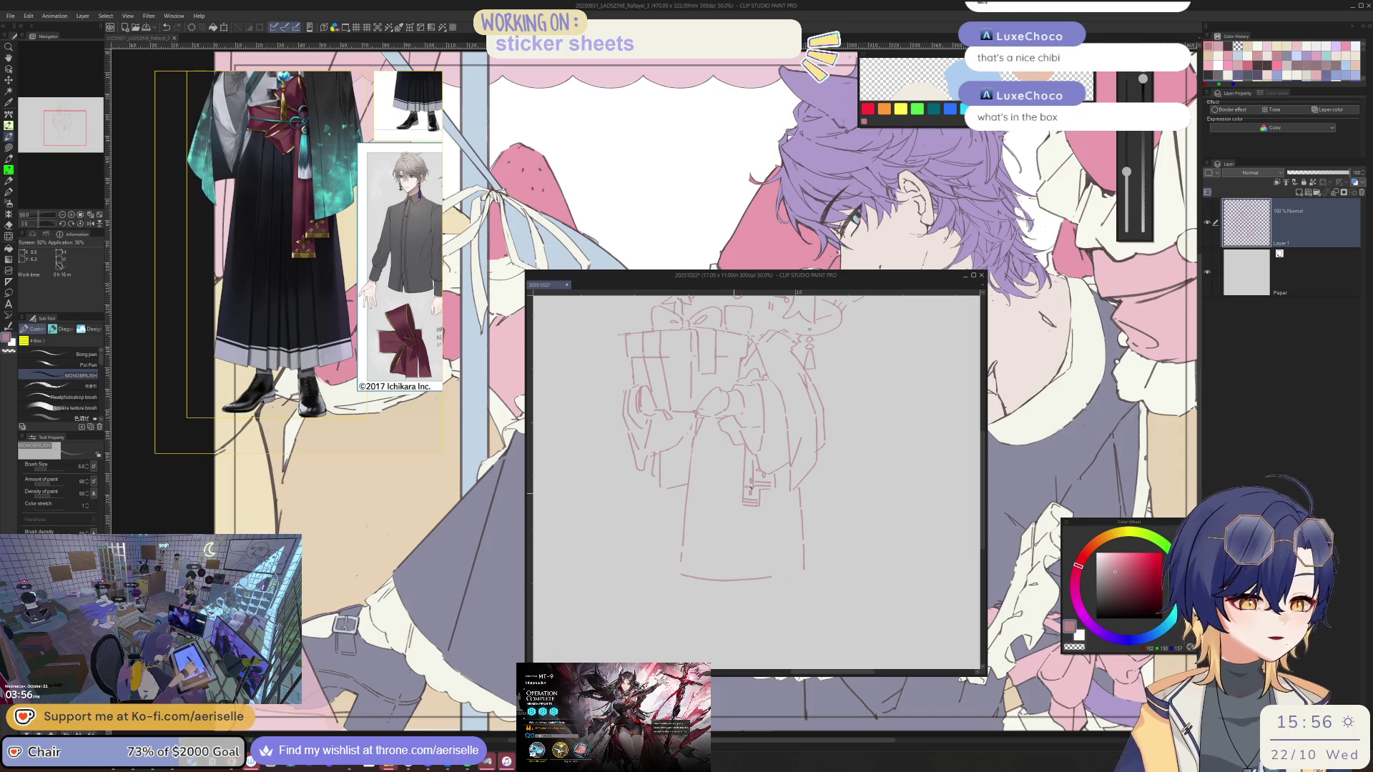
pyautogui.press('-')
pyautogui.press('-')
pyautogui.press('-')
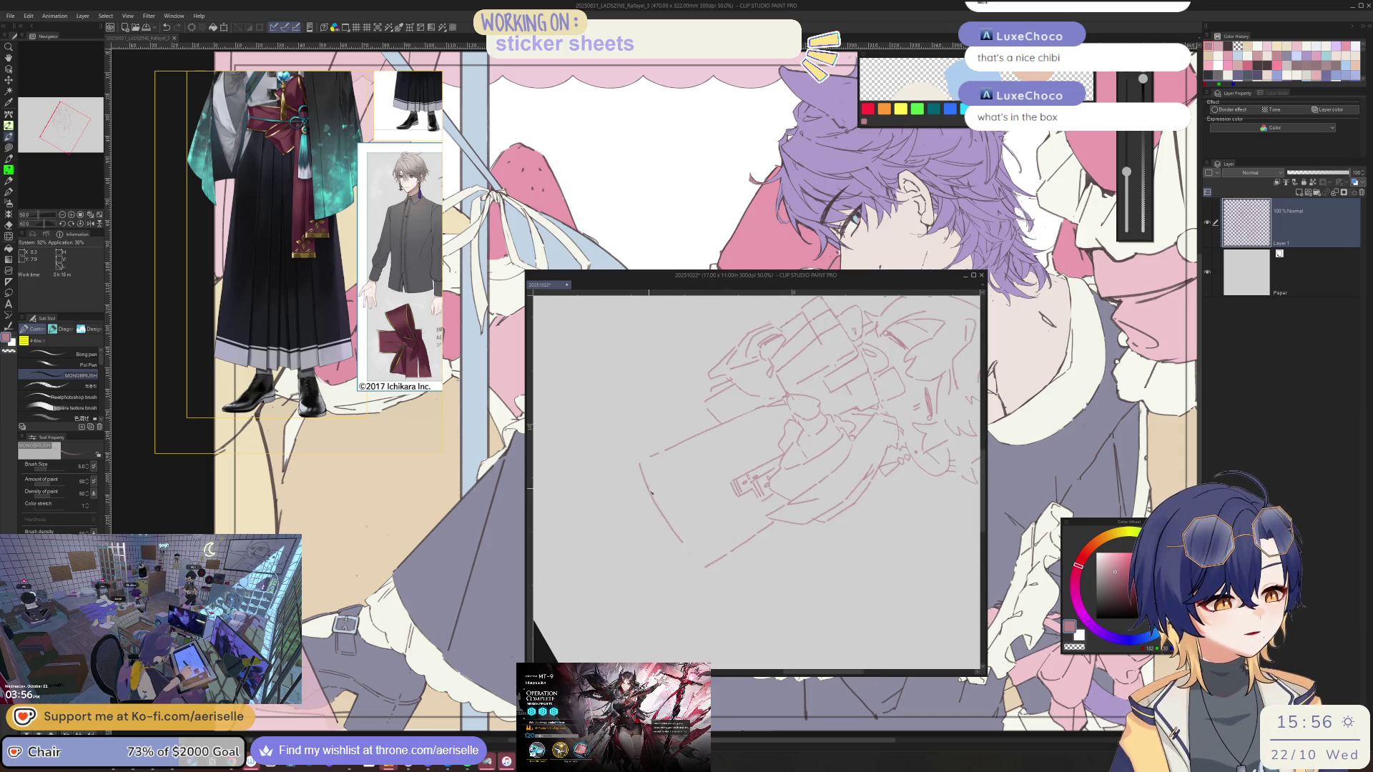
pyautogui.moveTo(660, 517); pyautogui.dragTo(688, 555)
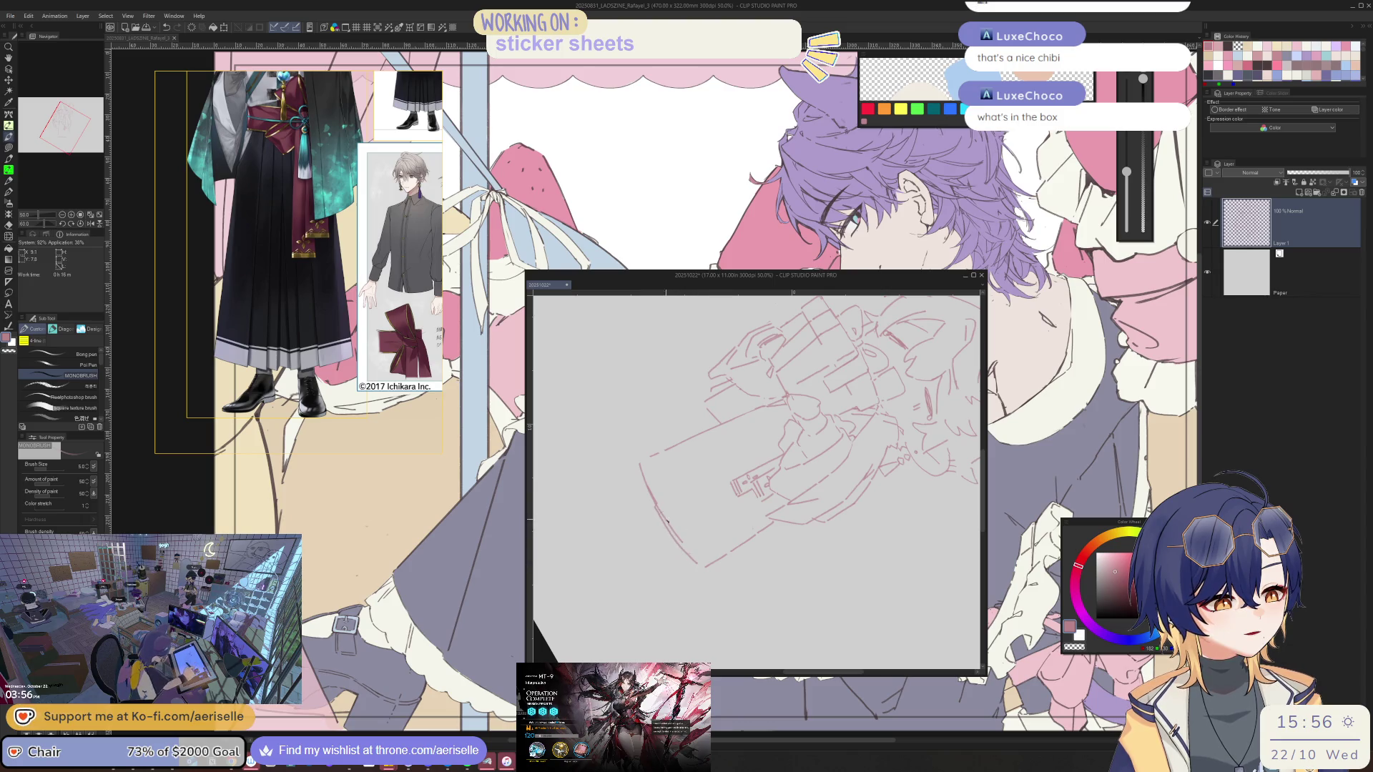
pyautogui.press('e')
pyautogui.moveTo(661, 509); pyautogui.dragTo(675, 536)
pyautogui.press('^')
pyautogui.press('^')
pyautogui.press('^')
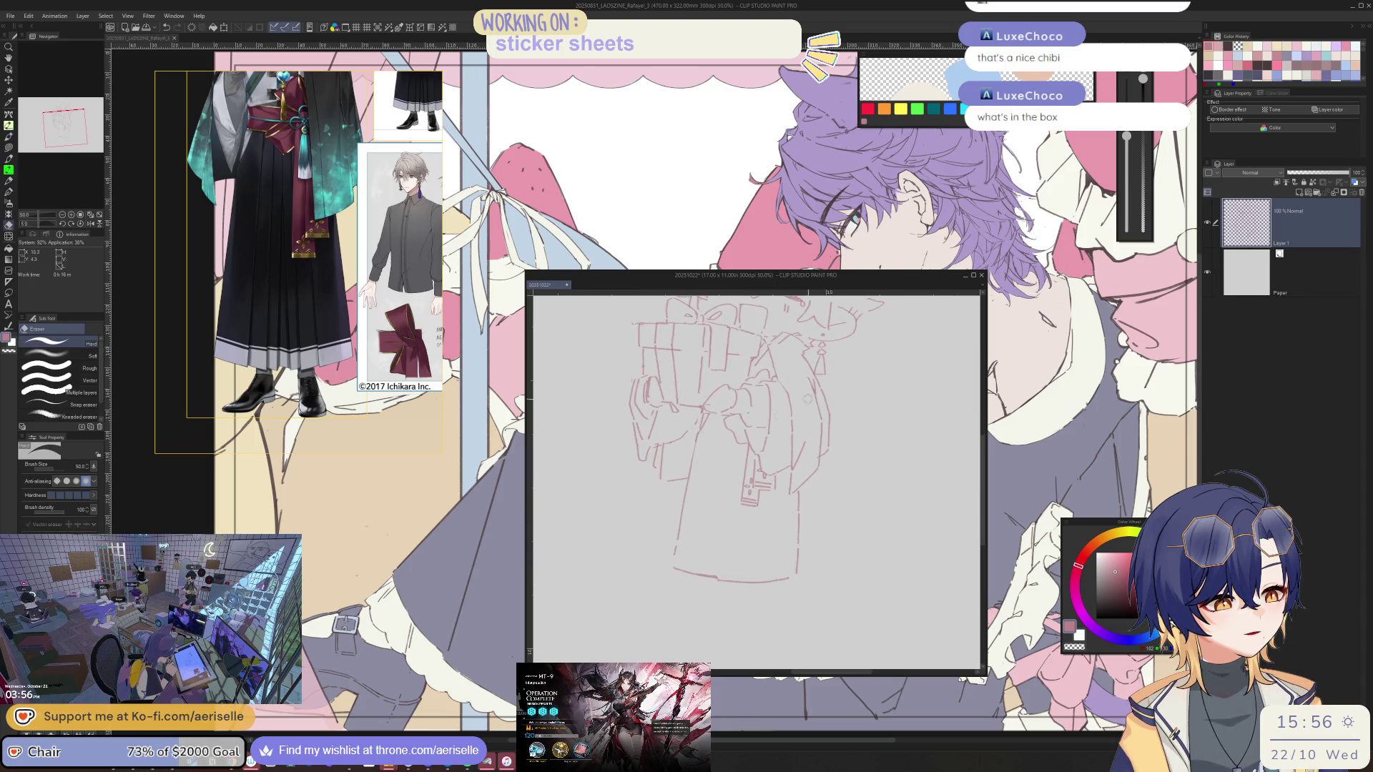
pyautogui.press('p')
# Draw several vertical fold lines down the hakama
pyautogui.moveTo(727, 450); pyautogui.dragTo(728, 567)
pyautogui.hotkey('ctrl', 'z')
pyautogui.moveTo(725, 450); pyautogui.dragTo(727, 575)
pyautogui.moveTo(710, 444); pyautogui.dragTo(697, 572)
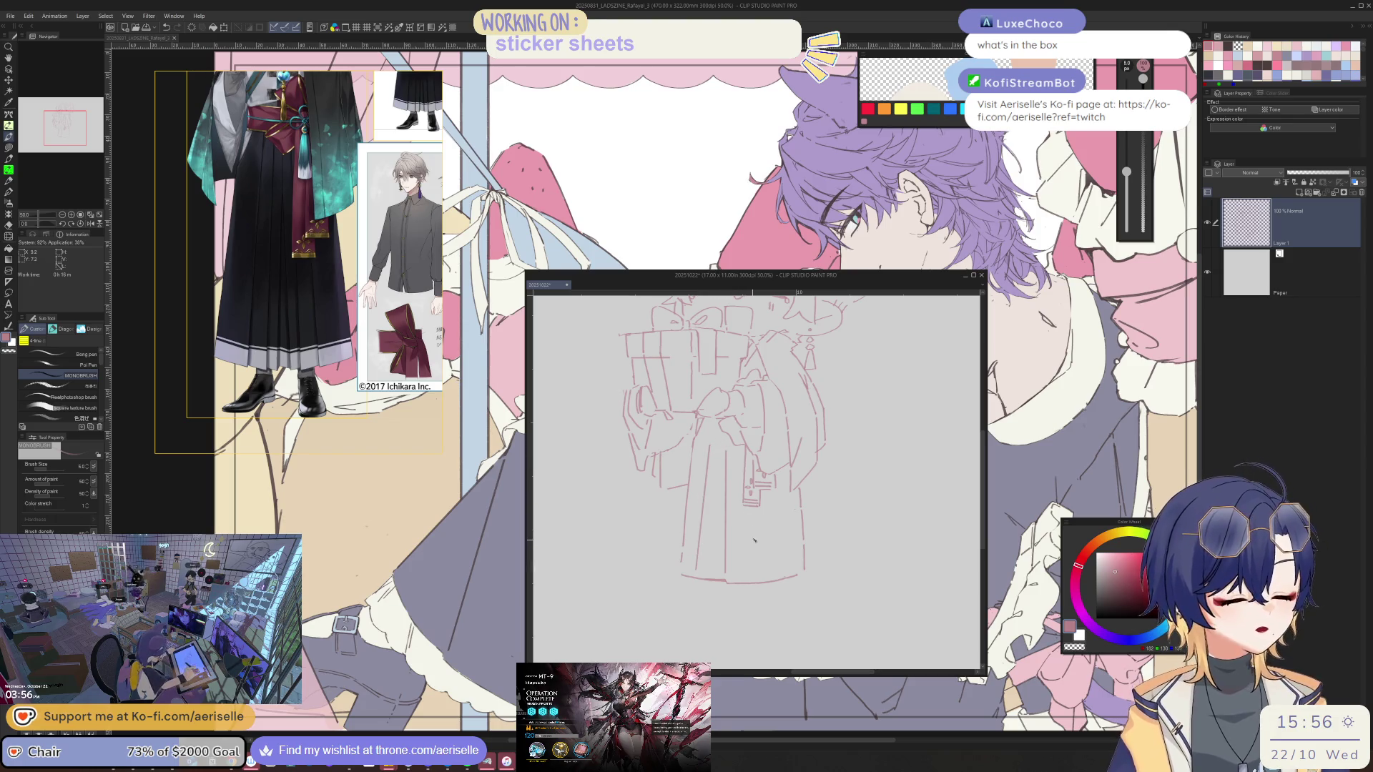
pyautogui.moveTo(756, 510)
pyautogui.mouseDown()
pyautogui.moveTo(761, 542)
pyautogui.moveTo(665, 434)
pyautogui.moveTo(705, 584)
pyautogui.mouseUp()
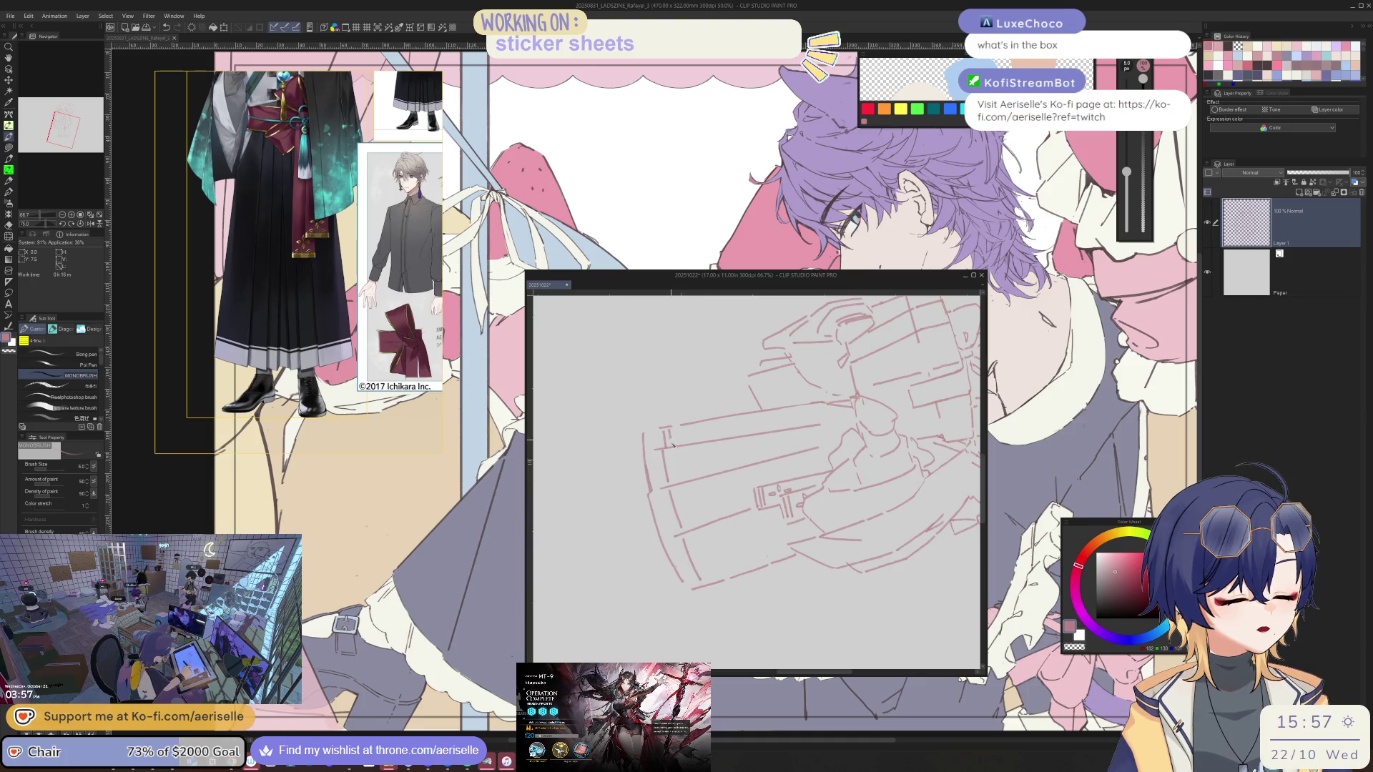
pyautogui.moveTo(673, 430); pyautogui.dragTo(693, 528)
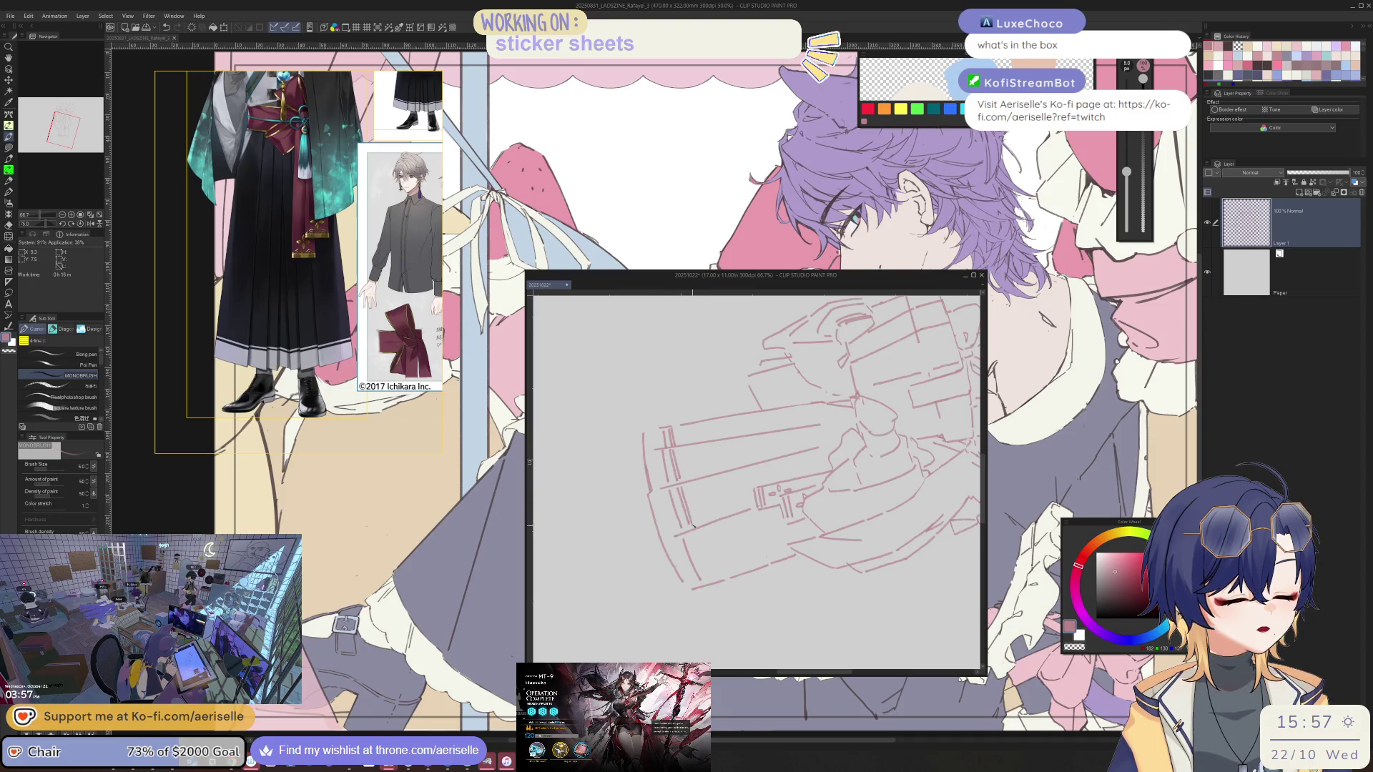
# Reset the view and darken the gift box's left edge lines
pyautogui.hotkey('ctrl', '0')
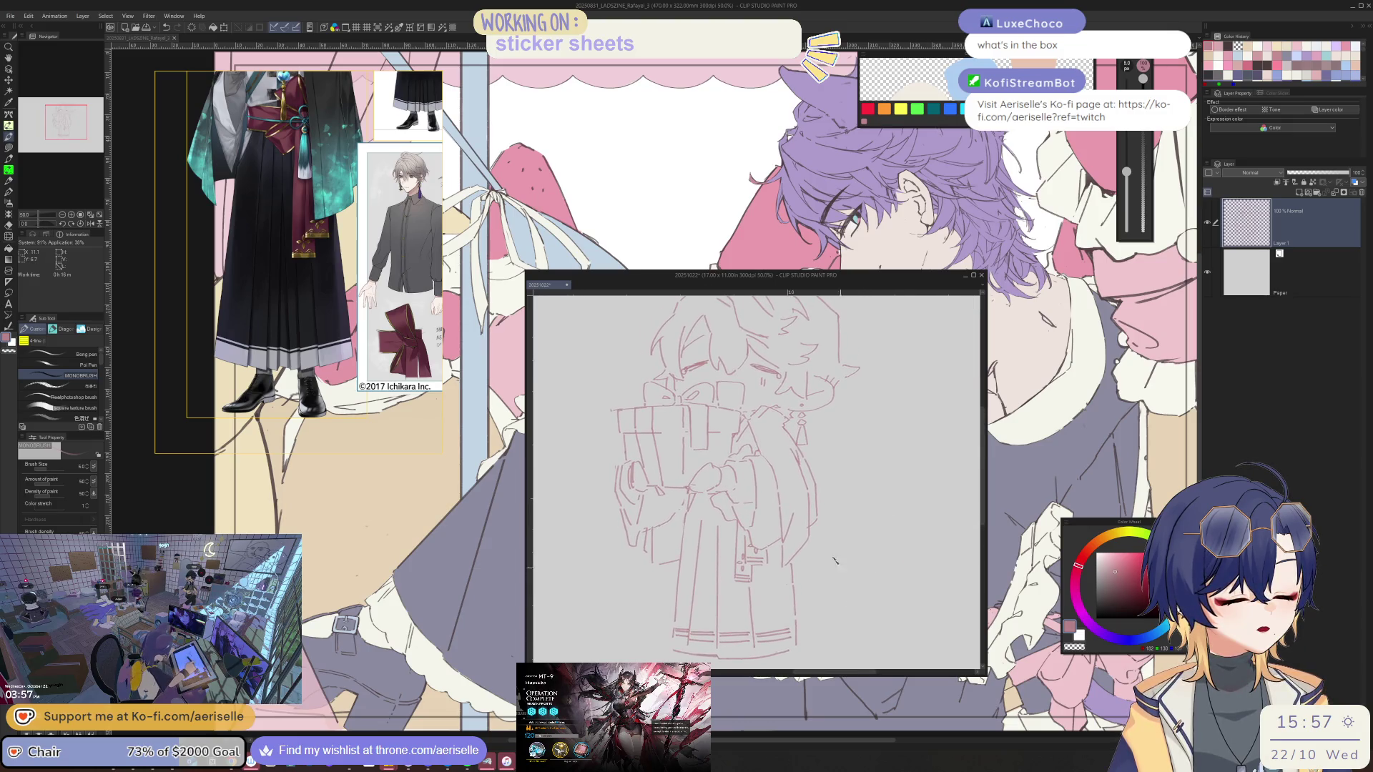
pyautogui.scroll(3, 685, 498)
pyautogui.moveTo(685, 499)
pyautogui.mouseDown()
pyautogui.moveTo(831, 501)
pyautogui.moveTo(846, 567)
pyautogui.mouseUp()
pyautogui.hotkey('ctrl', '0')
pyautogui.scroll(3, 715, 444)
pyautogui.press('e')
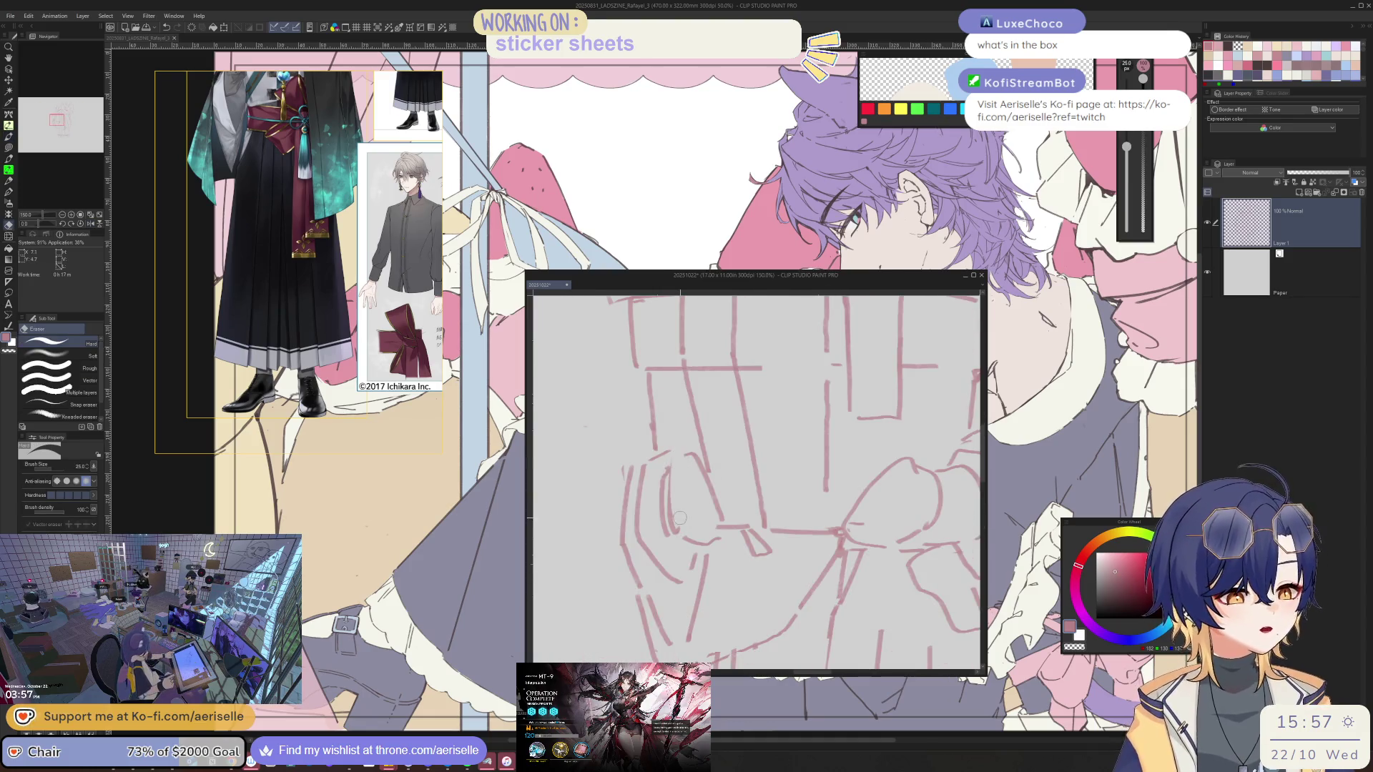
pyautogui.scroll(-3, 677, 478)
pyautogui.scroll(2, 673, 480)
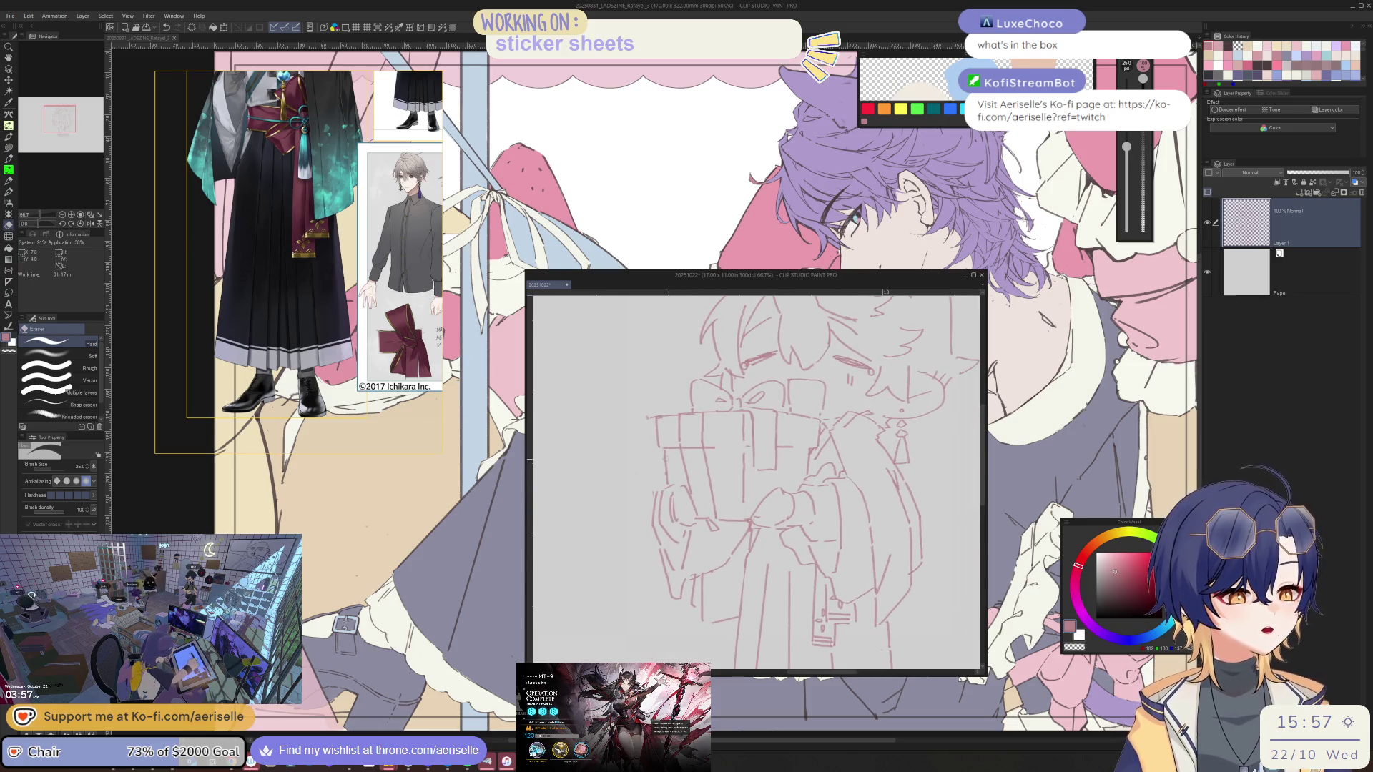
pyautogui.scroll(1, 672, 484)
pyautogui.press('p')
pyautogui.moveTo(652, 406); pyautogui.dragTo(671, 500)
# Lighten the lines near the gift box's left edge
pyautogui.press('e')
pyautogui.moveTo(652, 451); pyautogui.dragTo(664, 483)
pyautogui.scroll(-3, 715, 443)
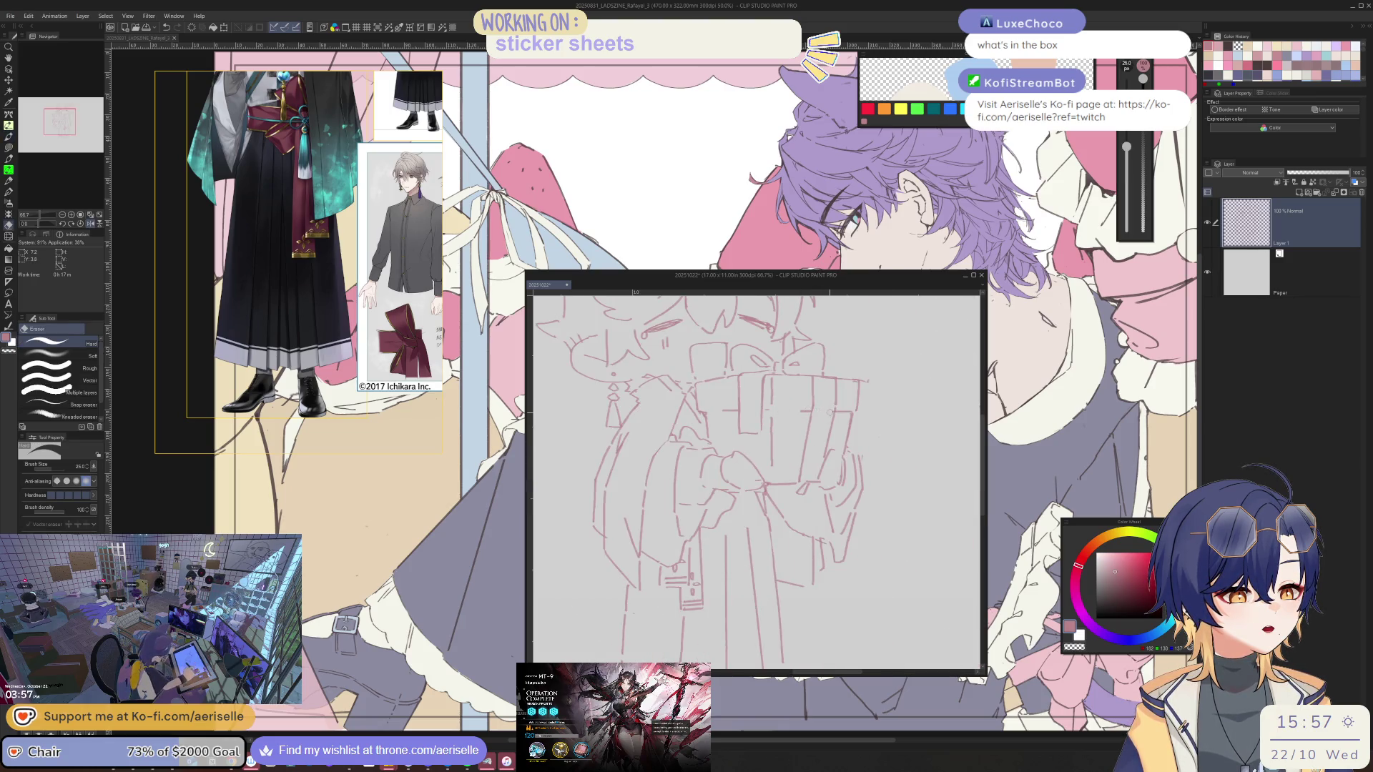
pyautogui.scroll(3, 822, 408)
# Draw and refine the vertical lines along the gift box's right side
pyautogui.press('p')
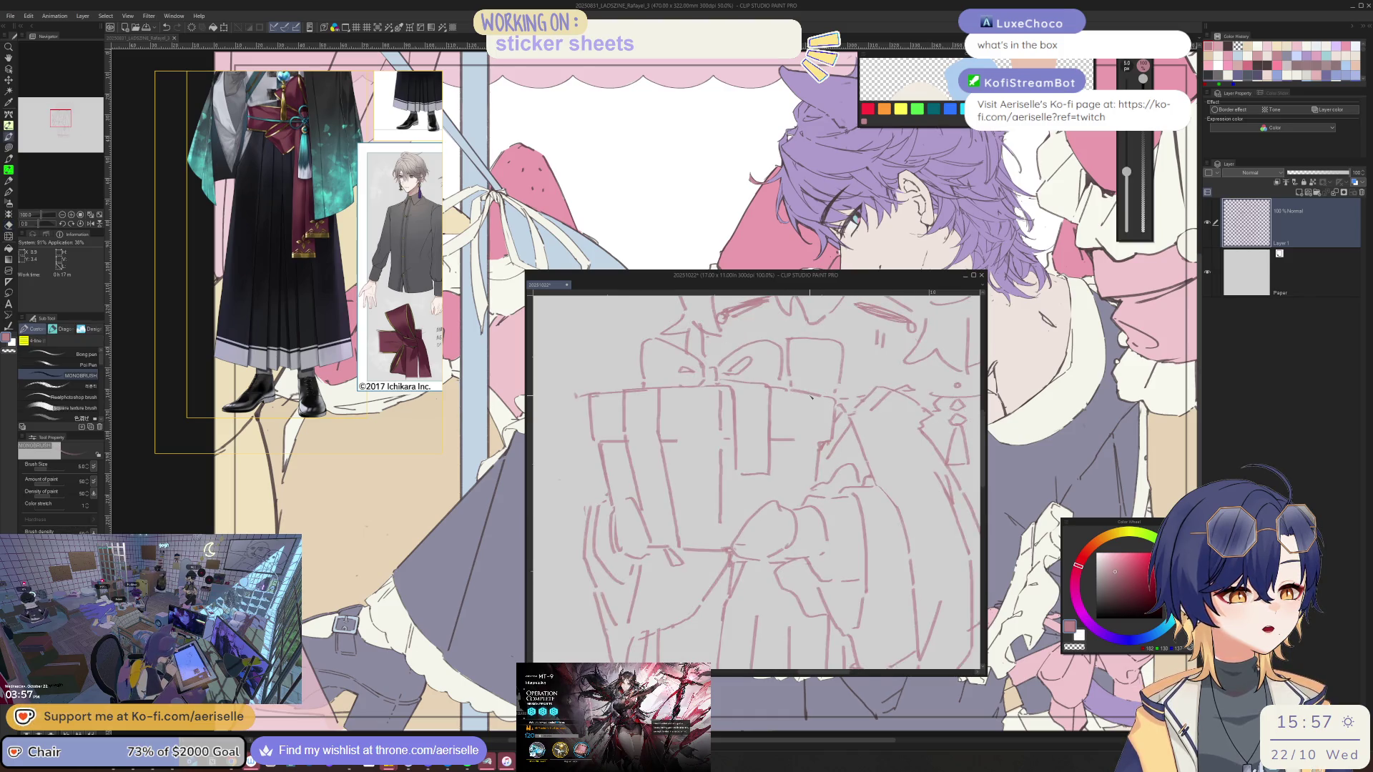
pyautogui.moveTo(815, 397)
pyautogui.mouseDown()
pyautogui.moveTo(819, 434)
pyautogui.moveTo(791, 494)
pyautogui.mouseUp()
pyautogui.moveTo(810, 445); pyautogui.dragTo(786, 509)
pyautogui.moveTo(783, 396); pyautogui.dragTo(766, 504)
pyautogui.hotkey('ctrl', 'z')
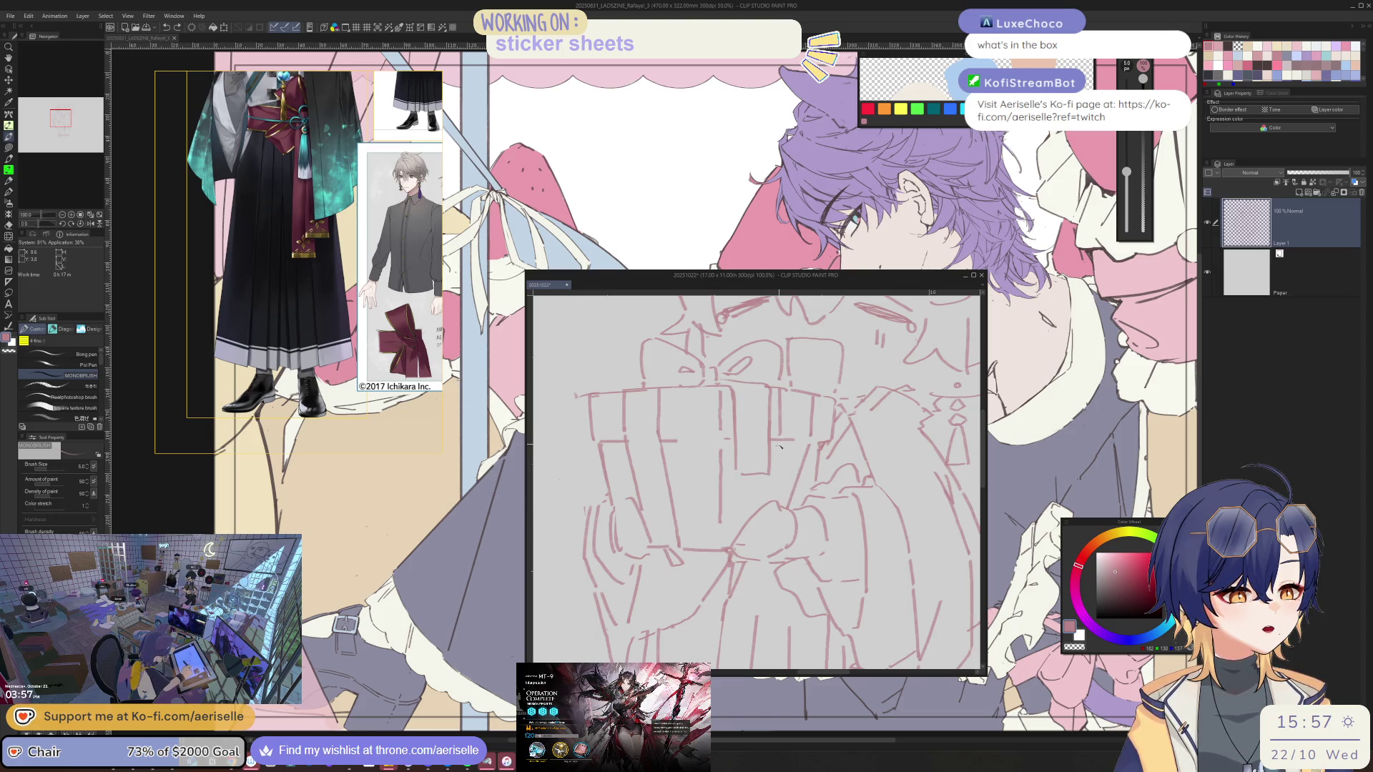
pyautogui.moveTo(780, 449); pyautogui.dragTo(772, 504)
pyautogui.press('e')
pyautogui.moveTo(813, 441); pyautogui.dragTo(789, 502)
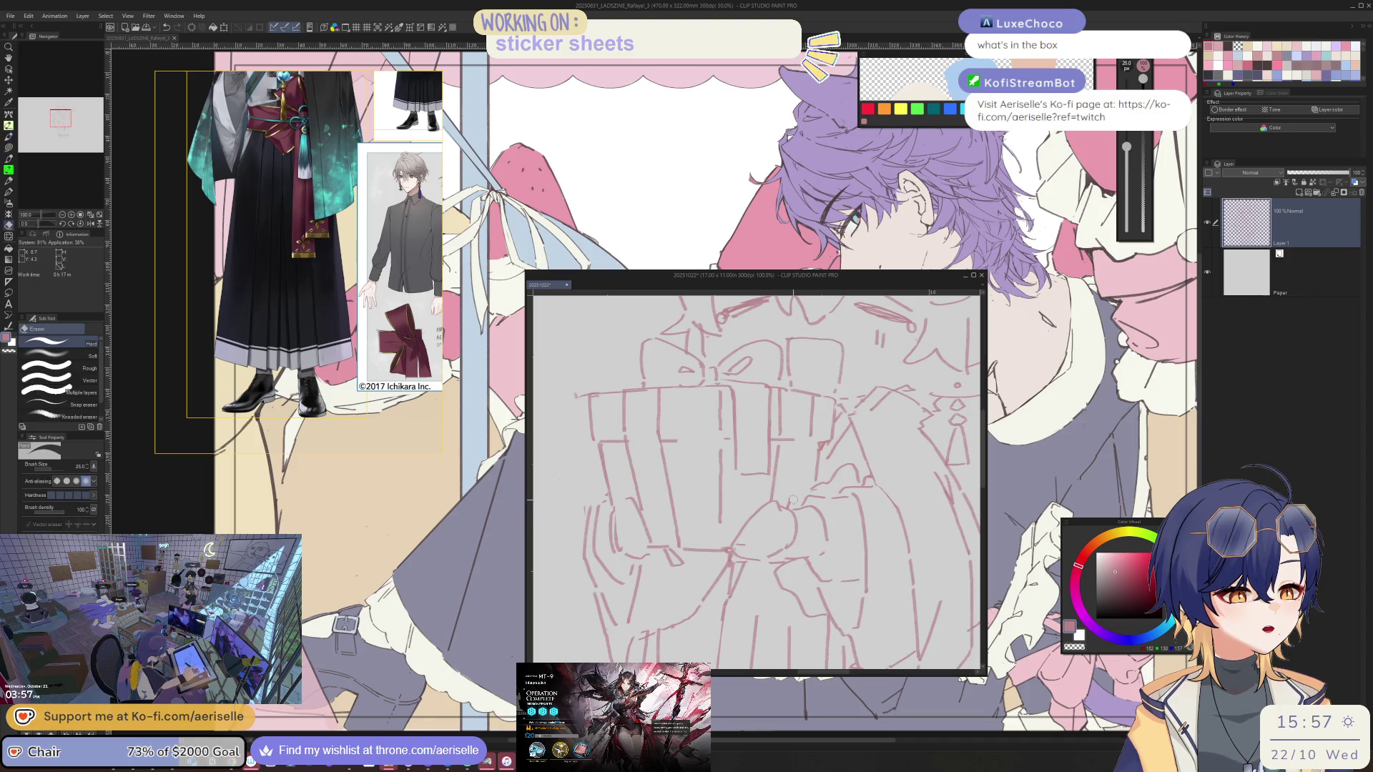
pyautogui.press('p')
pyautogui.moveTo(813, 444); pyautogui.dragTo(794, 509)
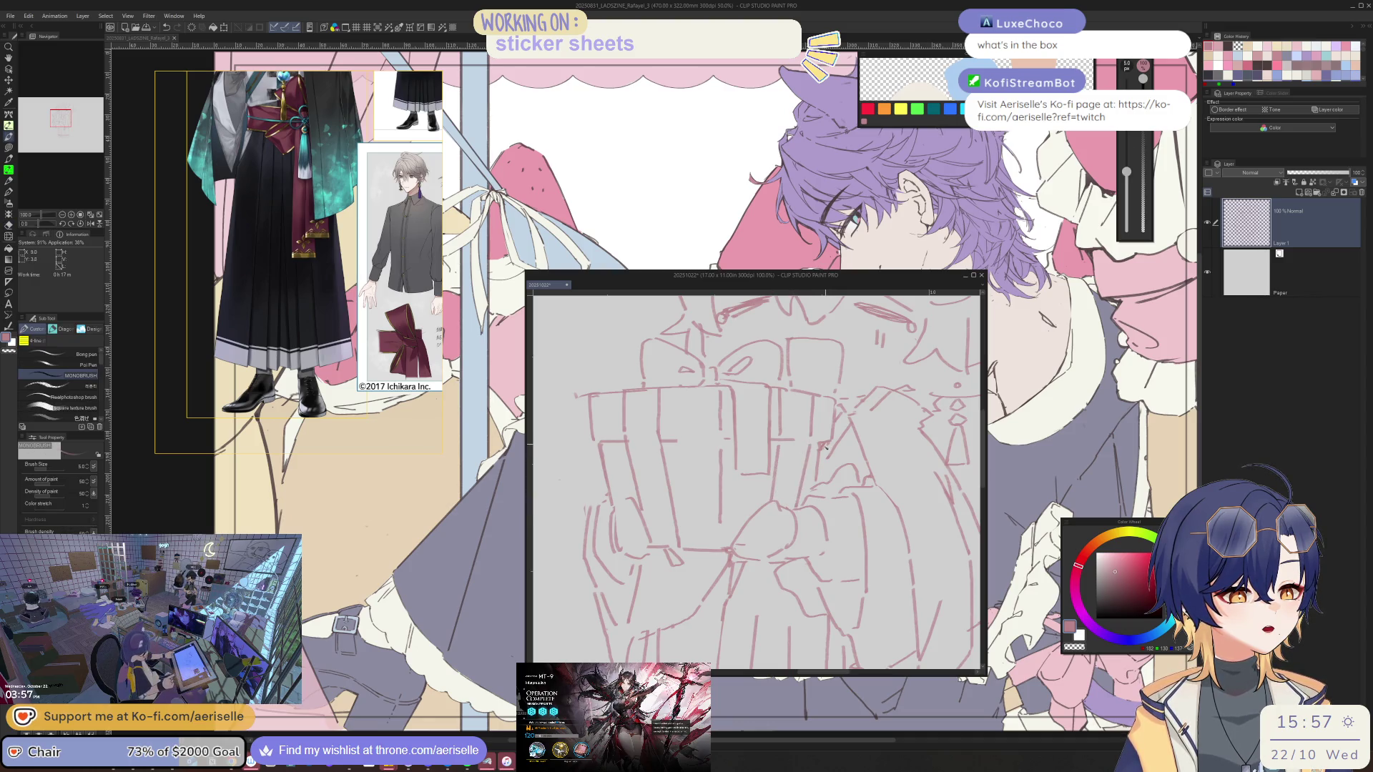
pyautogui.press('e')
pyautogui.moveTo(820, 439); pyautogui.dragTo(817, 489)
pyautogui.press('p')
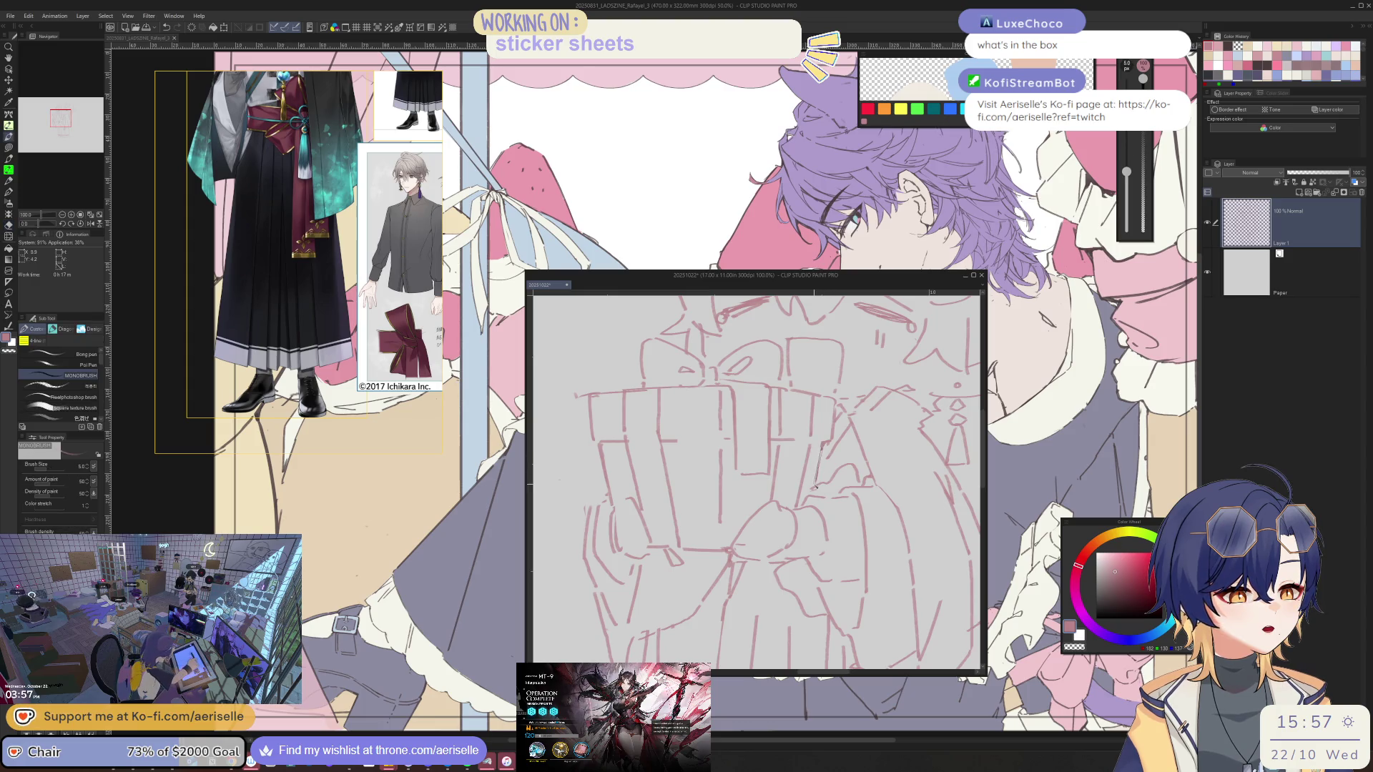
pyautogui.scroll(-3, 927, 466)
pyautogui.scroll(3, 787, 437)
# Rotate and mirror the canvas view to check the face and box, then restore it upright
pyautogui.press('e')
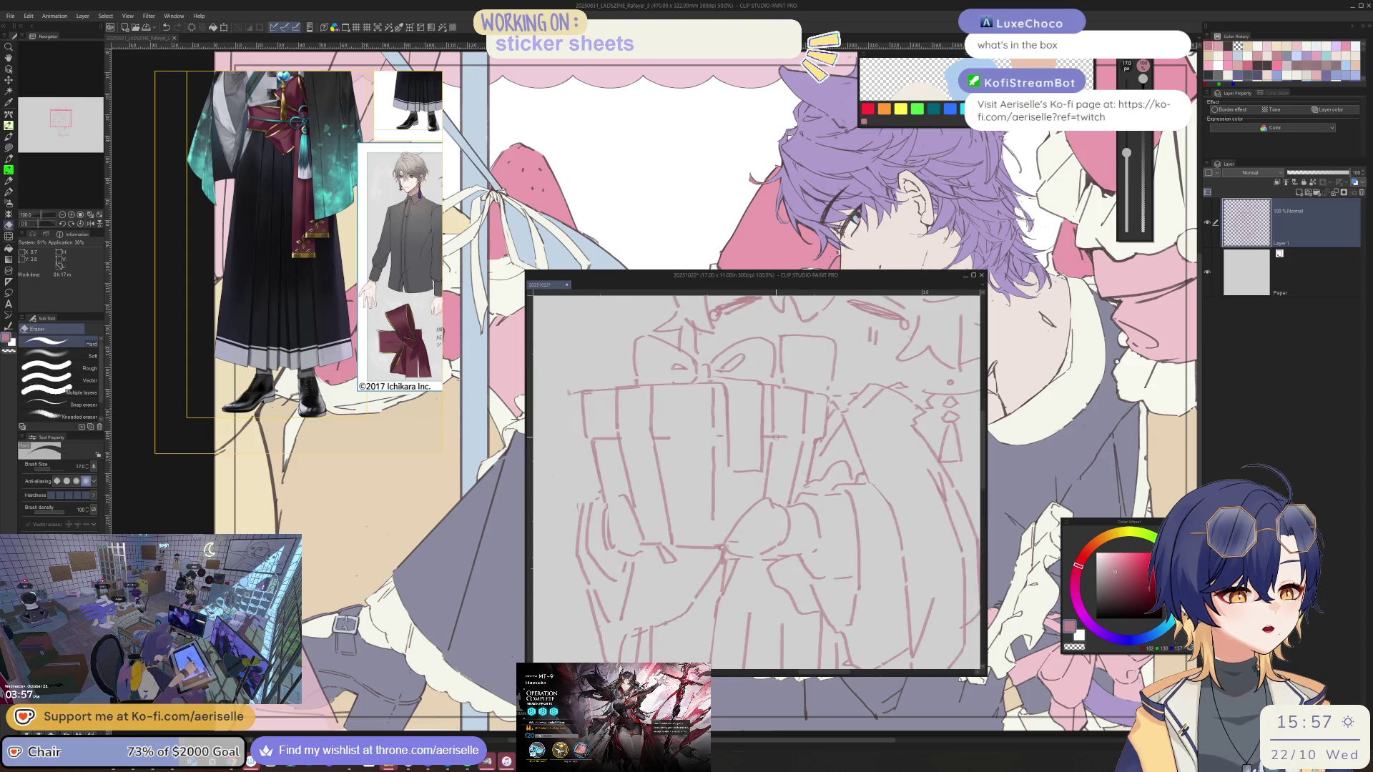
pyautogui.scroll(-2, 787, 437)
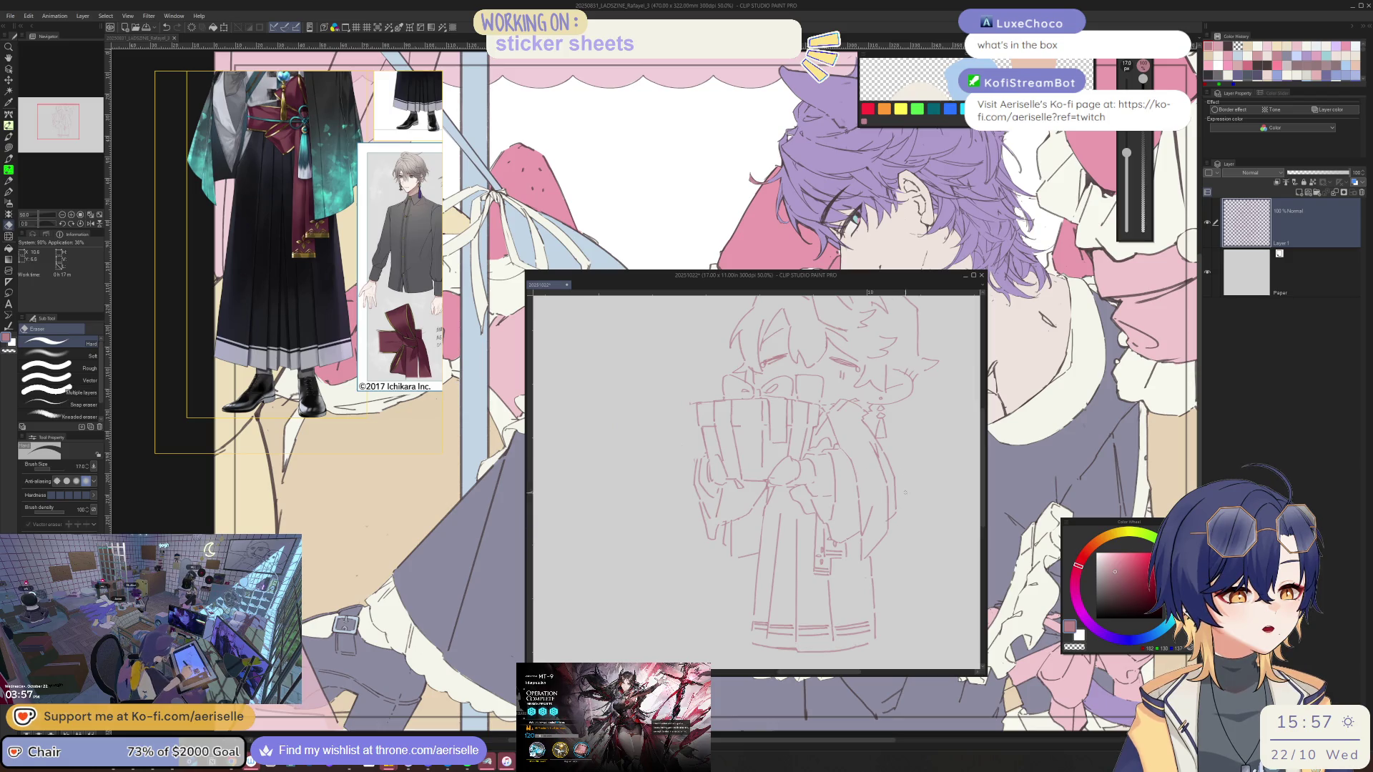
pyautogui.scroll(2, 897, 463)
pyautogui.moveTo(897, 463); pyautogui.dragTo(746, 482)
pyautogui.press('h')
pyautogui.press('b')
pyautogui.scroll(1, 764, 478)
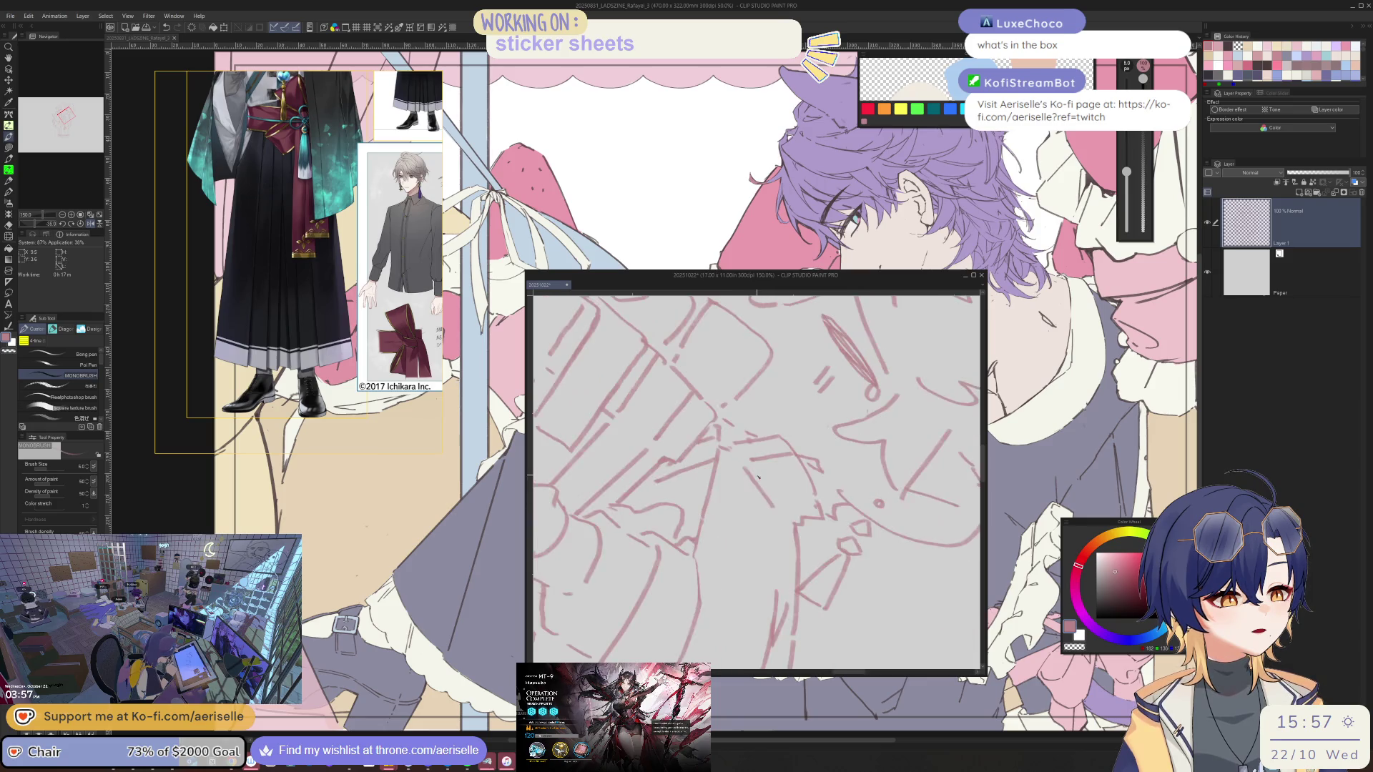
pyautogui.moveTo(765, 470); pyautogui.dragTo(720, 480)
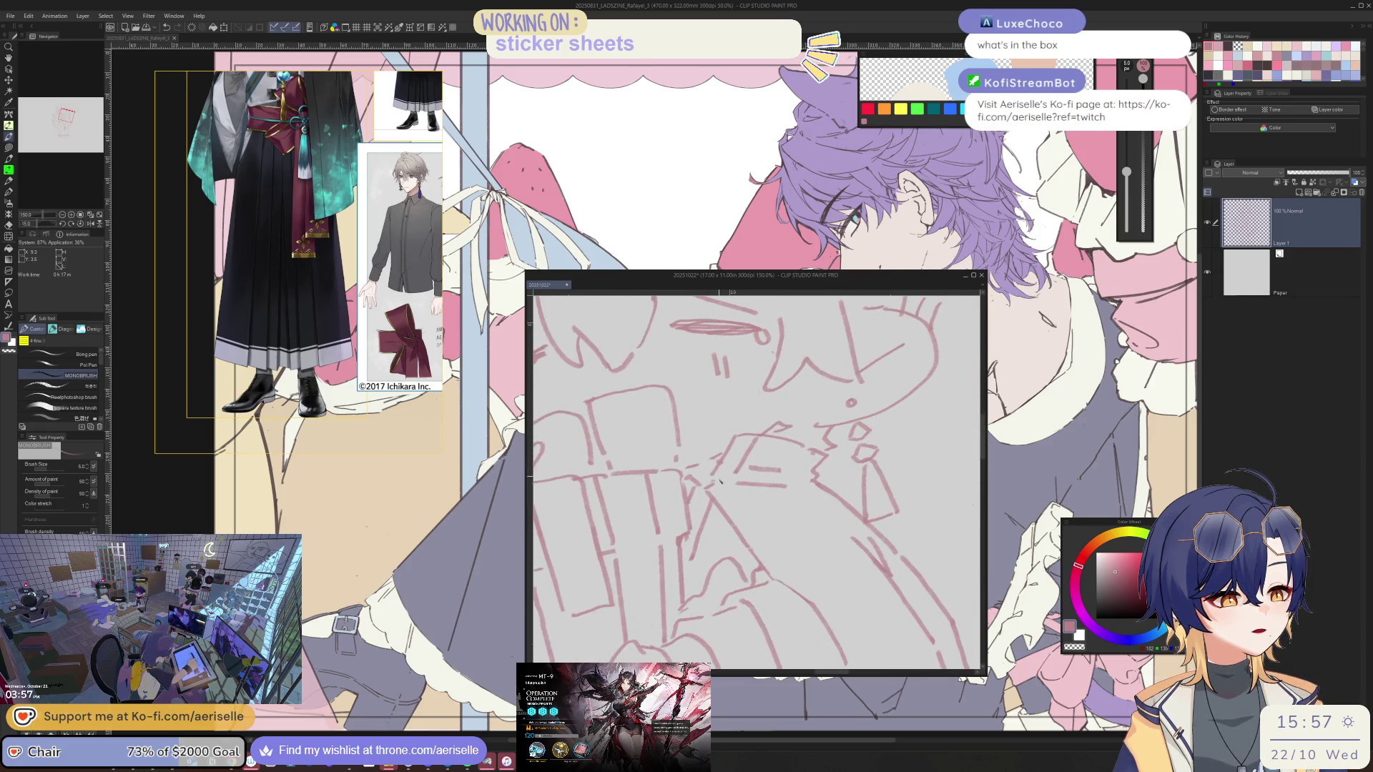
pyautogui.press('e')
pyautogui.scroll(-3, 719, 484)
pyautogui.press('h')
pyautogui.moveTo(749, 432); pyautogui.dragTo(704, 377)
pyautogui.press('h')
pyautogui.scroll(1, 675, 592)
pyautogui.press('b')
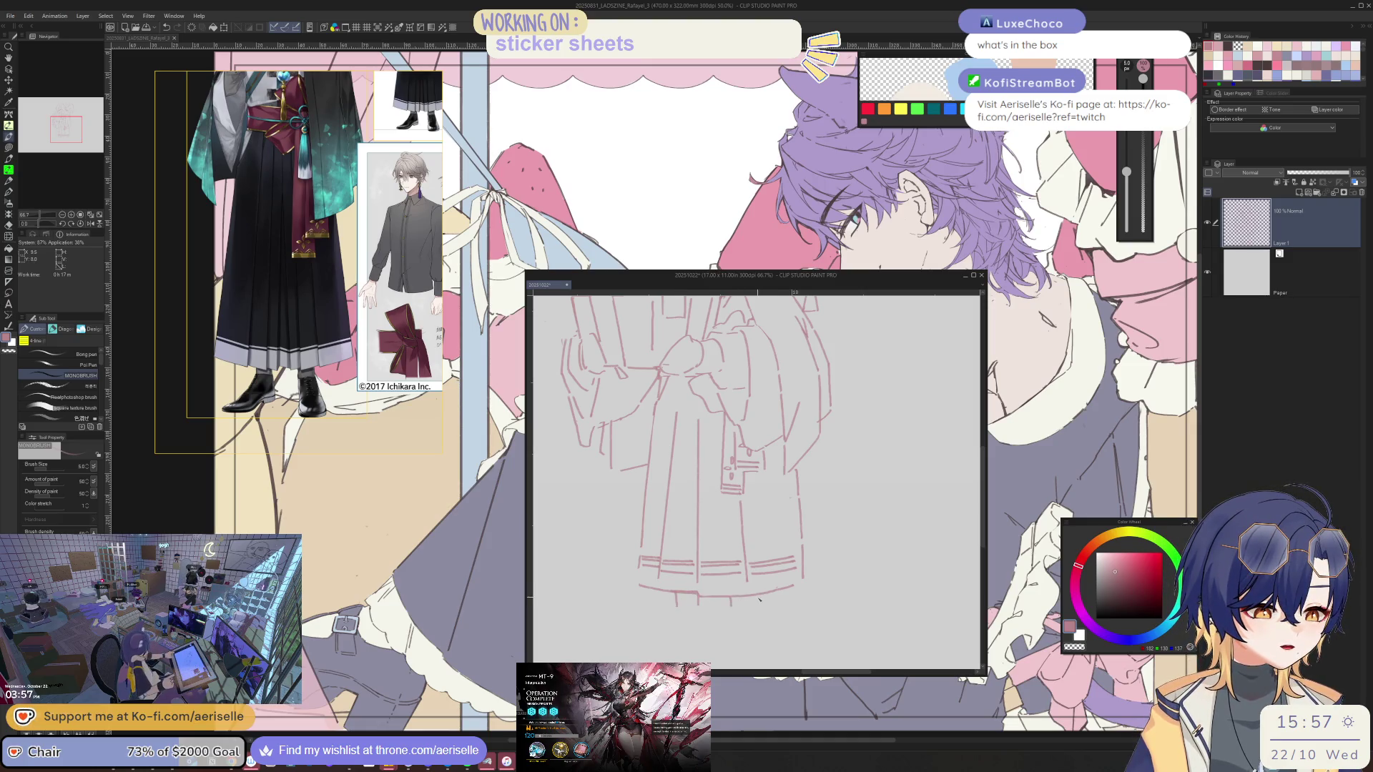
# Try several shoe strokes below the hakama, undoing and tilting the view between attempts
pyautogui.moveTo(755, 597); pyautogui.dragTo(729, 540)
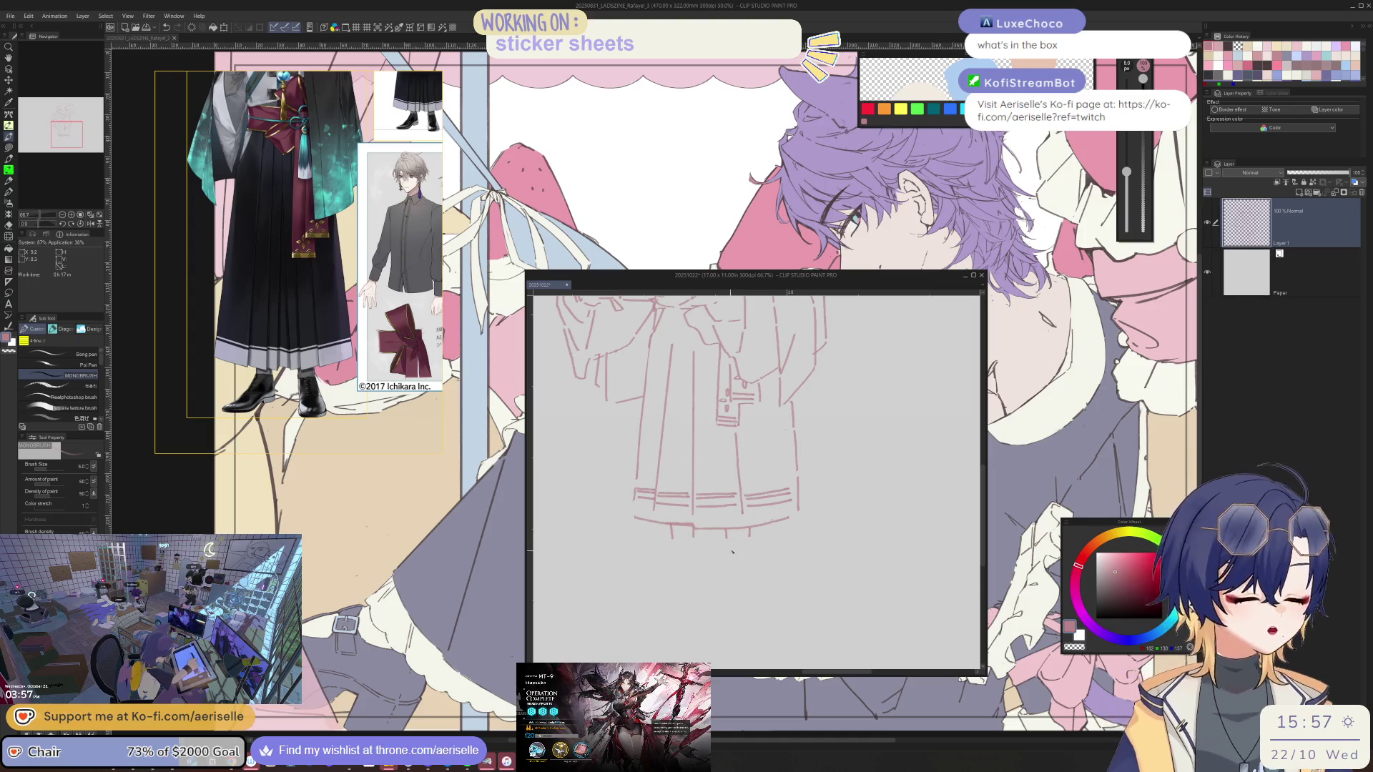
pyautogui.scroll(1, 736, 538)
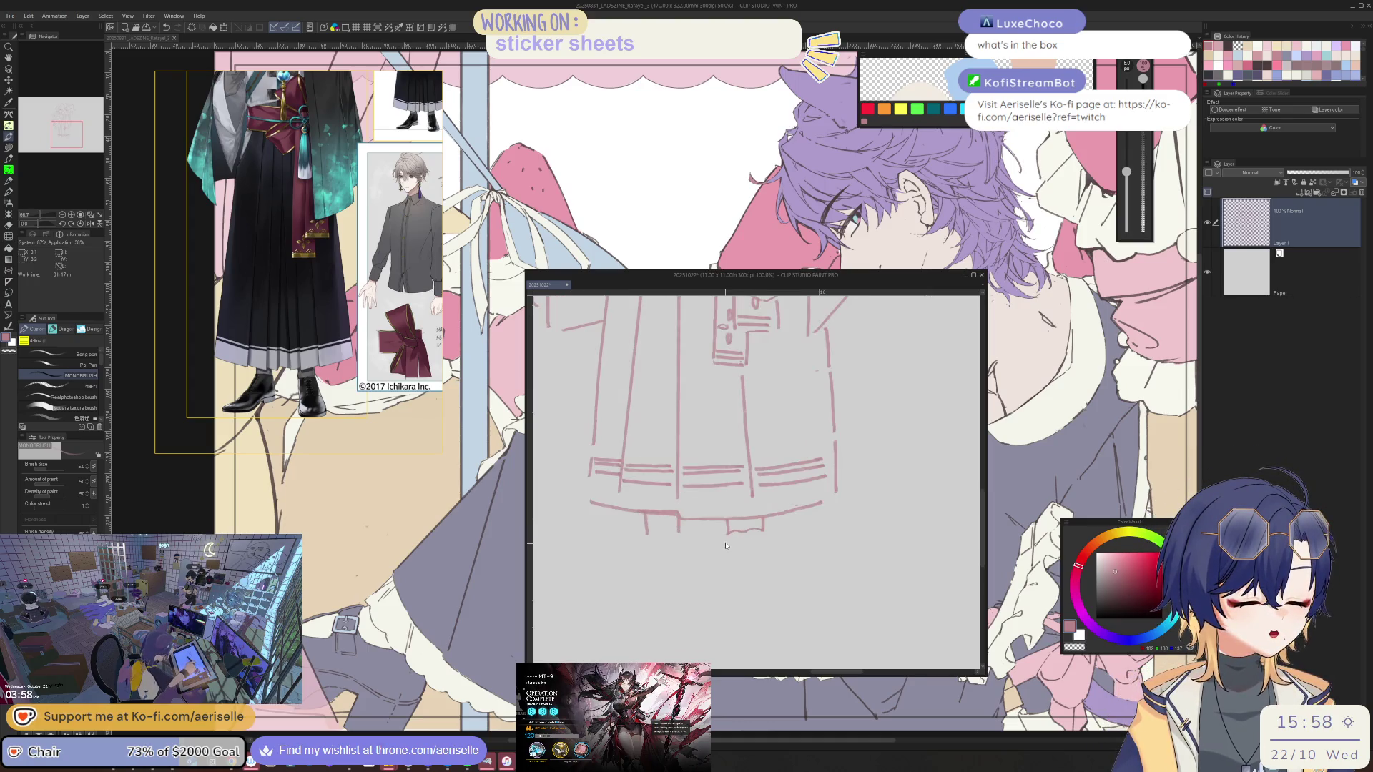
pyautogui.moveTo(765, 547)
pyautogui.mouseDown()
pyautogui.moveTo(761, 533)
pyautogui.moveTo(718, 564)
pyautogui.mouseUp()
pyautogui.hotkey('ctrl', 'z')
pyautogui.hotkey('ctrl', 'z')
pyautogui.hotkey('ctrl', 'z')
pyautogui.hotkey('ctrl', 'z')
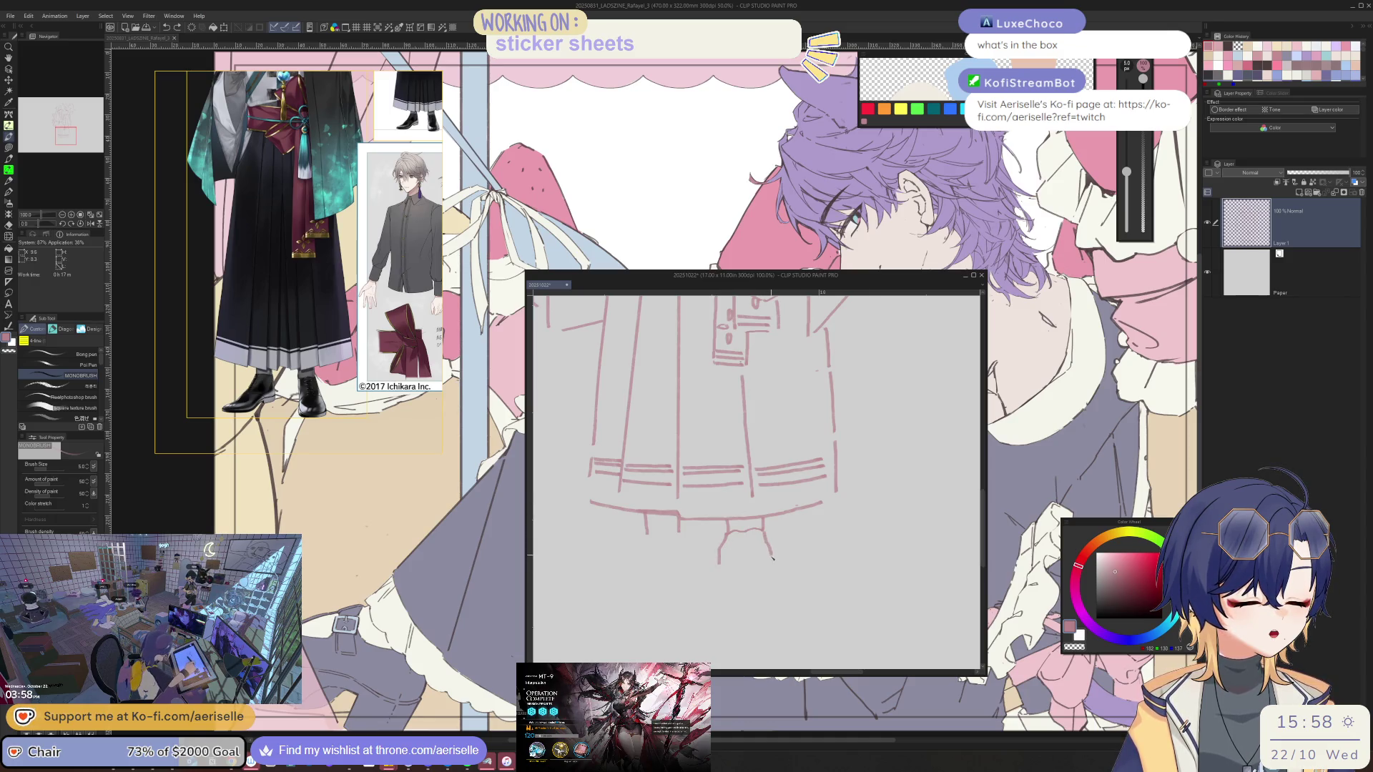
pyautogui.moveTo(763, 531); pyautogui.dragTo(770, 562)
pyautogui.hotkey('ctrl', 'z')
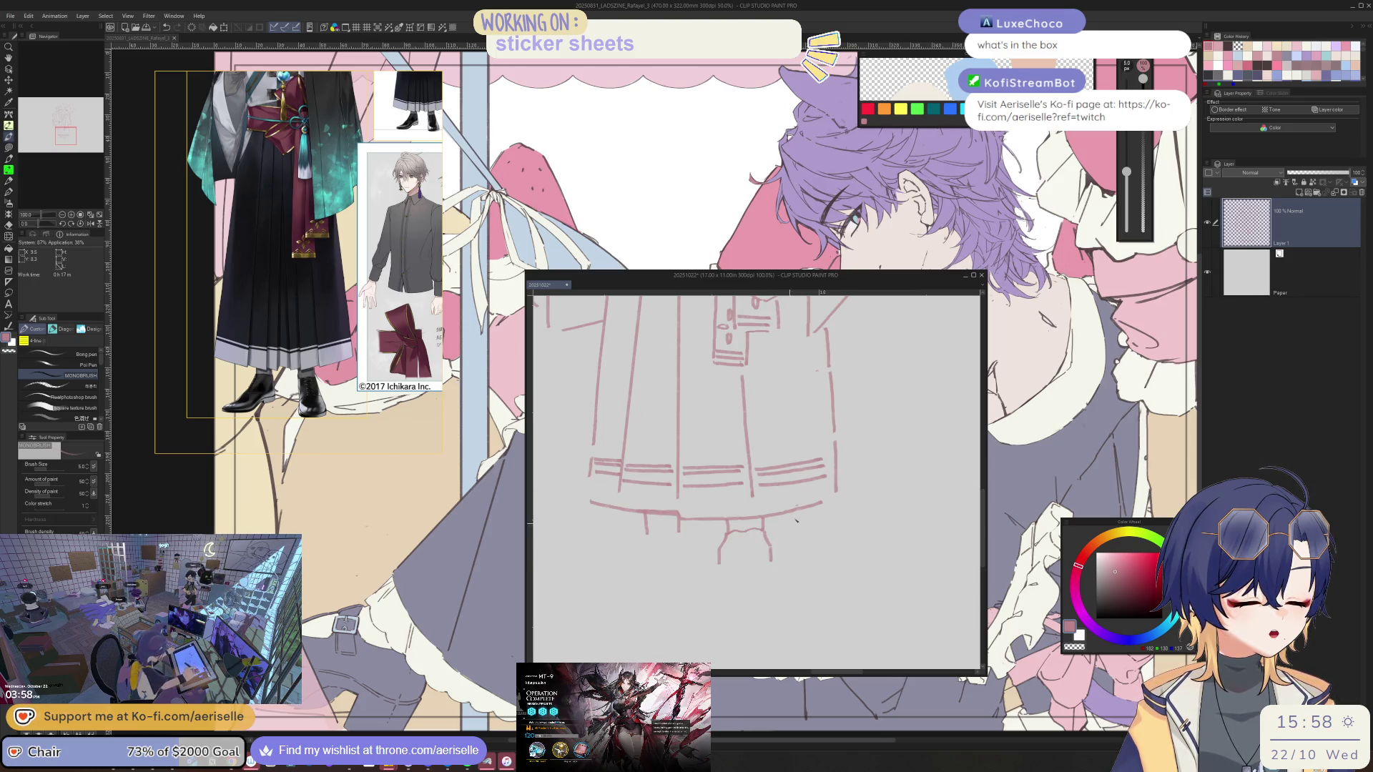
pyautogui.press('-')
pyautogui.press('-')
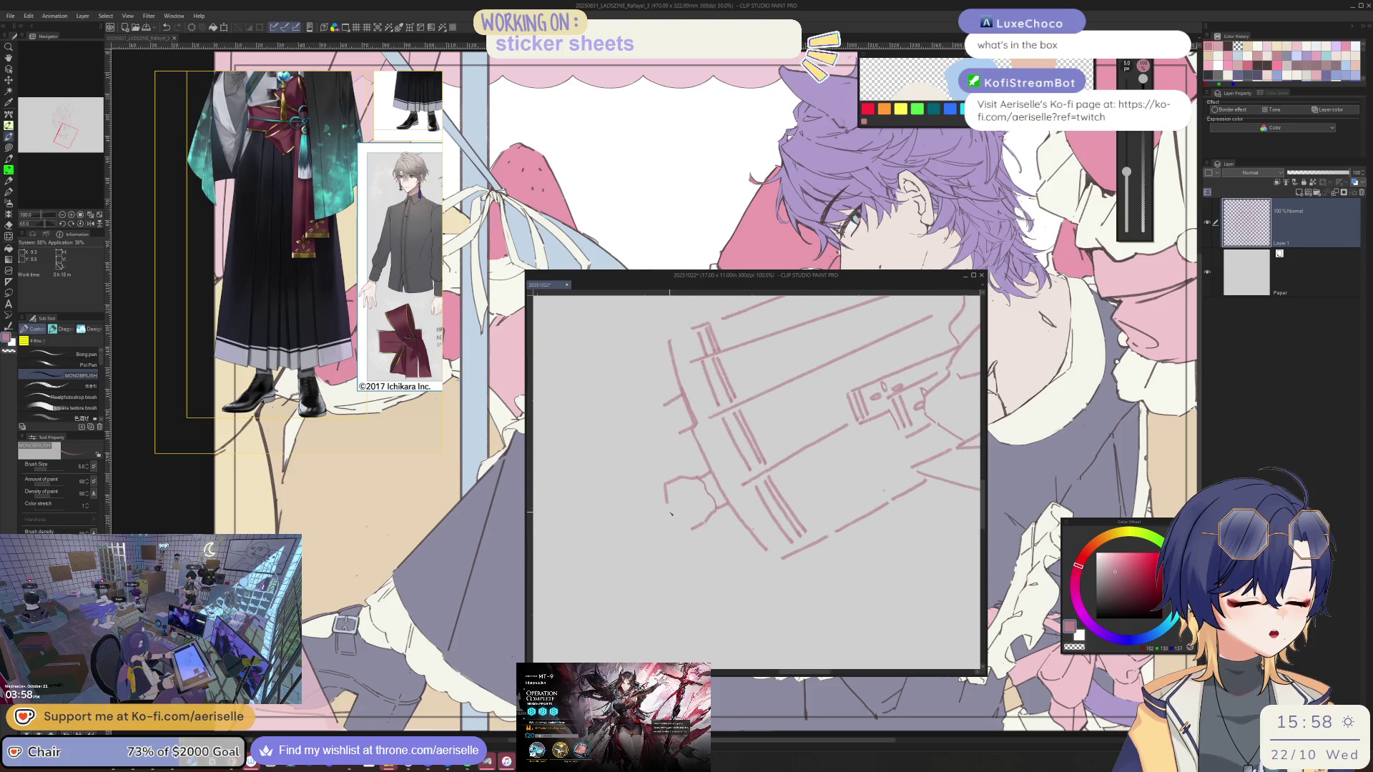
pyautogui.press('^')
pyautogui.press('^')
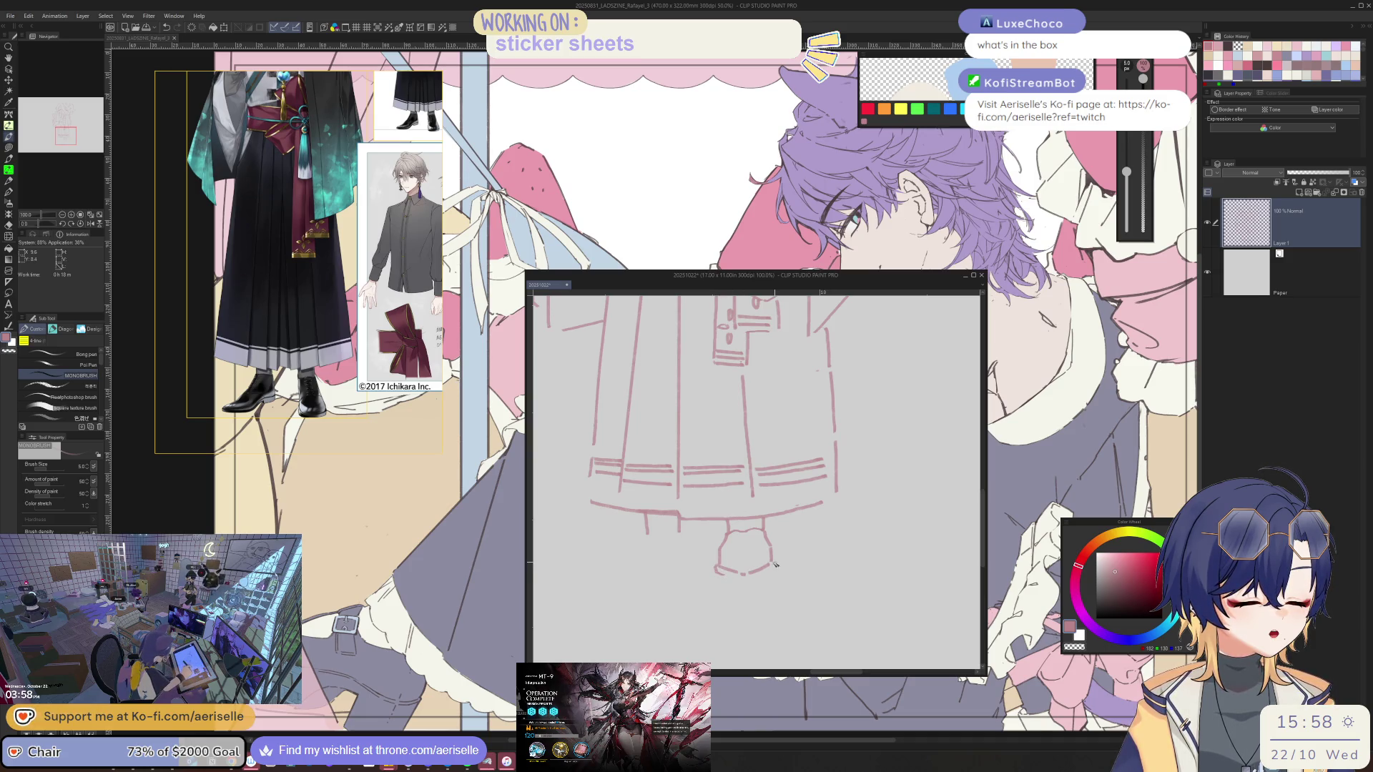
pyautogui.moveTo(750, 573); pyautogui.dragTo(665, 500)
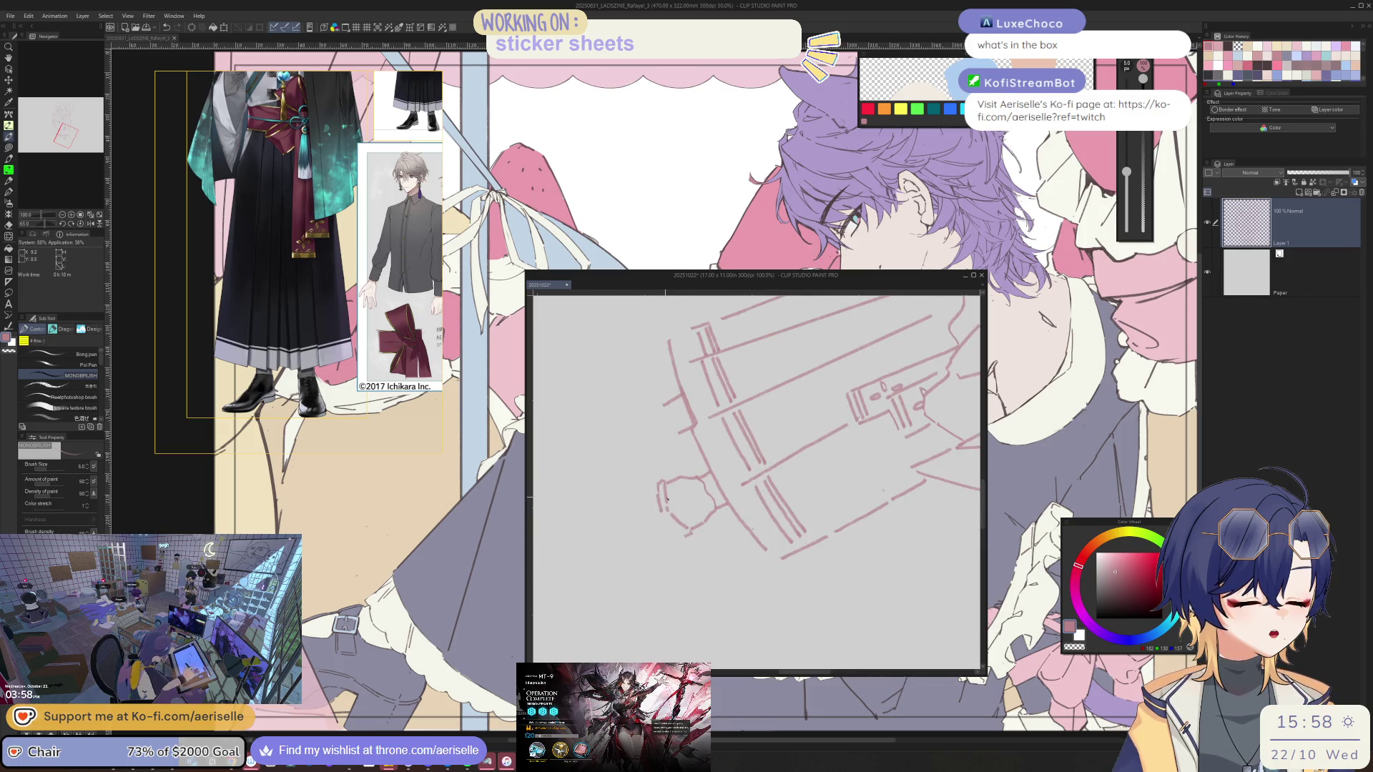
pyautogui.press('^')
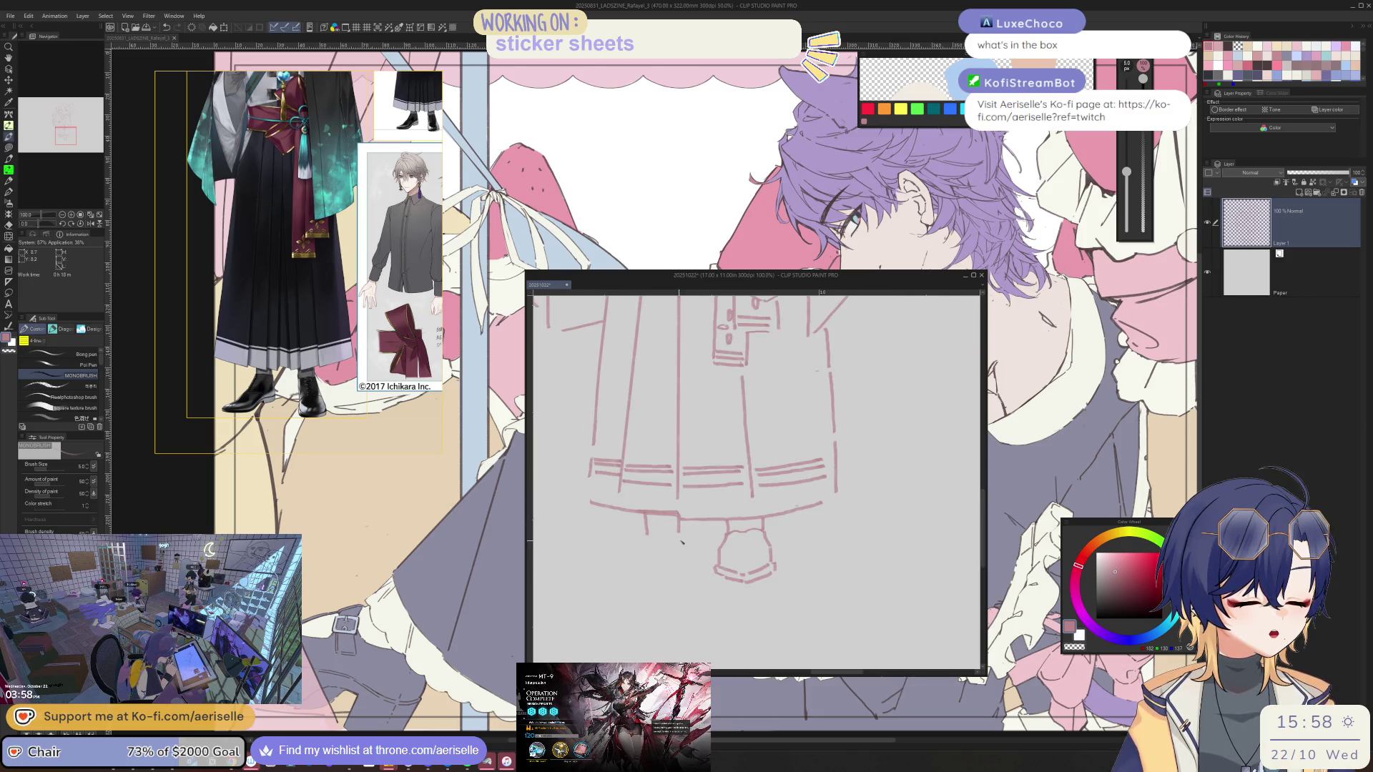
# Sketch the left shoe with its ankle line and zoom out to the whole figure
pyautogui.moveTo(684, 536)
pyautogui.mouseDown()
pyautogui.moveTo(683, 565)
pyautogui.moveTo(637, 551)
pyautogui.moveTo(617, 569)
pyautogui.mouseUp()
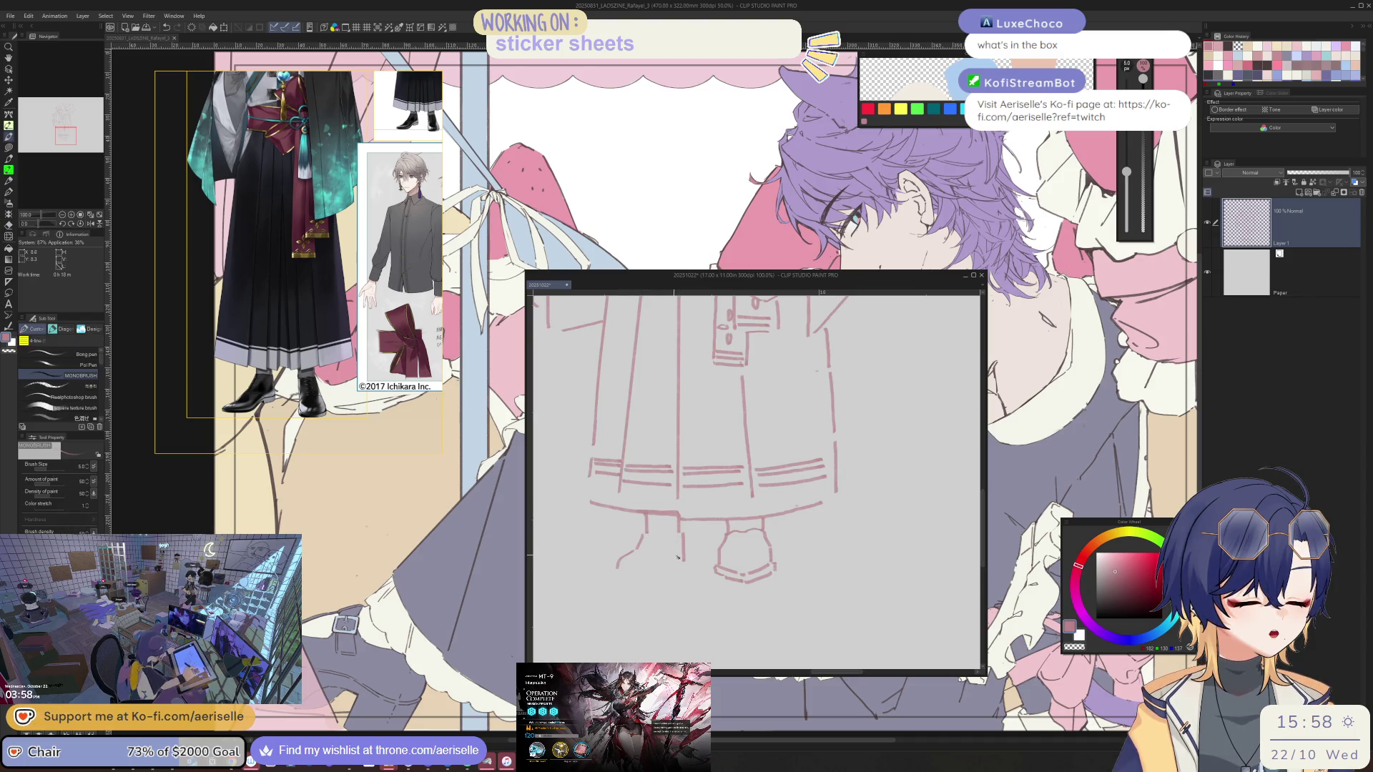
pyautogui.press('-')
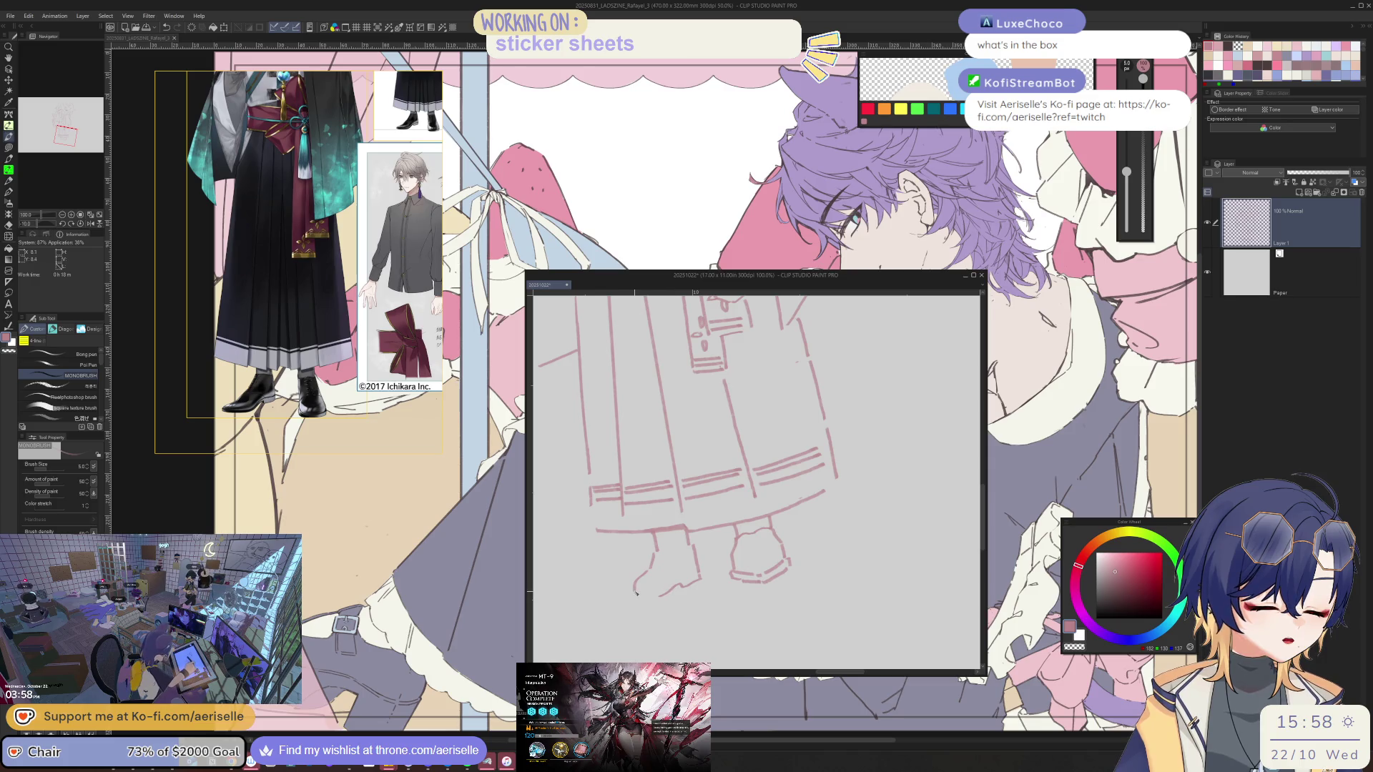
pyautogui.press('^')
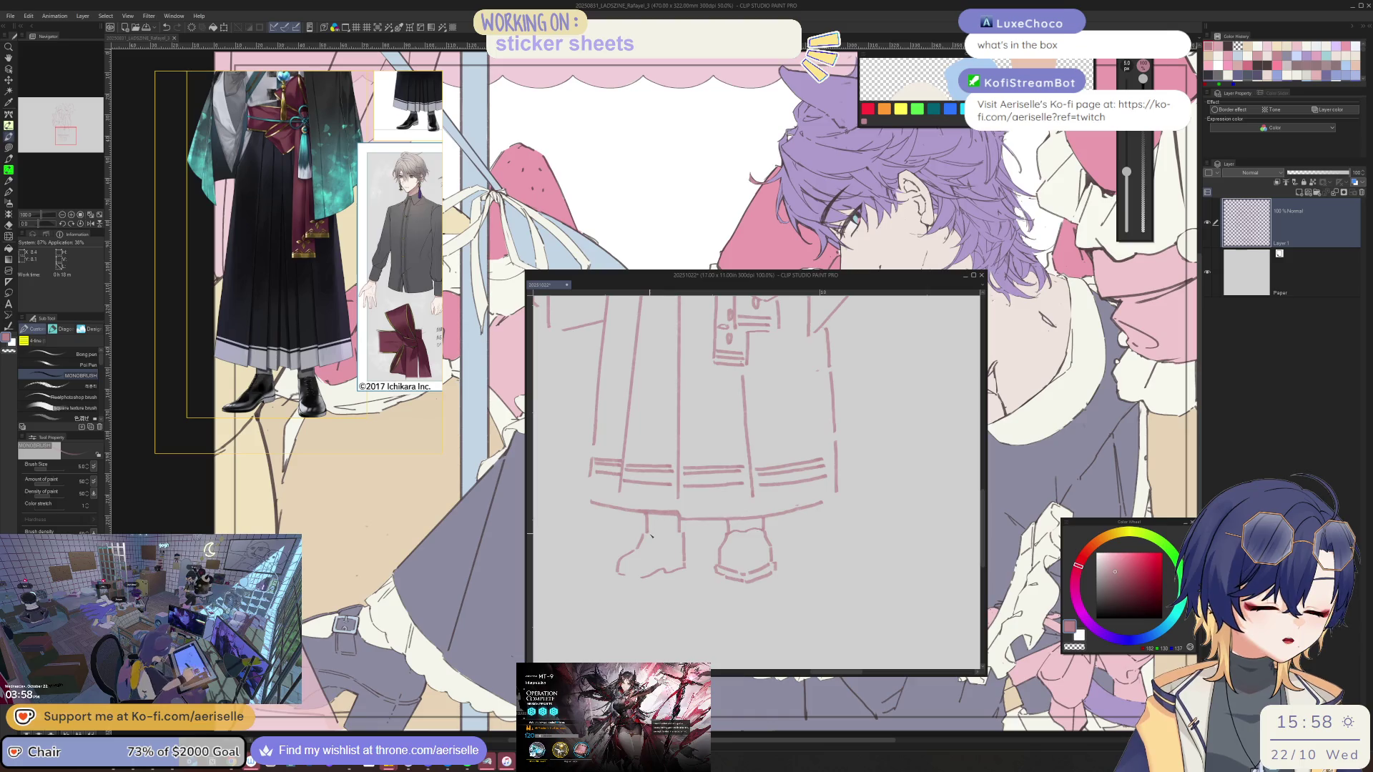
pyautogui.moveTo(659, 534); pyautogui.dragTo(676, 532)
pyautogui.scroll(-5, 645, 535)
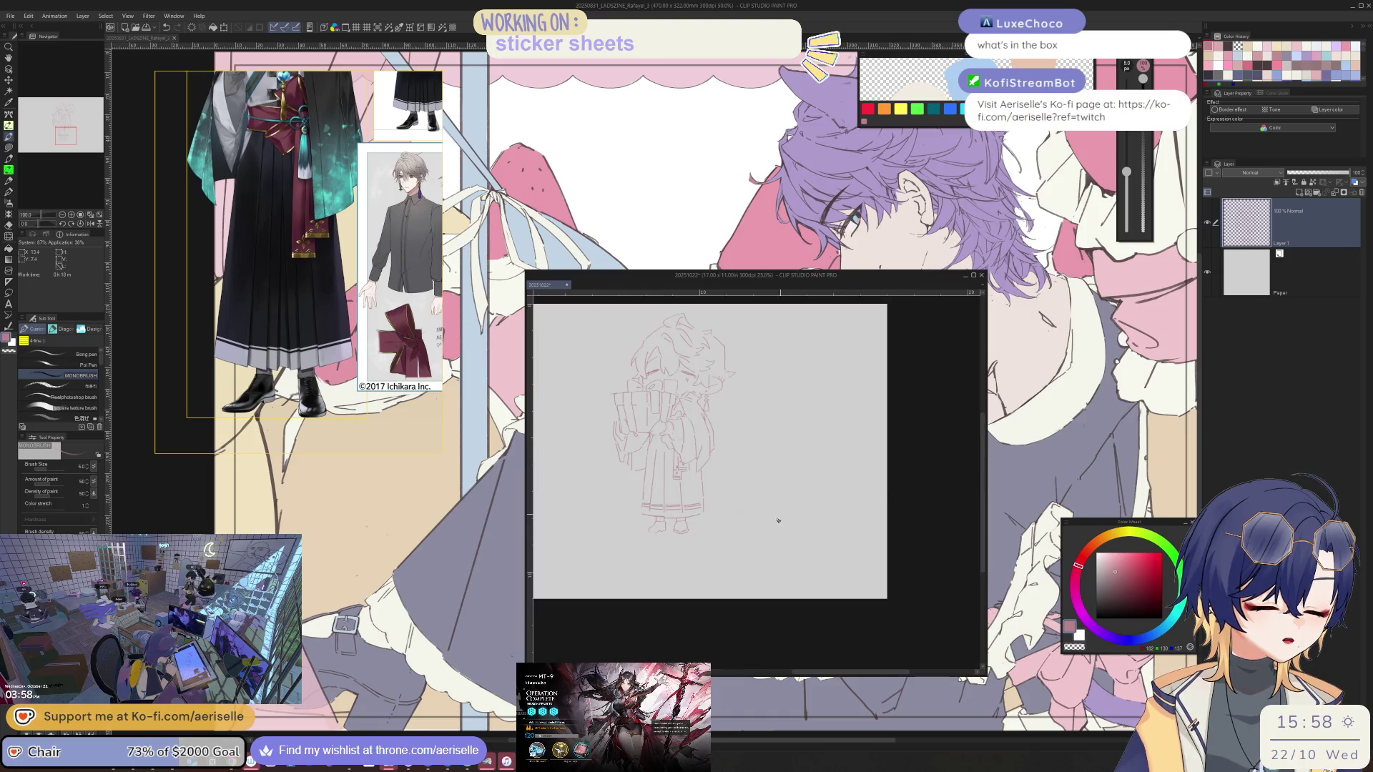
# Lasso-select the chibi's lower body, hakama and shoes
pyautogui.scroll(1, 662, 538)
pyautogui.scroll(-1, 665, 515)
pyautogui.scroll(3, 676, 424)
pyautogui.press('m')
pyautogui.moveTo(674, 424)
pyautogui.mouseDown()
pyautogui.moveTo(658, 447)
pyautogui.moveTo(635, 642)
pyautogui.moveTo(740, 651)
pyautogui.moveTo(816, 444)
pyautogui.moveTo(798, 433)
pyautogui.mouseUp()
pyautogui.moveTo(747, 458)
pyautogui.mouseDown()
pyautogui.moveTo(715, 432)
pyautogui.moveTo(694, 361)
pyautogui.mouseUp()
pyautogui.hotkey('ctrl', '-')
pyautogui.hotkey('ctrl', '-')
pyautogui.hotkey('ctrl', '-')
# Scale the selection to about 86%, widen it slightly to the right, and confirm
pyautogui.hotkey('ctrl', 't')
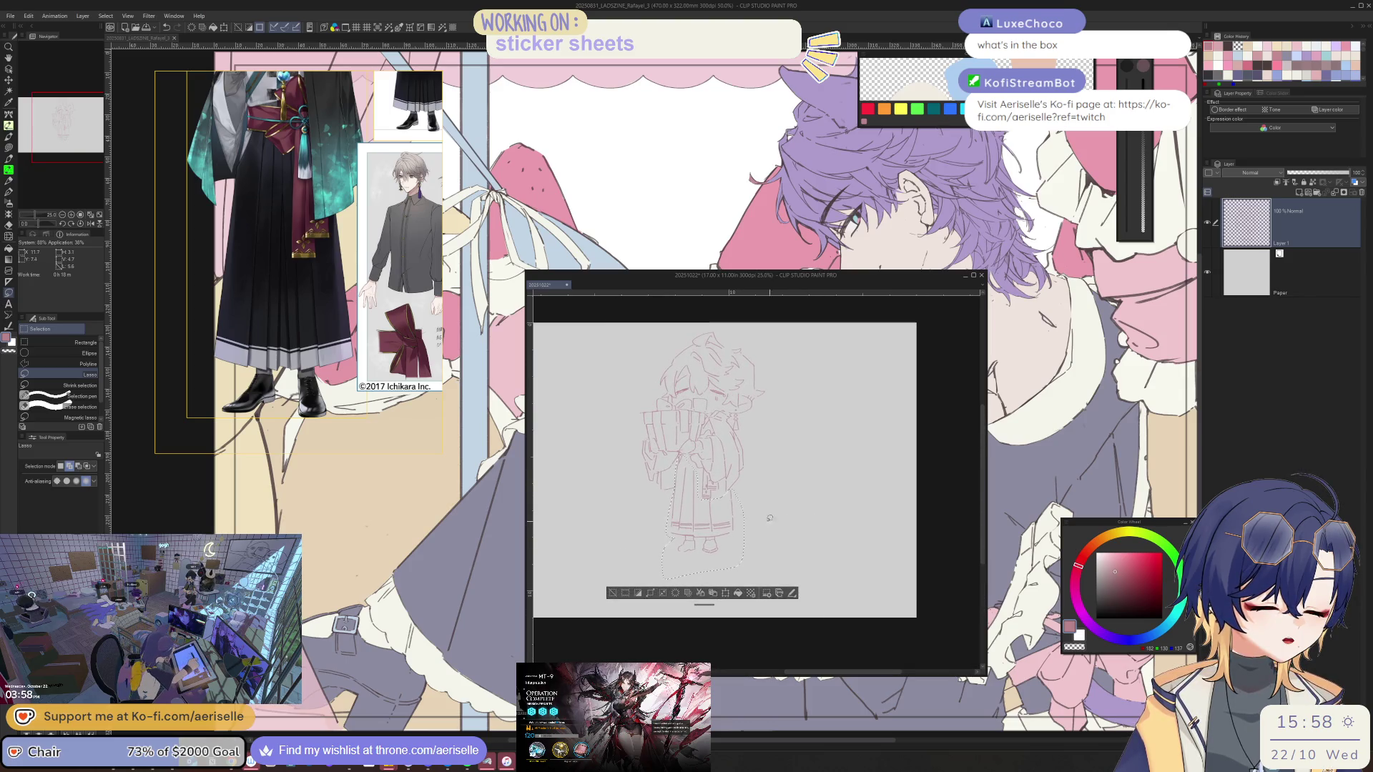
pyautogui.moveTo(679, 579); pyautogui.dragTo(708, 558)
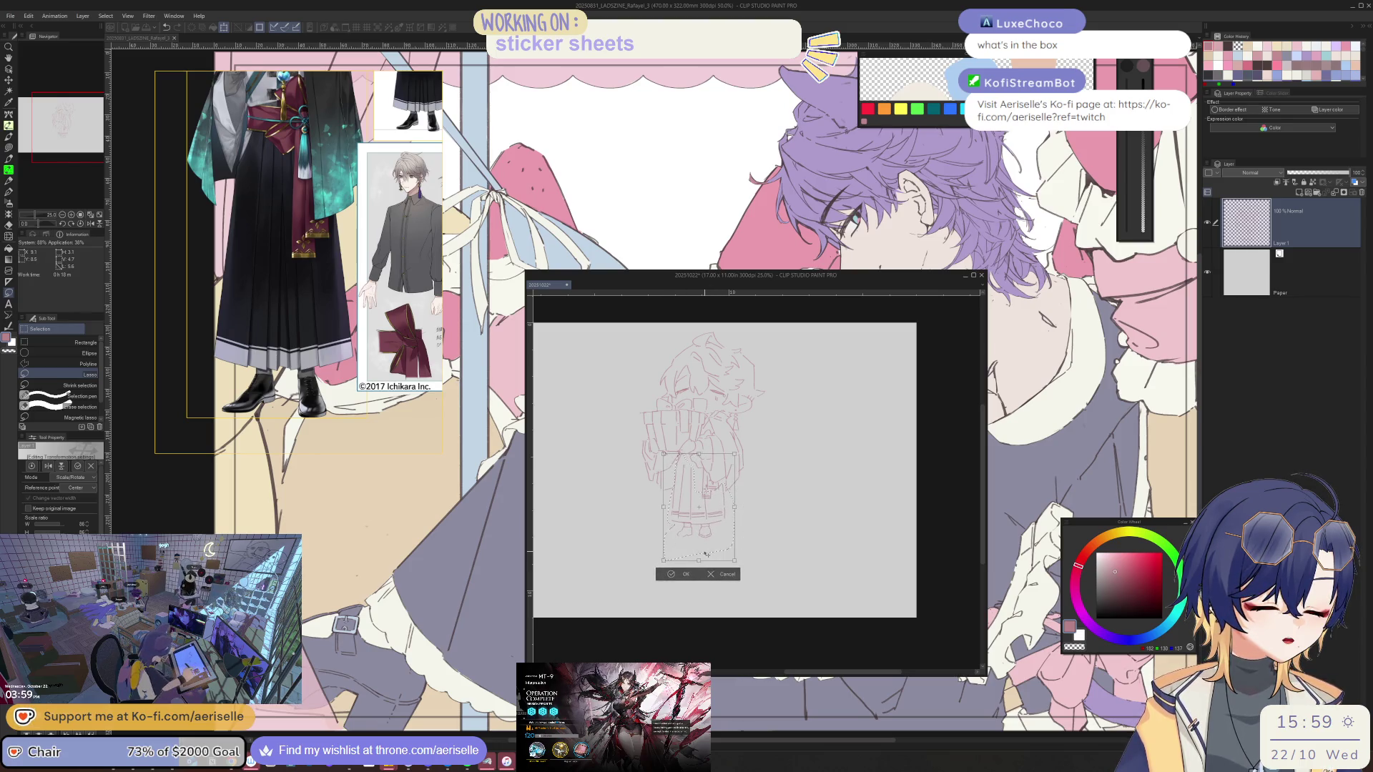
pyautogui.moveTo(736, 508); pyautogui.dragTo(747, 509)
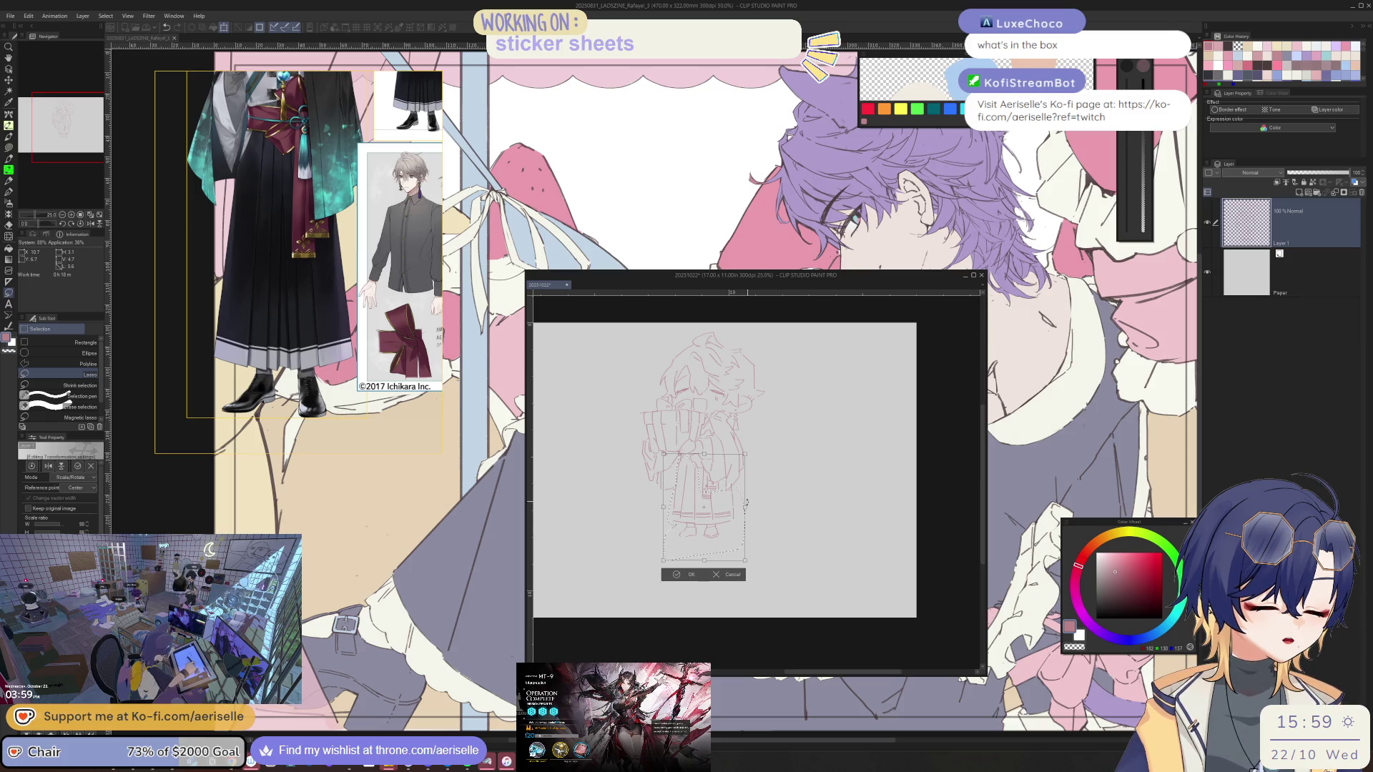
pyautogui.click(677, 574)
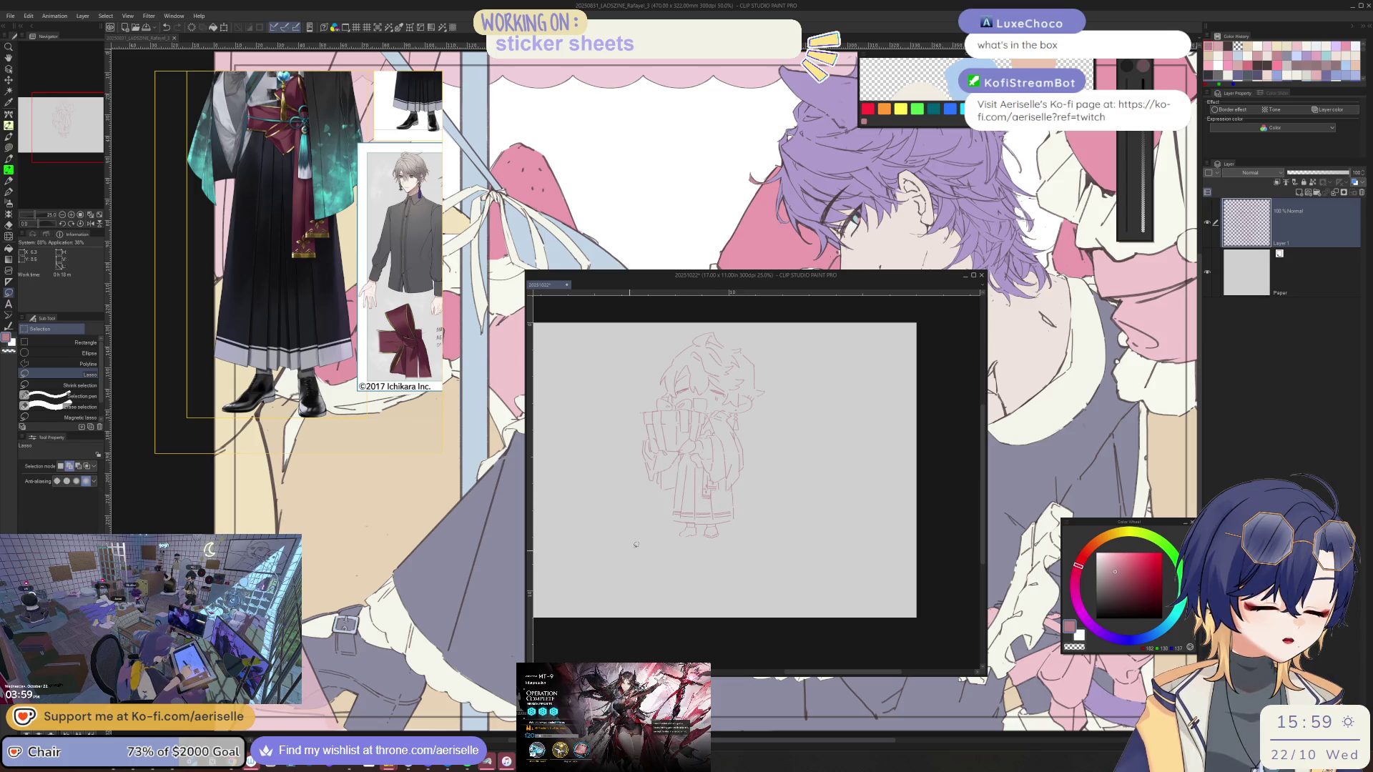
# Switch between eraser and pen while bringing the head and gift box into view
pyautogui.press('e')
pyautogui.scroll(2, 722, 485)
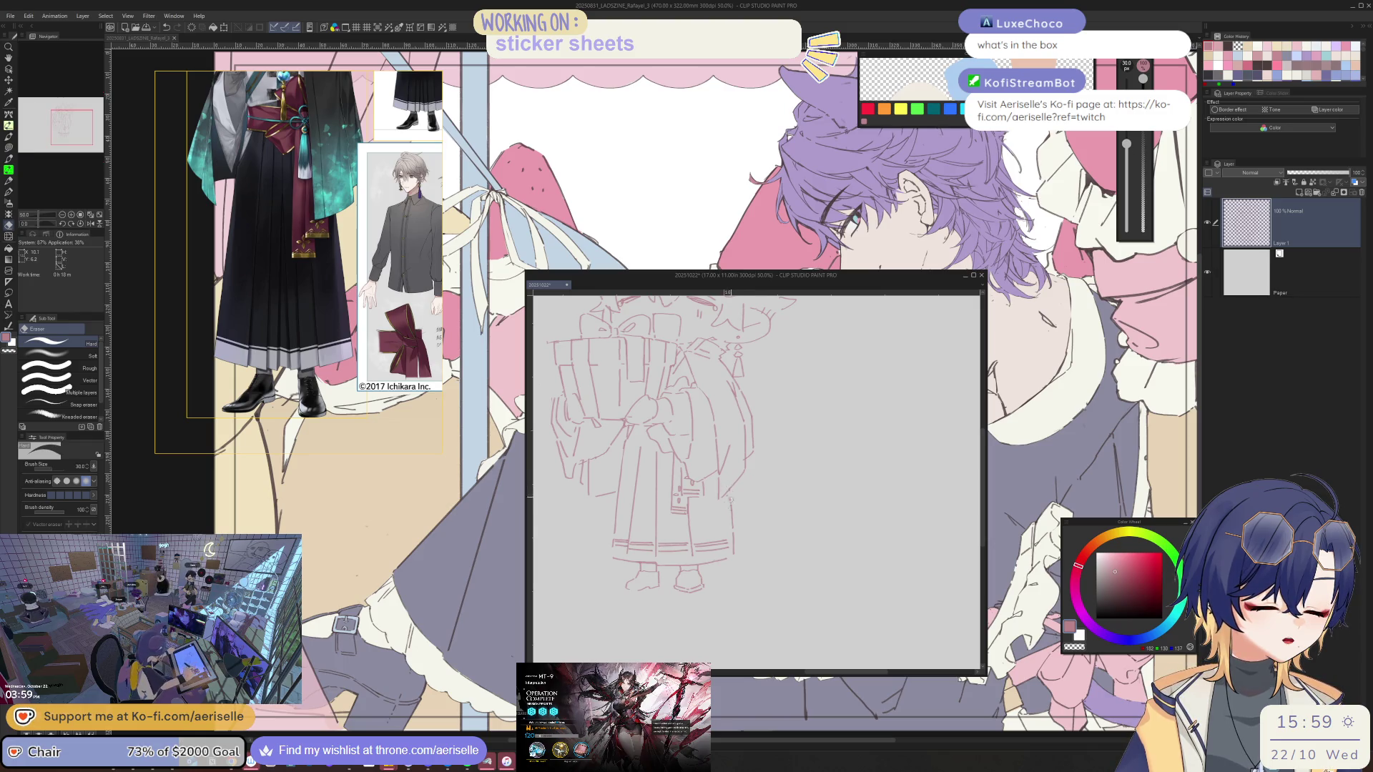
pyautogui.press('p')
pyautogui.scroll(-1, 825, 500)
pyautogui.moveTo(825, 501); pyautogui.dragTo(826, 566)
pyautogui.scroll(3, 746, 374)
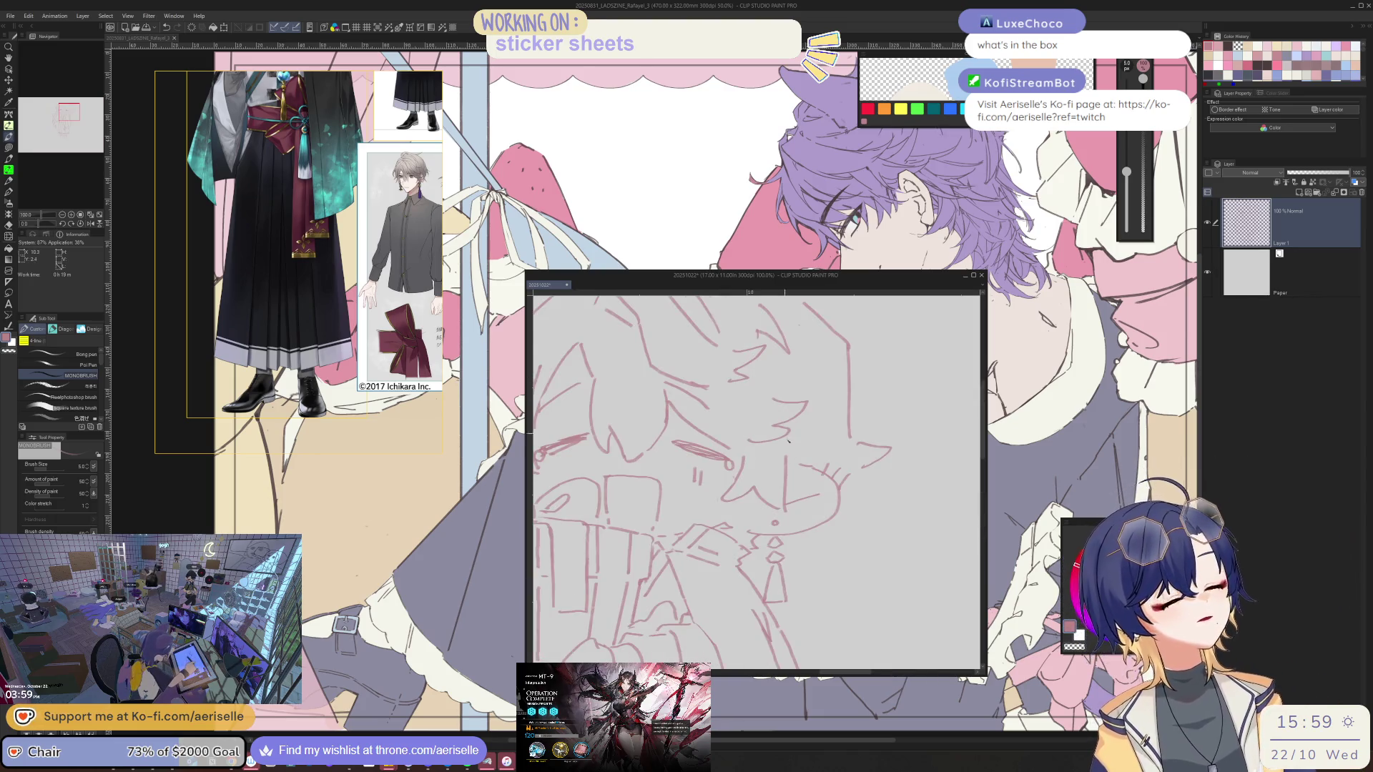
pyautogui.moveTo(784, 493); pyautogui.dragTo(749, 477)
# Clean up the face lines, tilting and mirroring the view to check them, then restore it upright
pyautogui.press('e')
pyautogui.moveTo(660, 408)
pyautogui.mouseDown()
pyautogui.moveTo(840, 408)
pyautogui.moveTo(736, 460)
pyautogui.moveTo(899, 401)
pyautogui.mouseUp()
pyautogui.press('p')
pyautogui.hotkey('ctrl', '@')
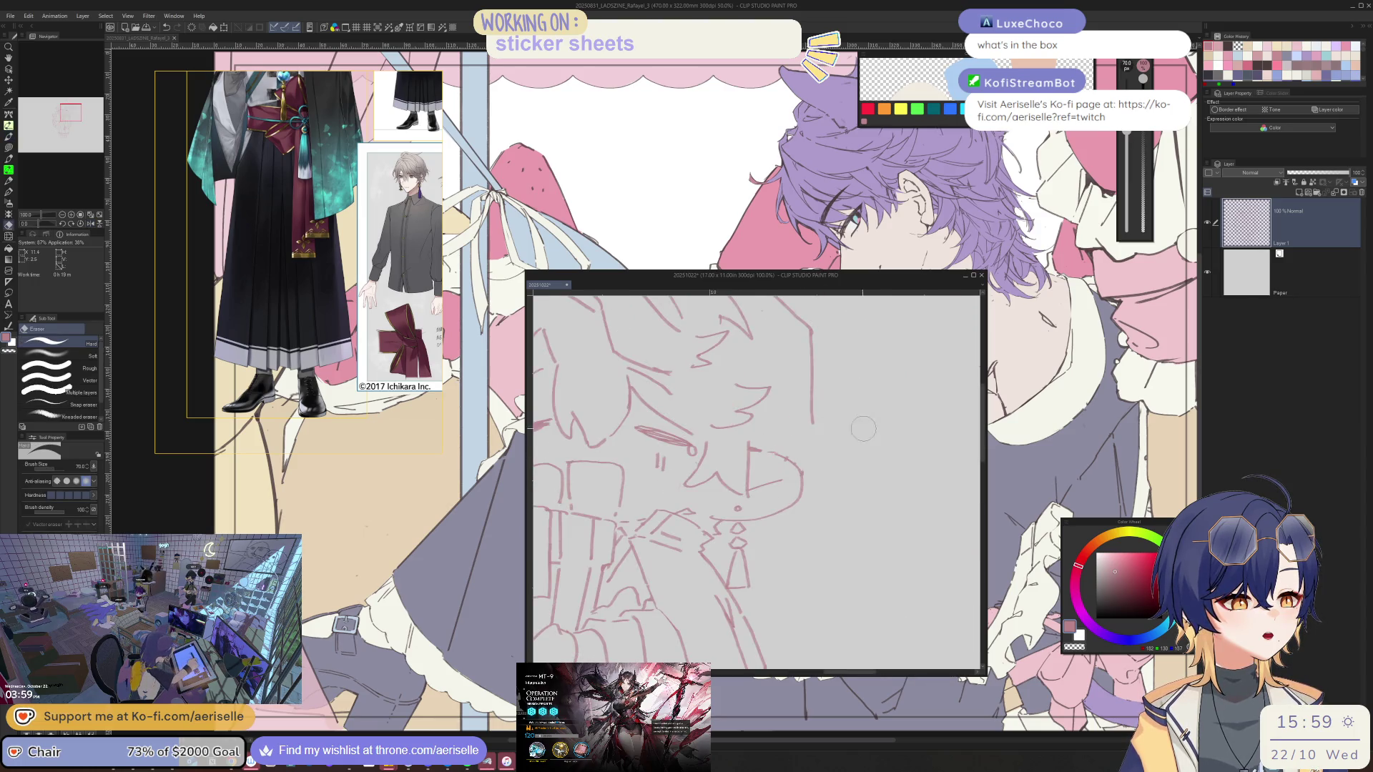
pyautogui.moveTo(818, 433); pyautogui.dragTo(824, 523)
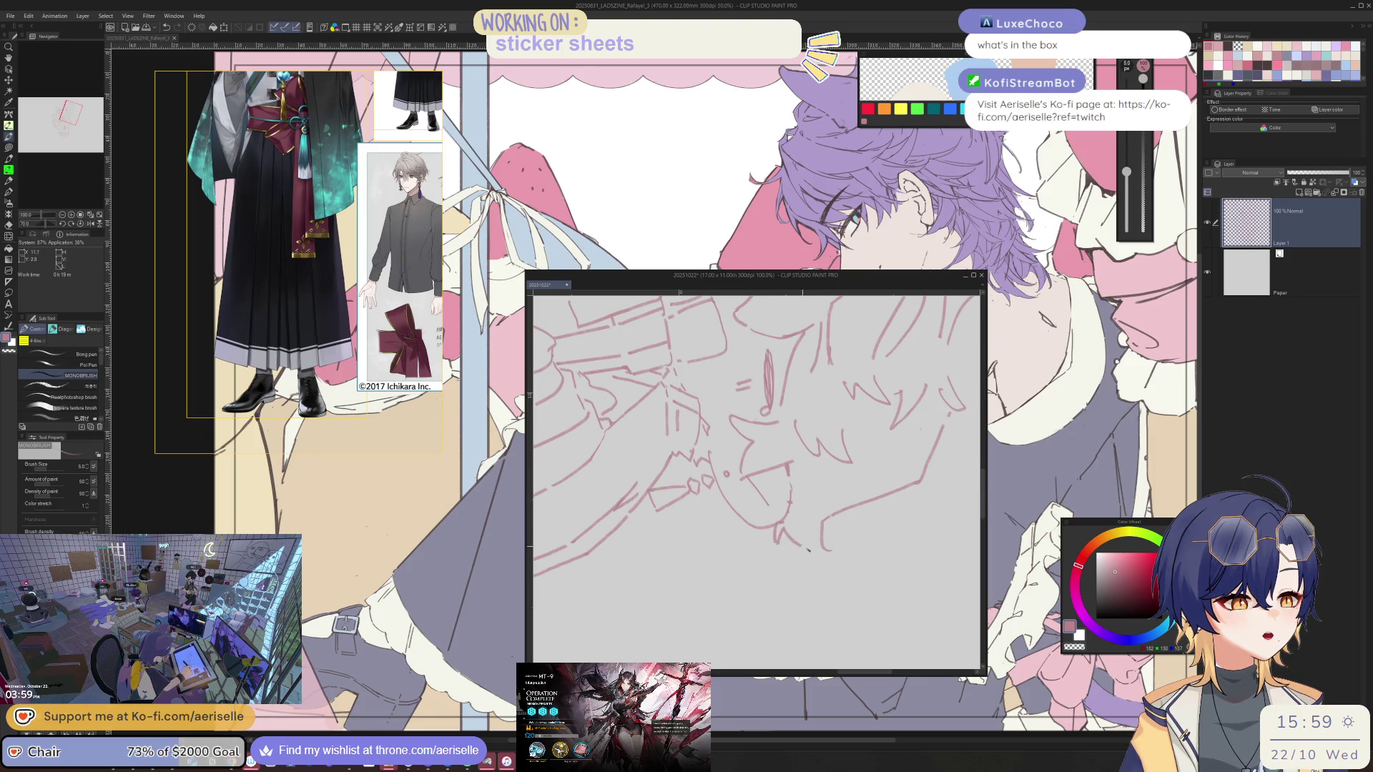
pyautogui.press('h')
pyautogui.hotkey('ctrl', '@')
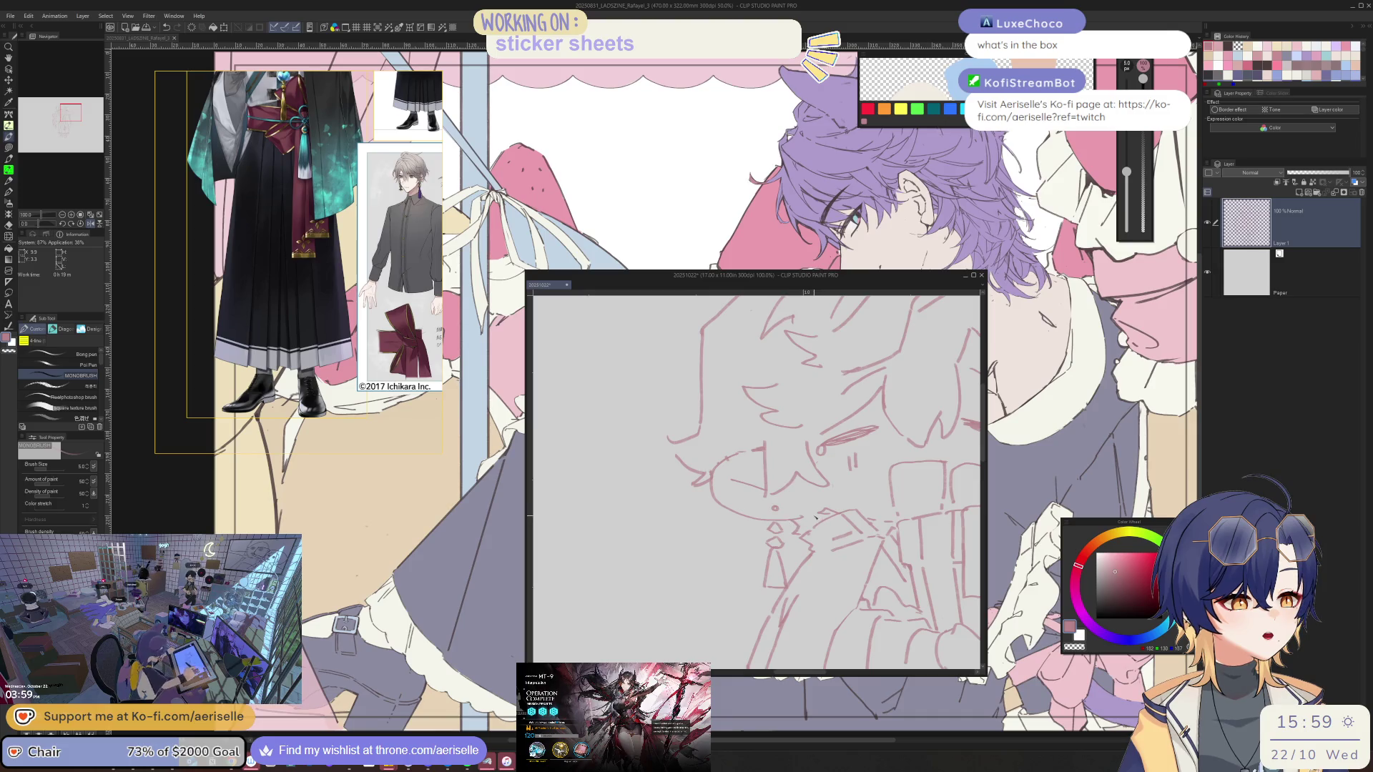
# Zoom out to review the whole chibi figure after the face and box cleanup
pyautogui.press('e')
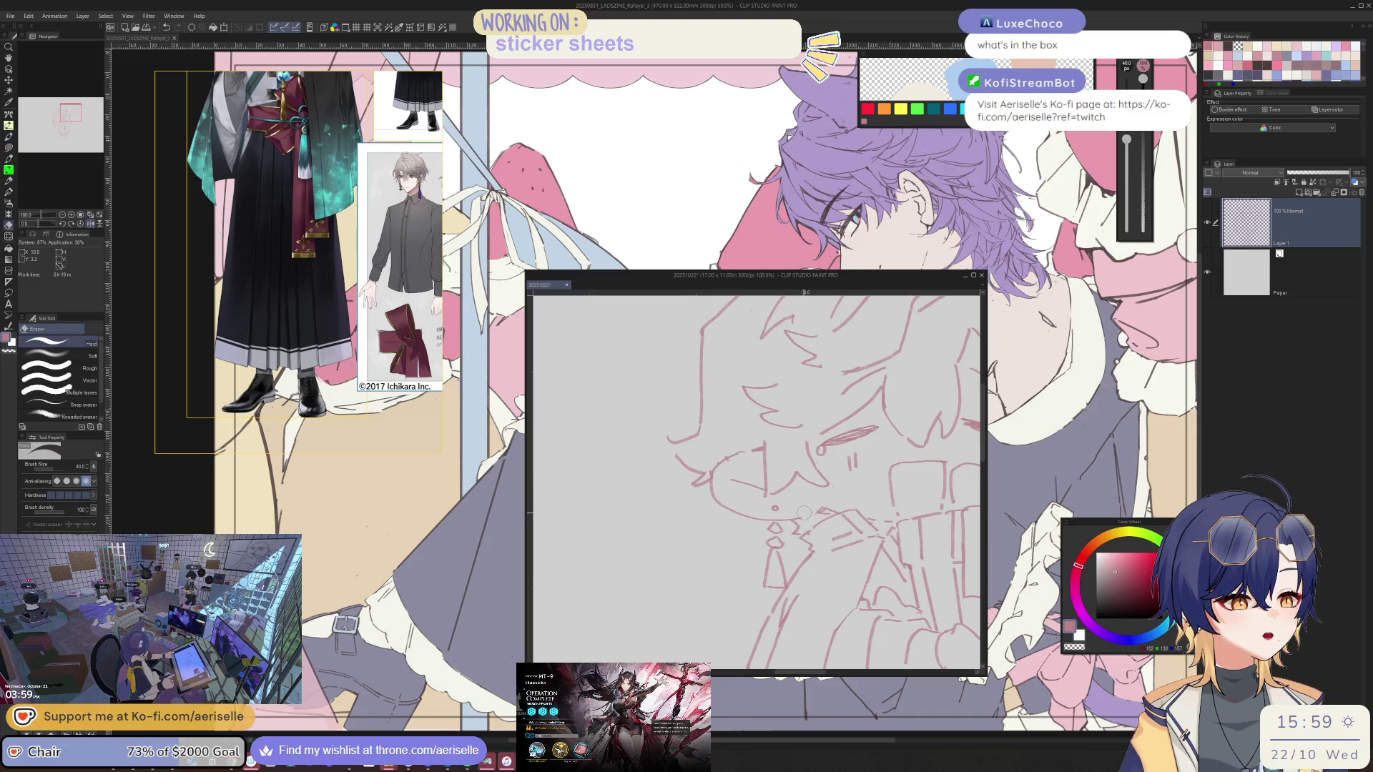
pyautogui.press('p')
pyautogui.hotkey('ctrl', '-')
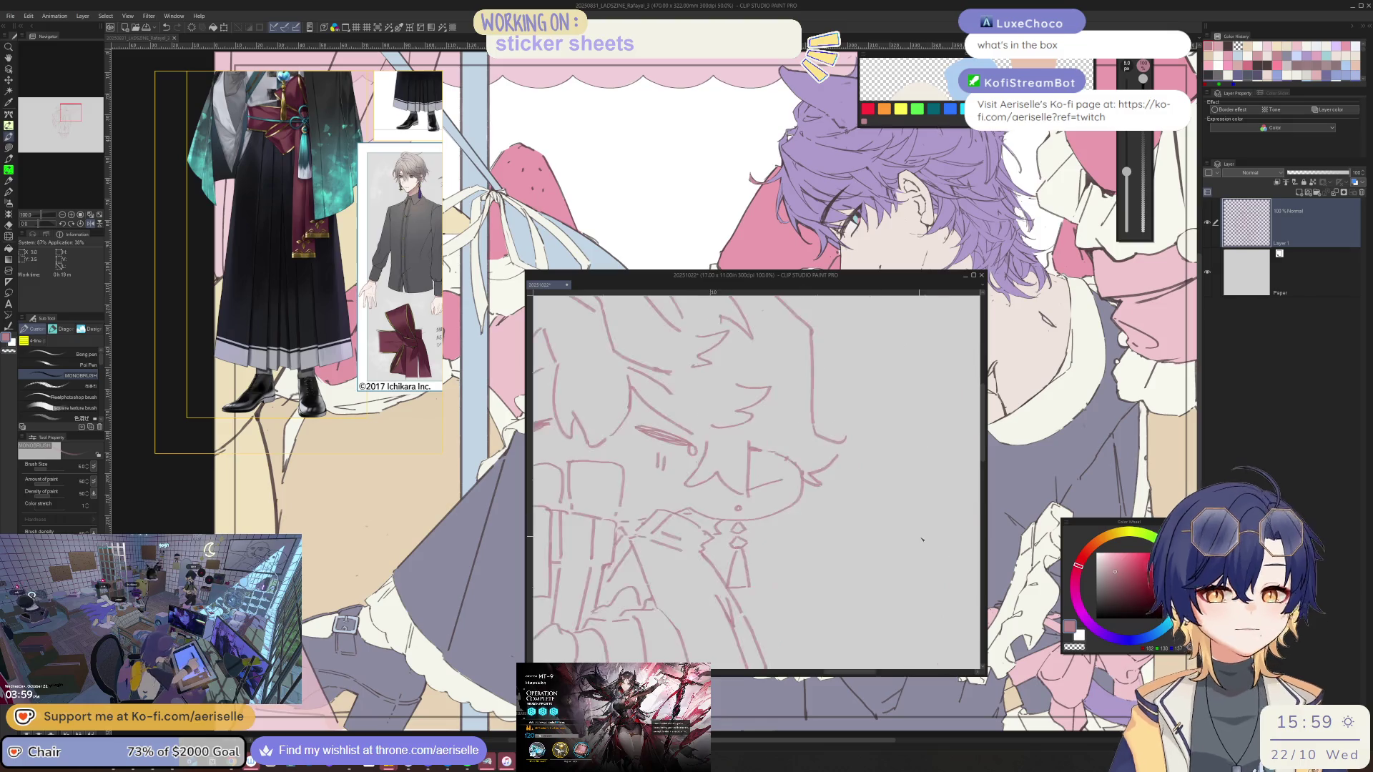
pyautogui.moveTo(892, 602); pyautogui.dragTo(949, 521)
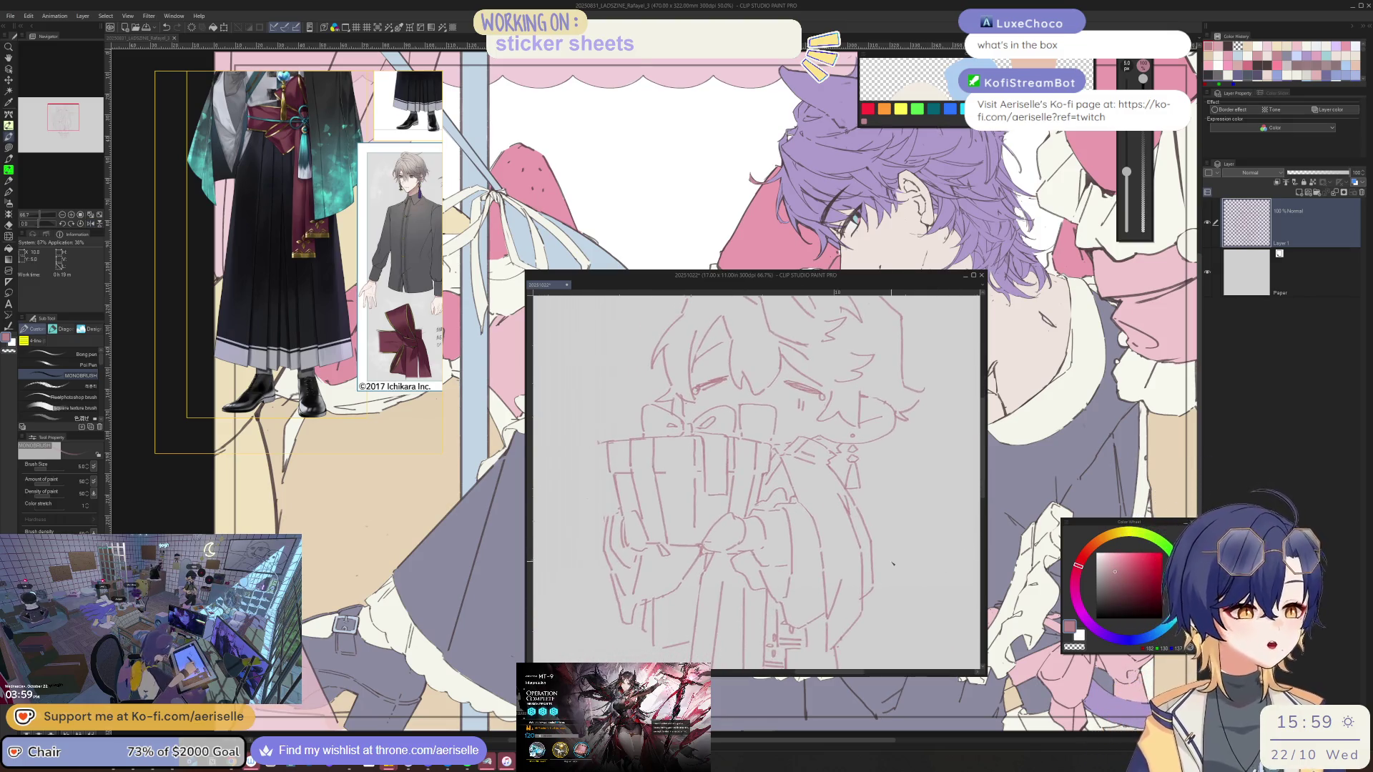
pyautogui.hotkey('ctrl', '+')
pyautogui.hotkey('ctrl', '-')
pyautogui.hotkey('ctrl', '-')
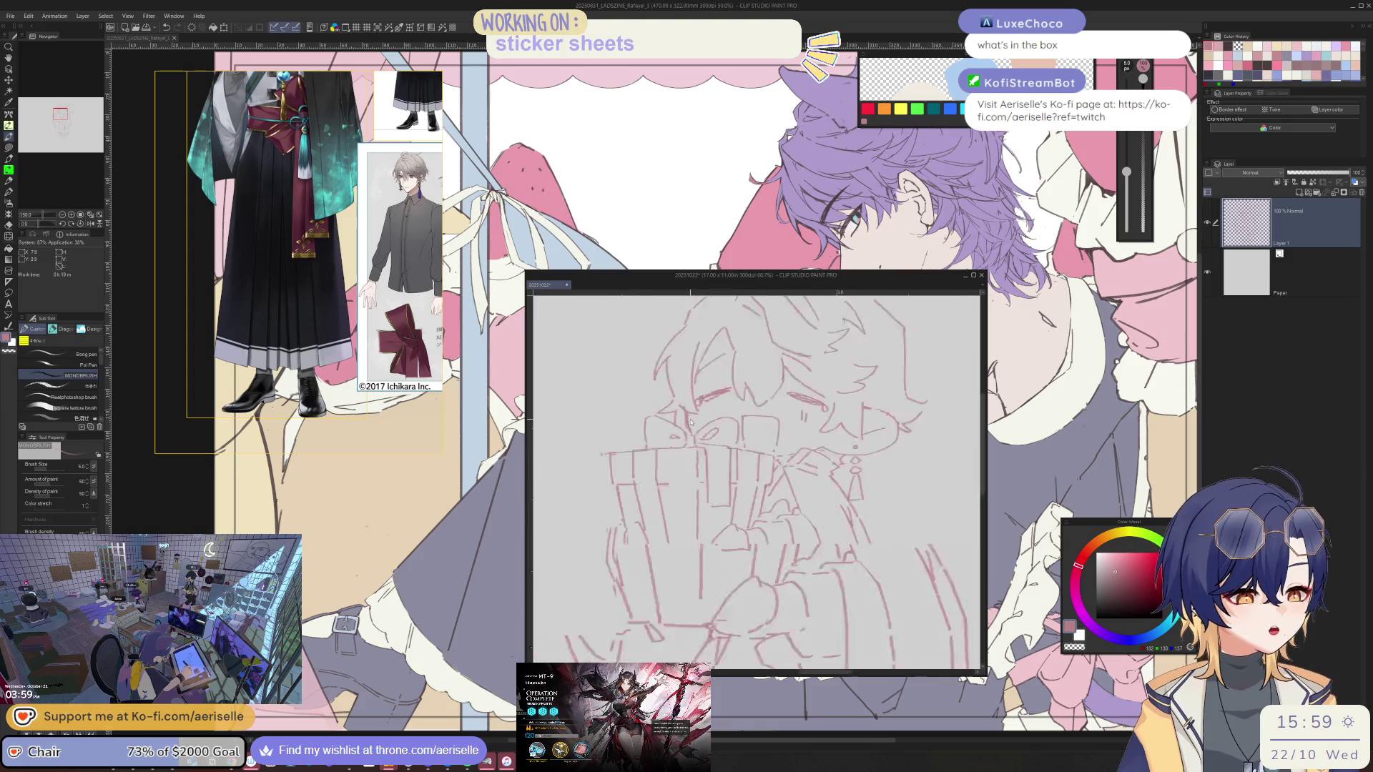
pyautogui.hotkey('ctrl', '+')
pyautogui.hotkey('ctrl', '+')
pyautogui.hotkey('ctrl', '+')
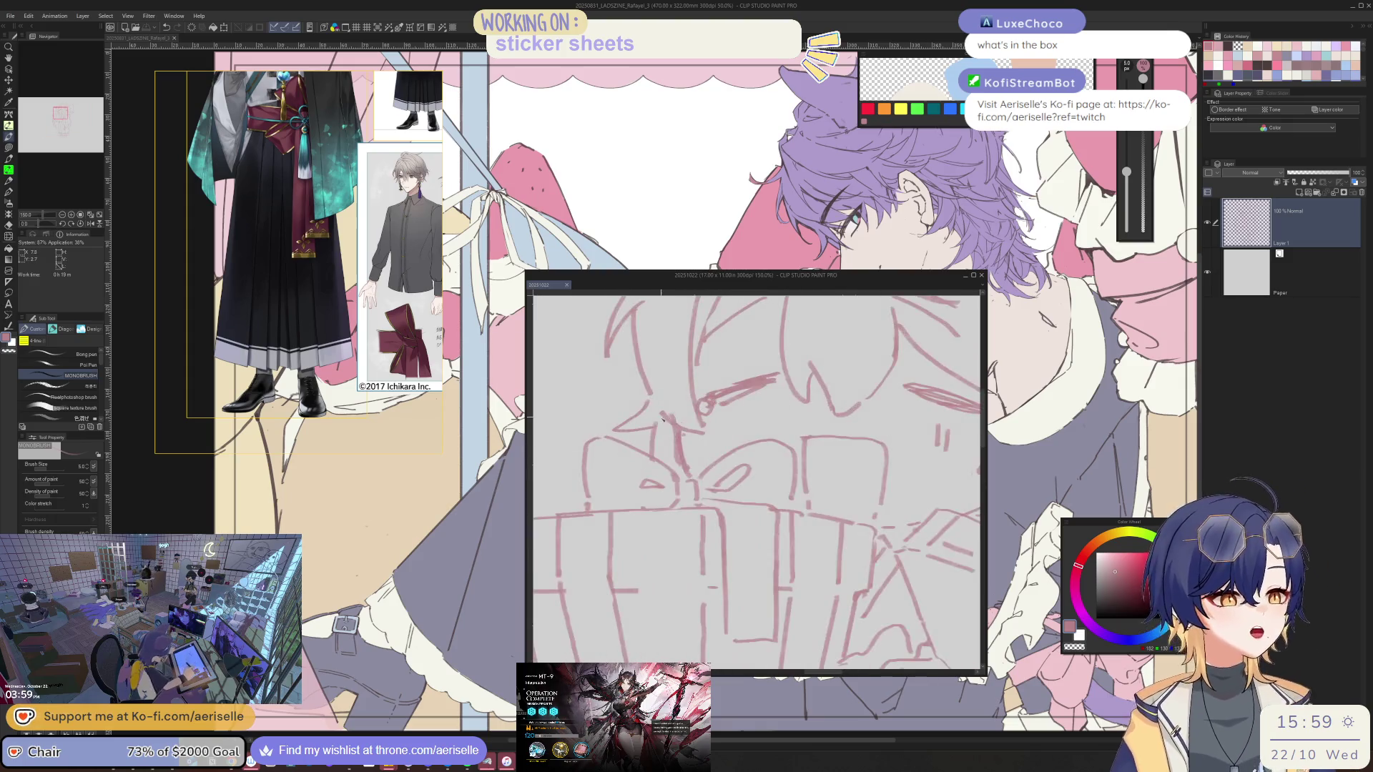
pyautogui.hotkey('ctrl', '-')
pyautogui.hotkey('ctrl', '-')
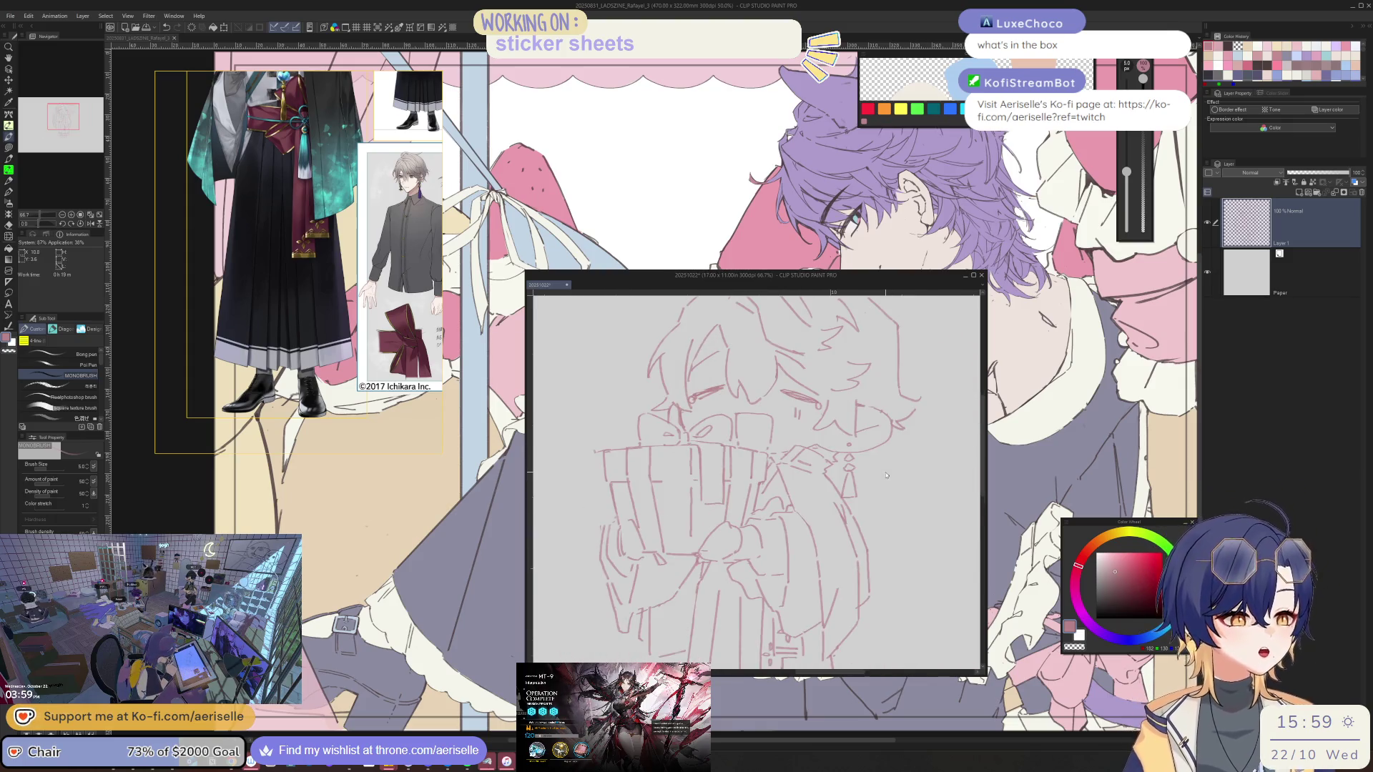
pyautogui.hotkey('ctrl', '-')
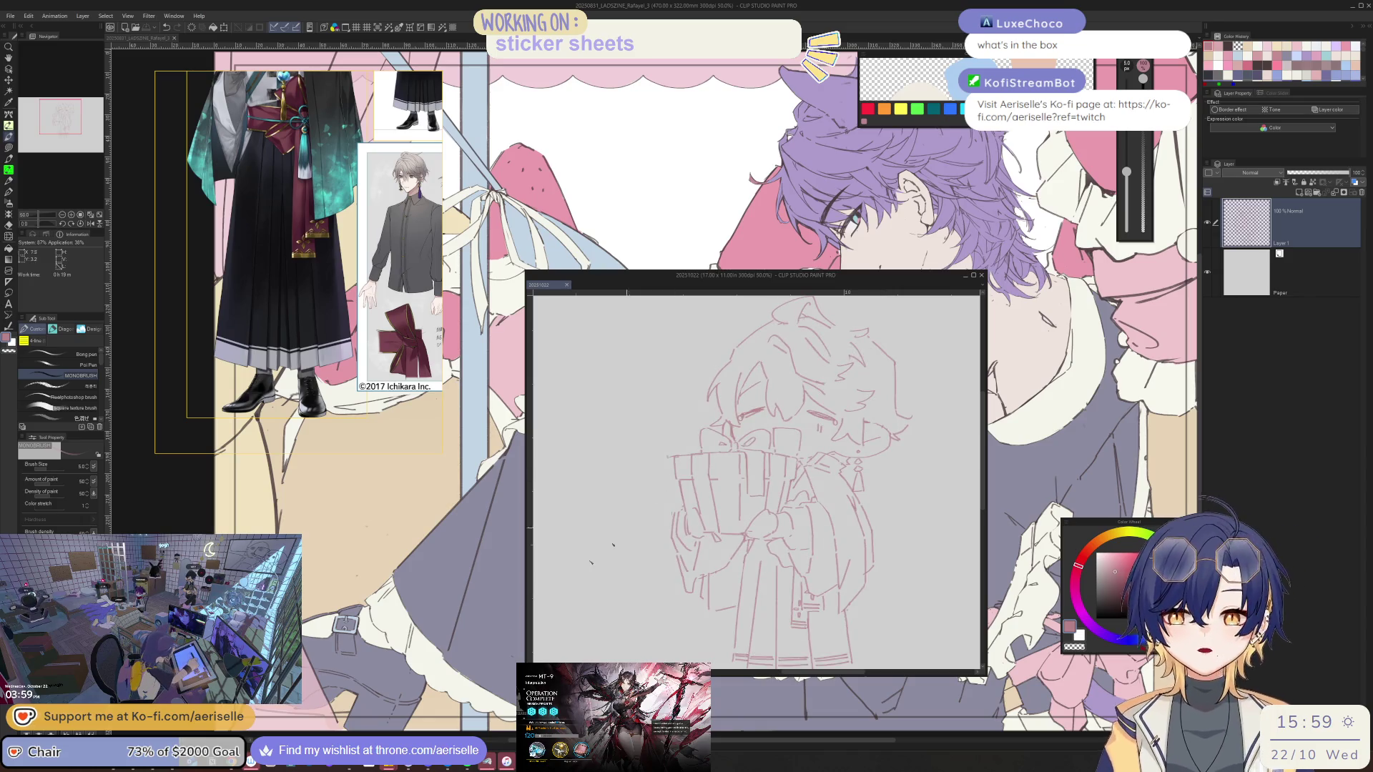
pyautogui.hotkey('alt', 'Tab')
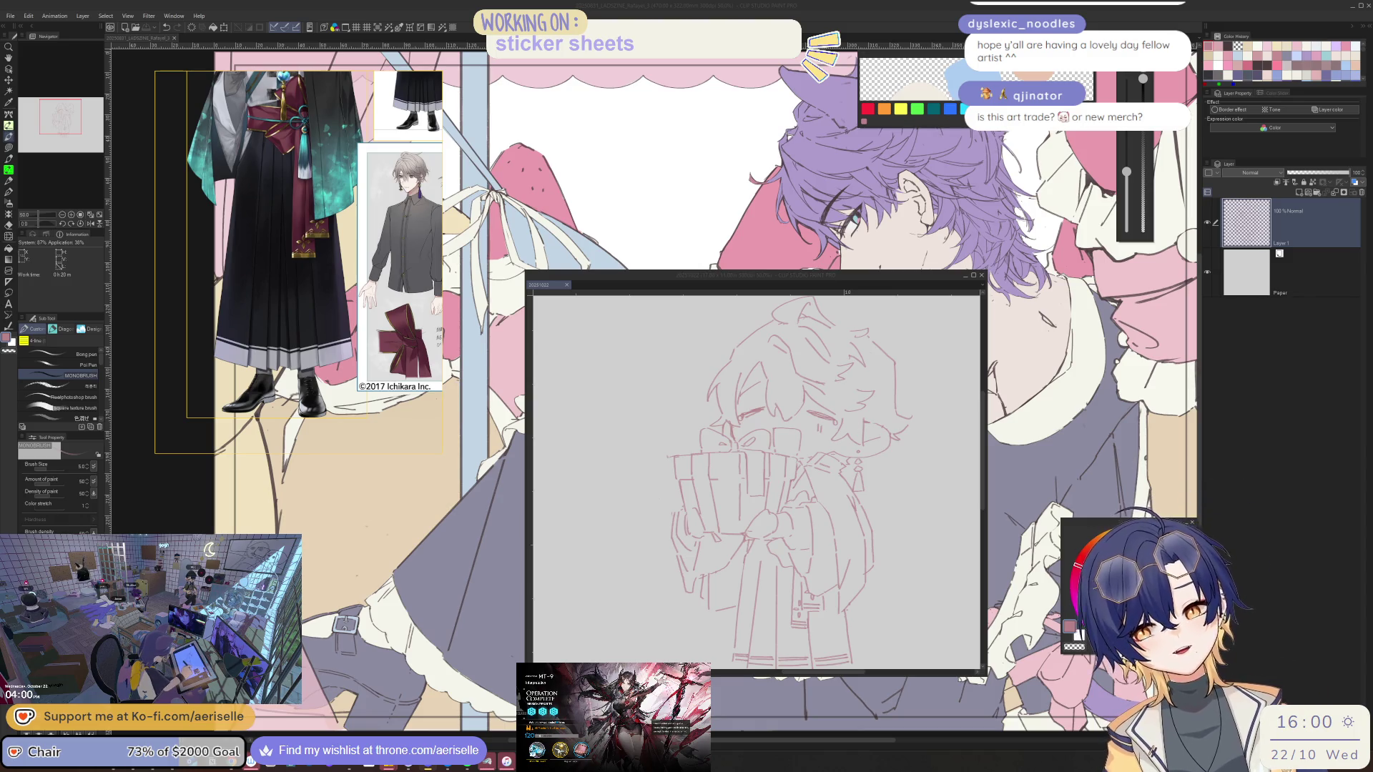
# Shift the hakama reference panel slightly up-left and drag its corner down to enlarge it
pyautogui.moveTo(286, 250); pyautogui.dragTo(260, 237)
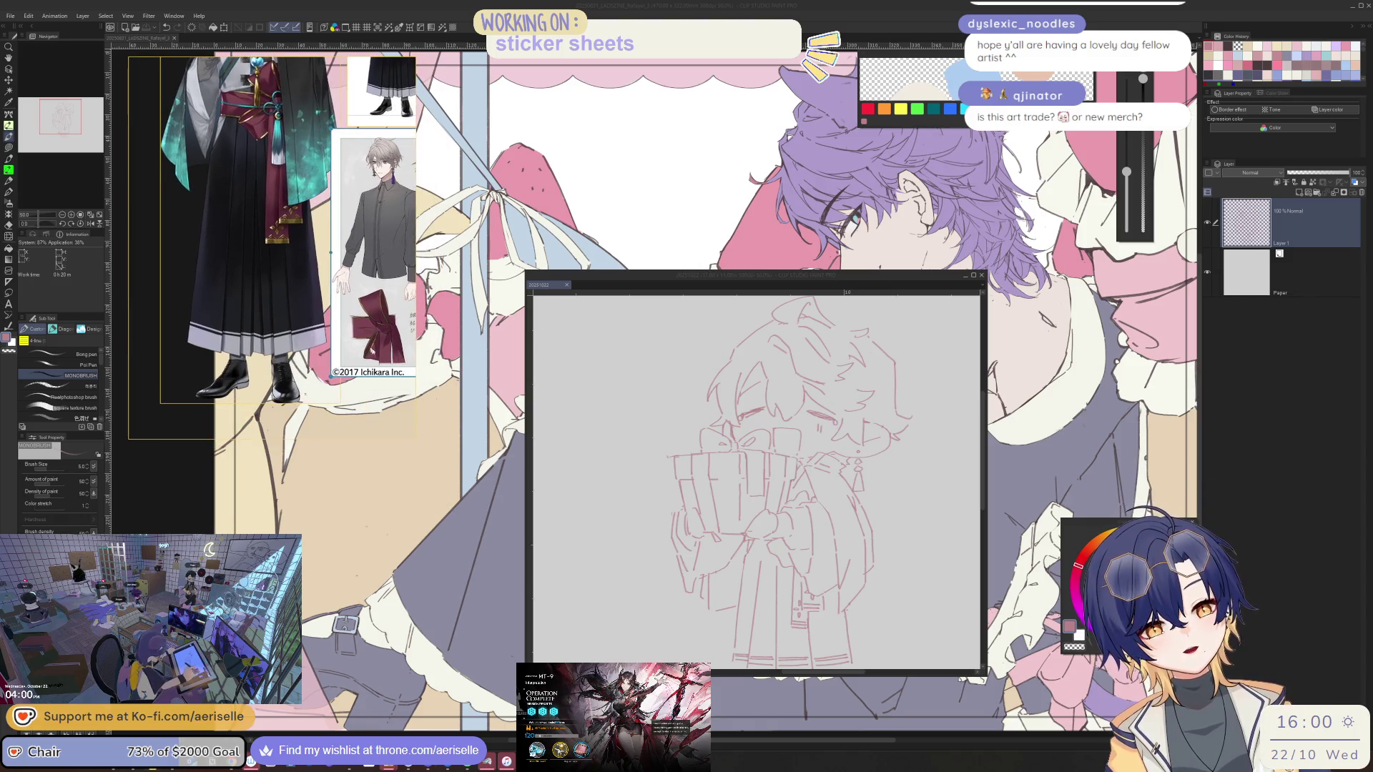
pyautogui.moveTo(417, 455); pyautogui.dragTo(428, 538)
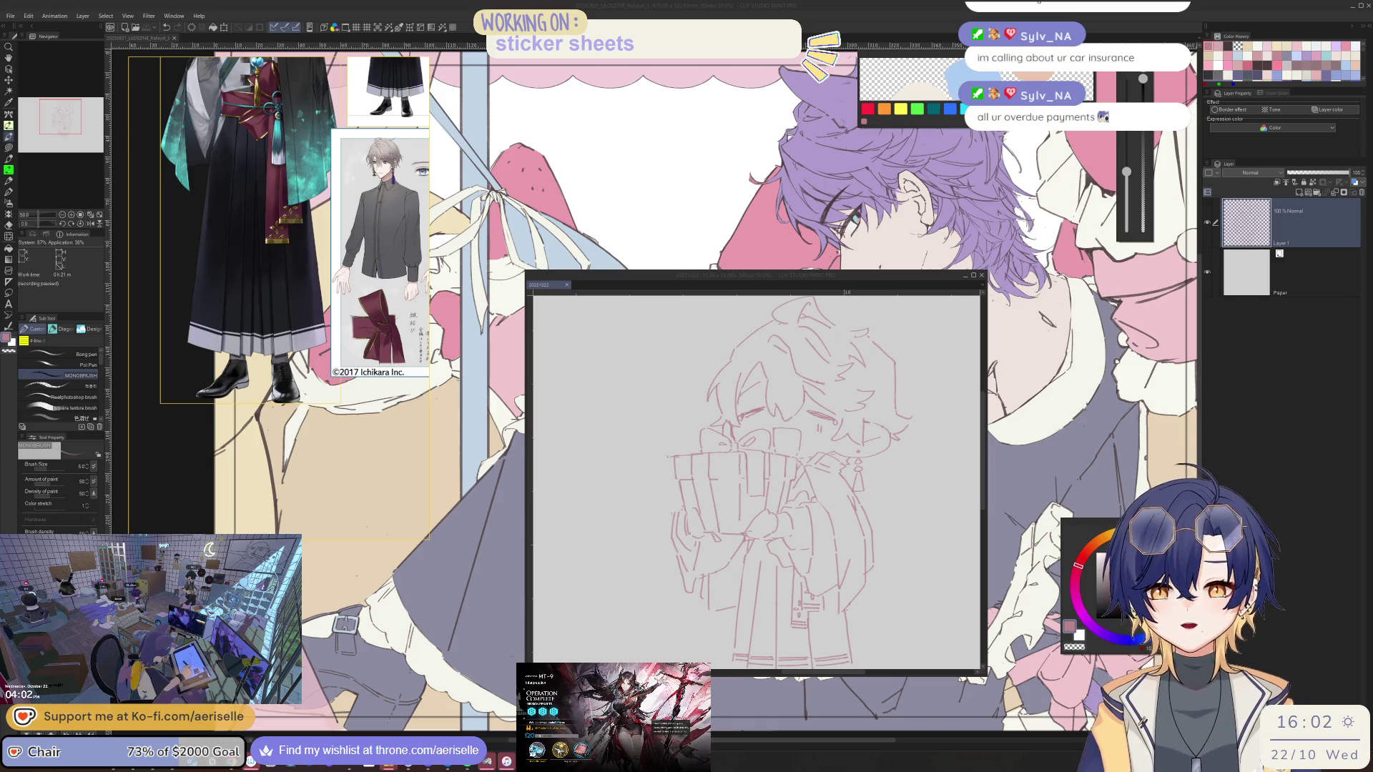
pyautogui.moveTo(808, 278)
pyautogui.mouseDown()
pyautogui.moveTo(774, 172)
pyautogui.moveTo(716, 105)
pyautogui.mouseUp()
pyautogui.moveTo(893, 501); pyautogui.dragTo(890, 599)
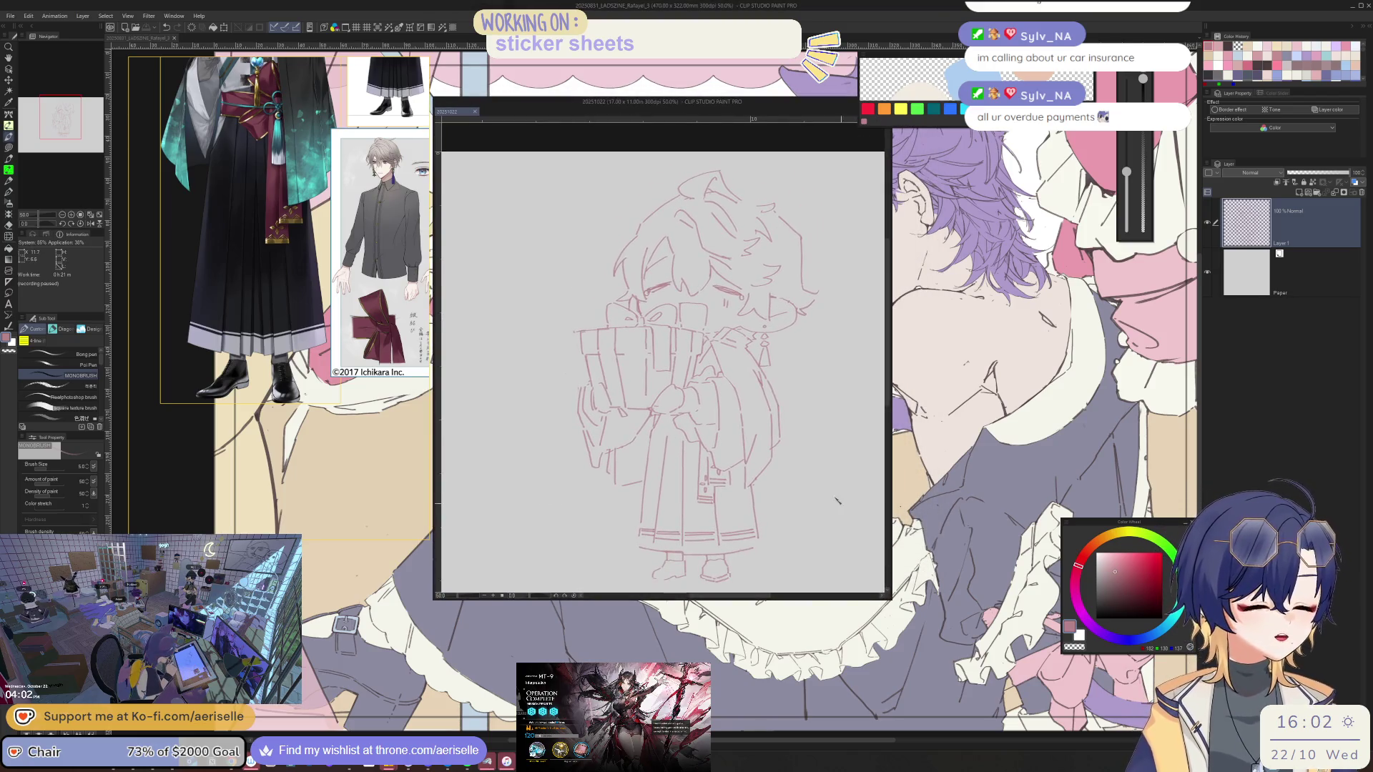
pyautogui.press('h')
pyautogui.scroll(1, 750, 390)
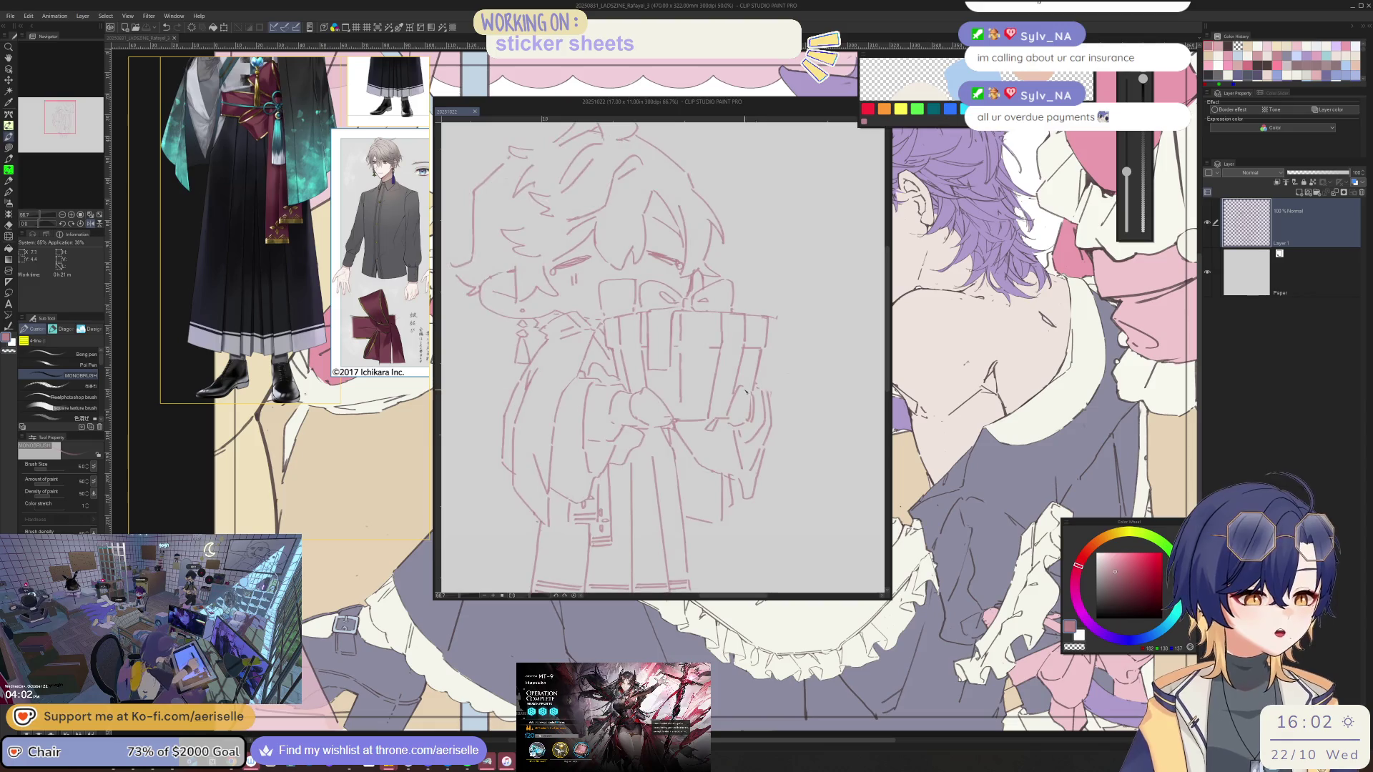
pyautogui.press('e')
pyautogui.scroll(3, 693, 348)
pyautogui.scroll(-3, 715, 371)
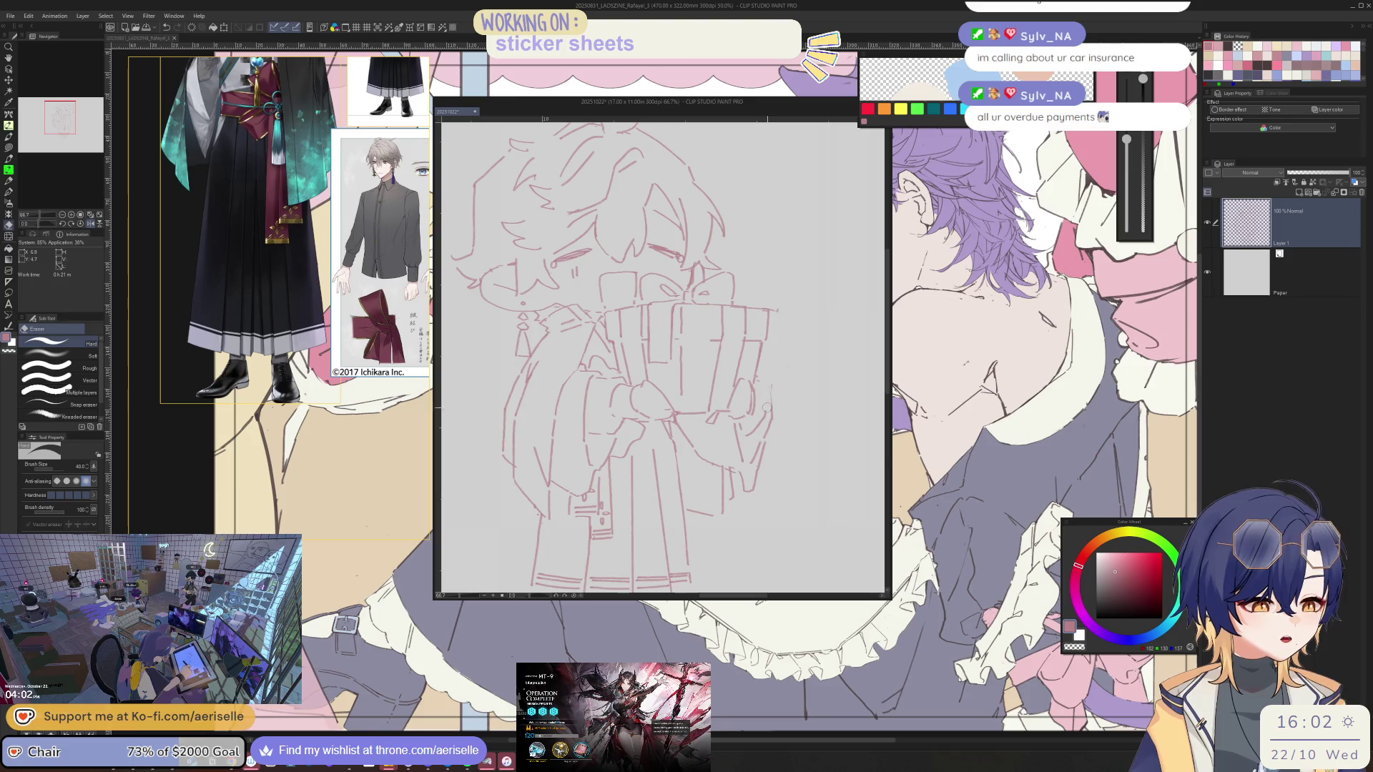
pyautogui.press('p')
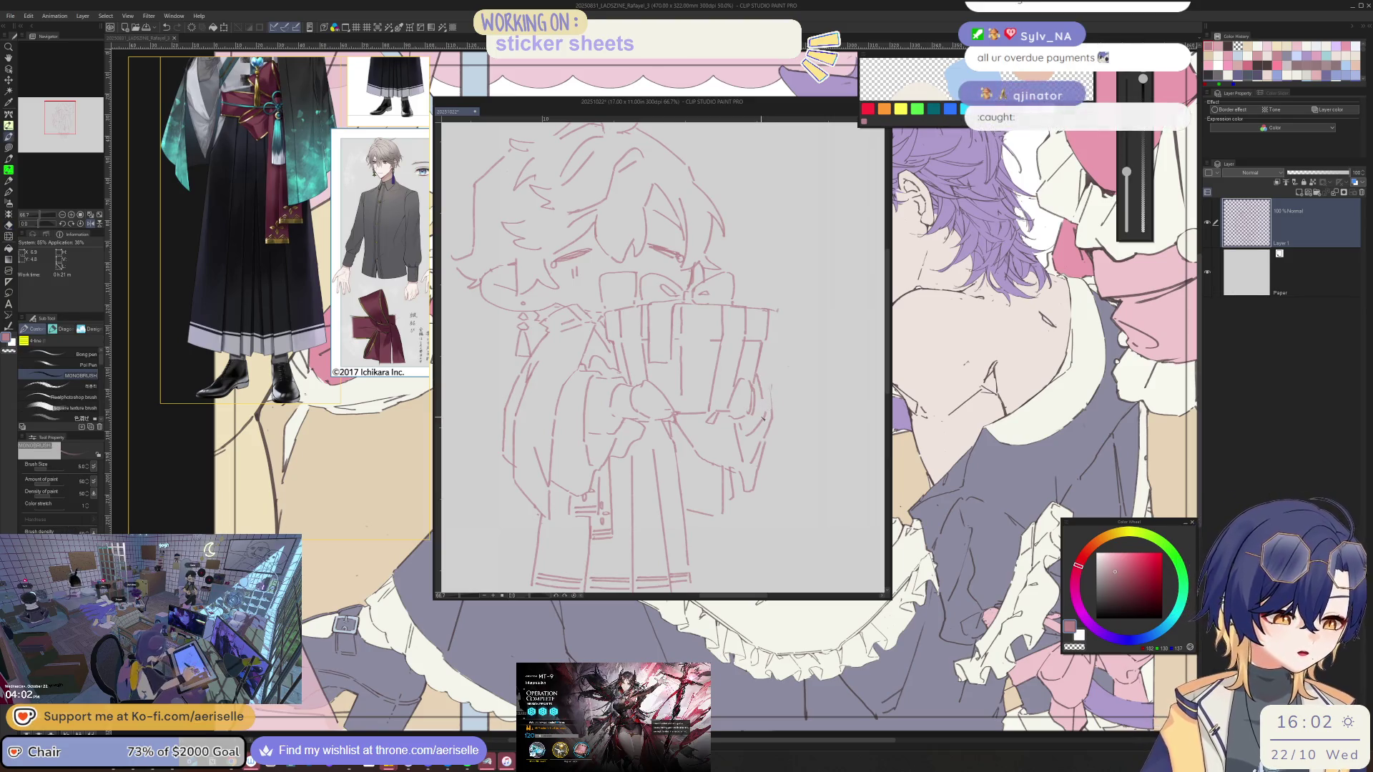
pyautogui.press('e')
pyautogui.press('p')
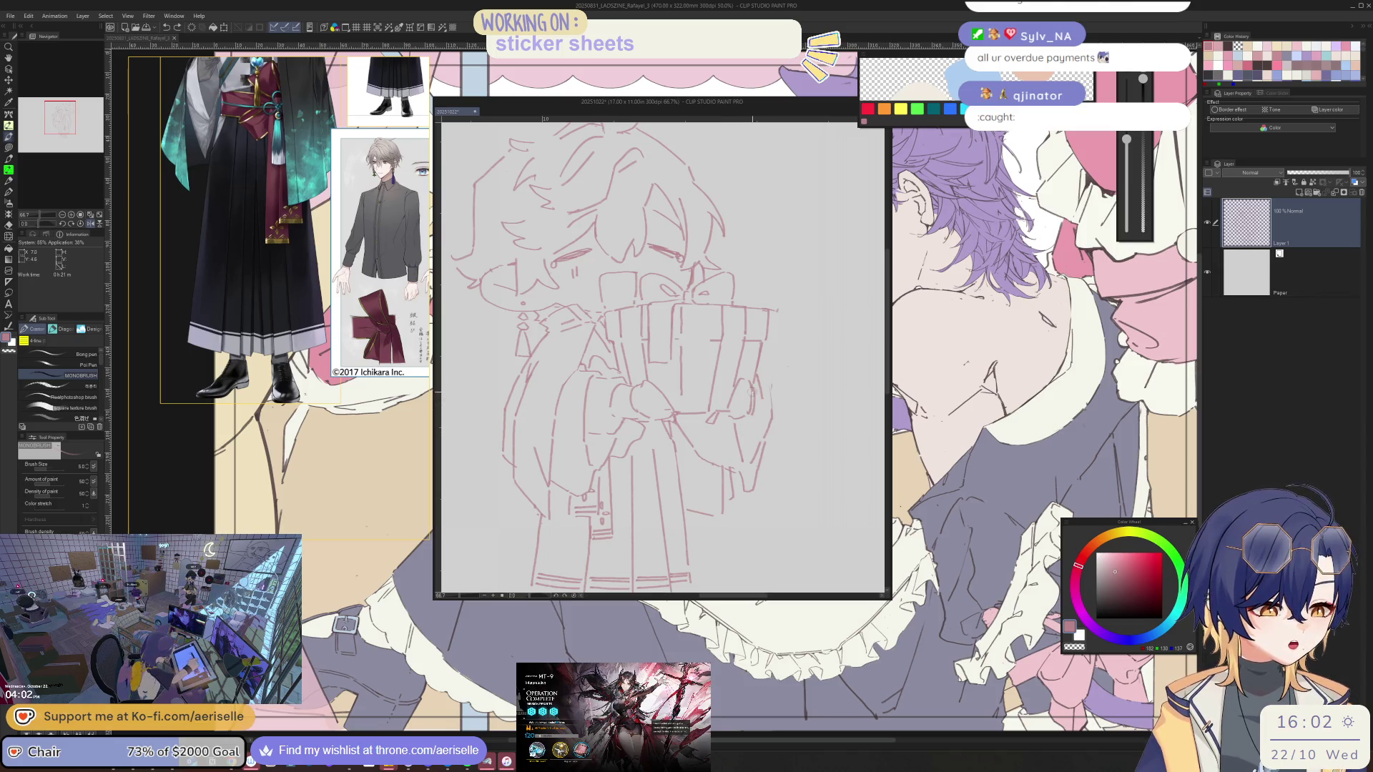
pyautogui.press('e')
pyautogui.moveTo(754, 392); pyautogui.dragTo(750, 411)
pyautogui.press('p')
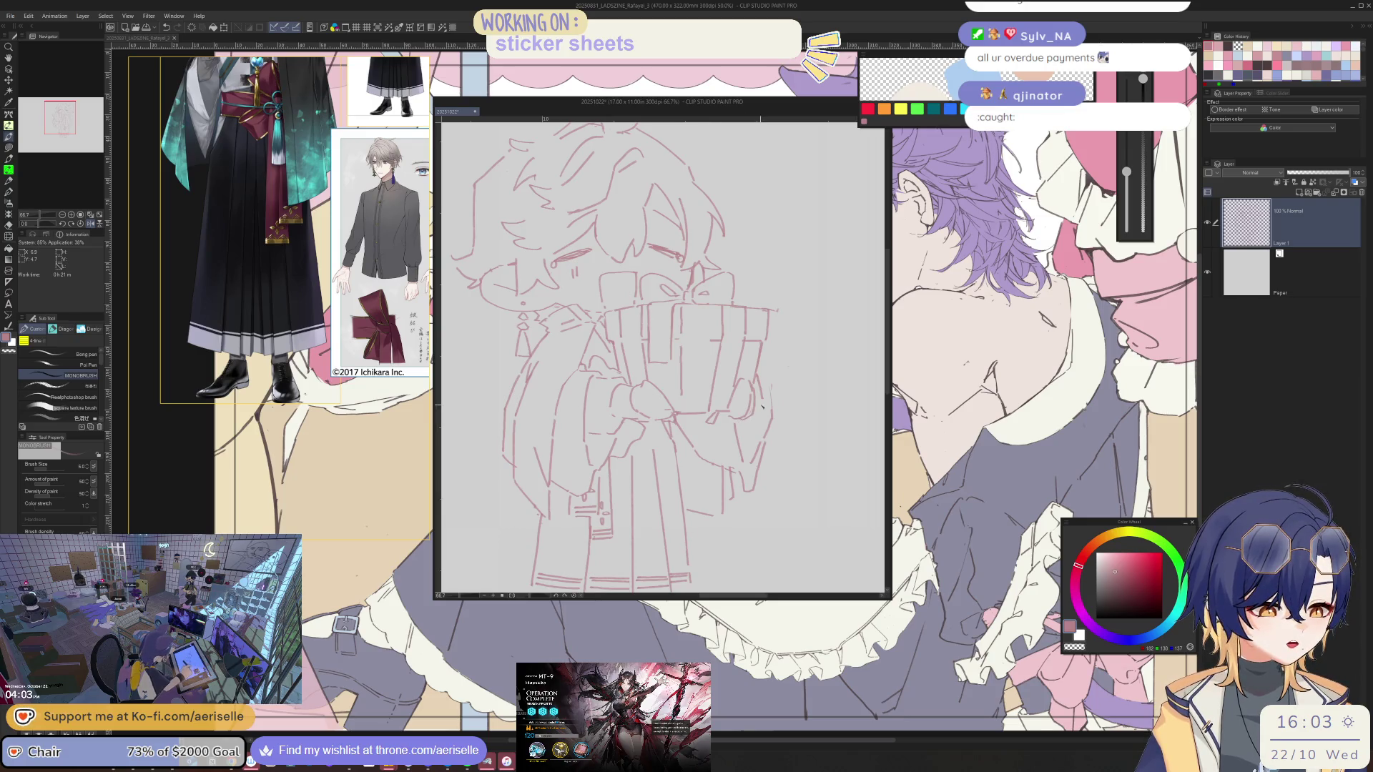
pyautogui.press('e')
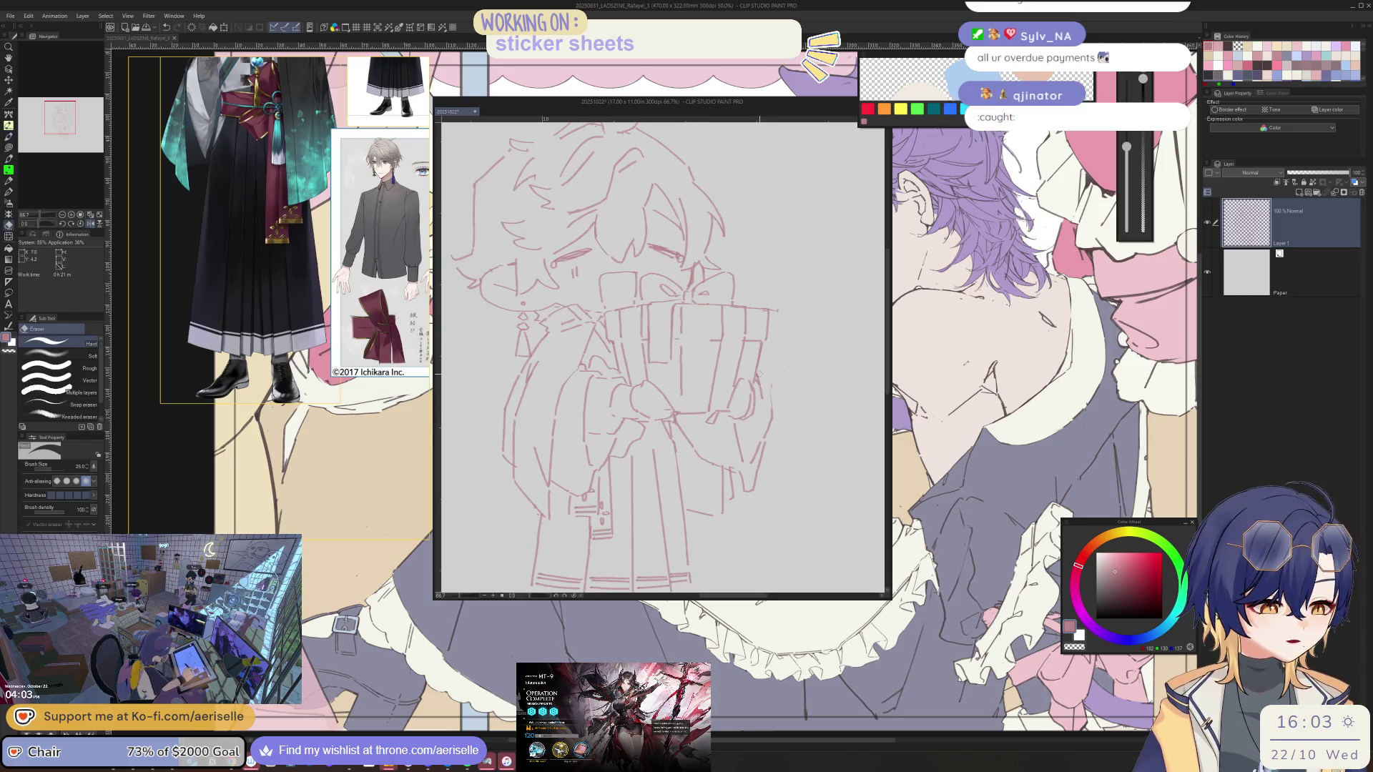
pyautogui.press('p')
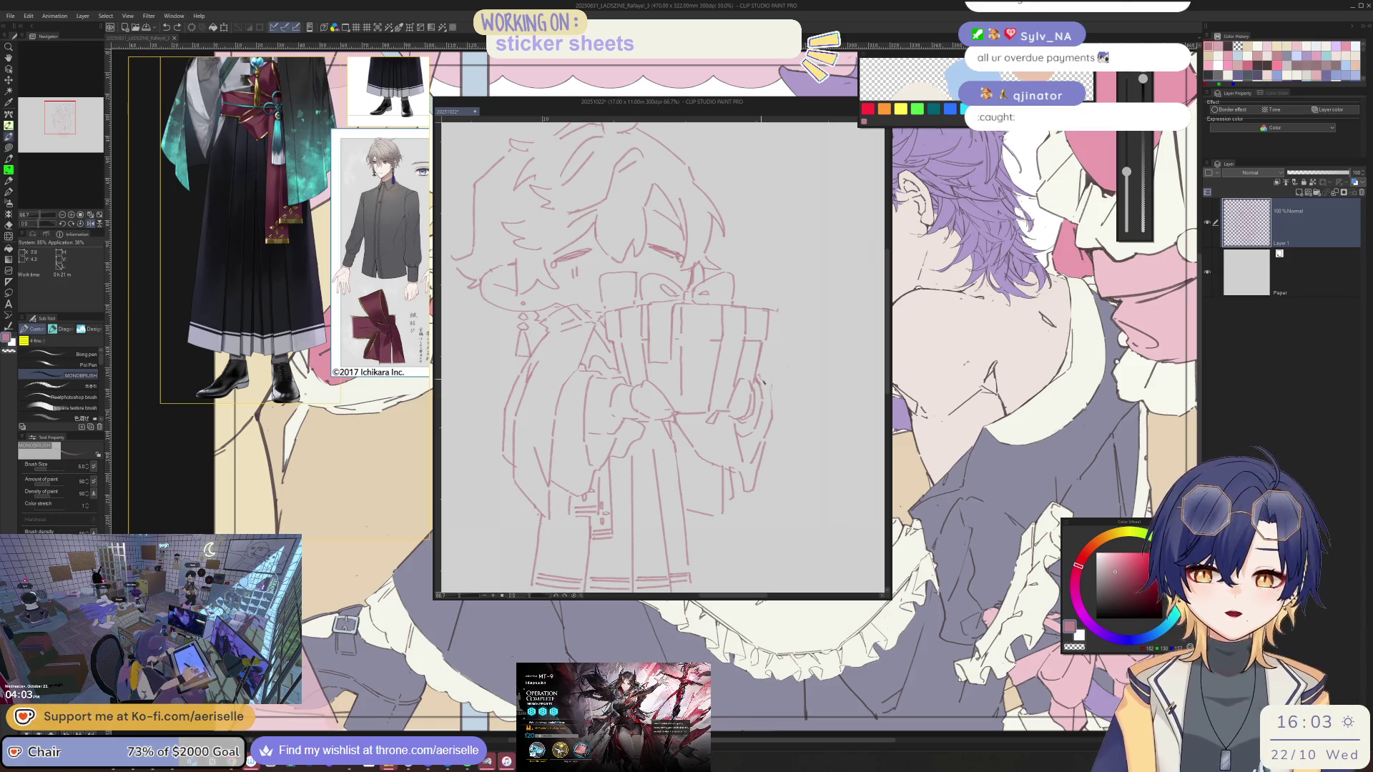
pyautogui.press('e')
pyautogui.press(']')
pyautogui.press(']')
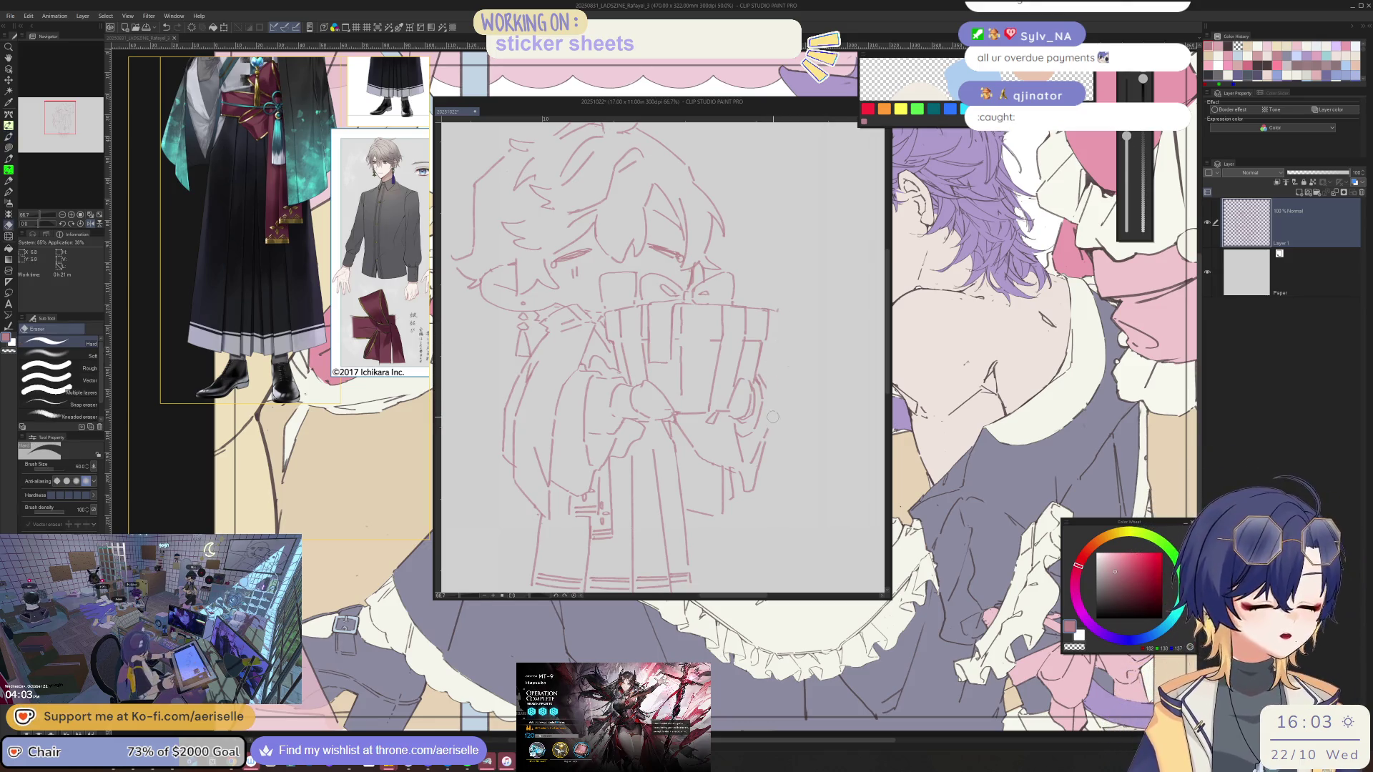
pyautogui.press('p')
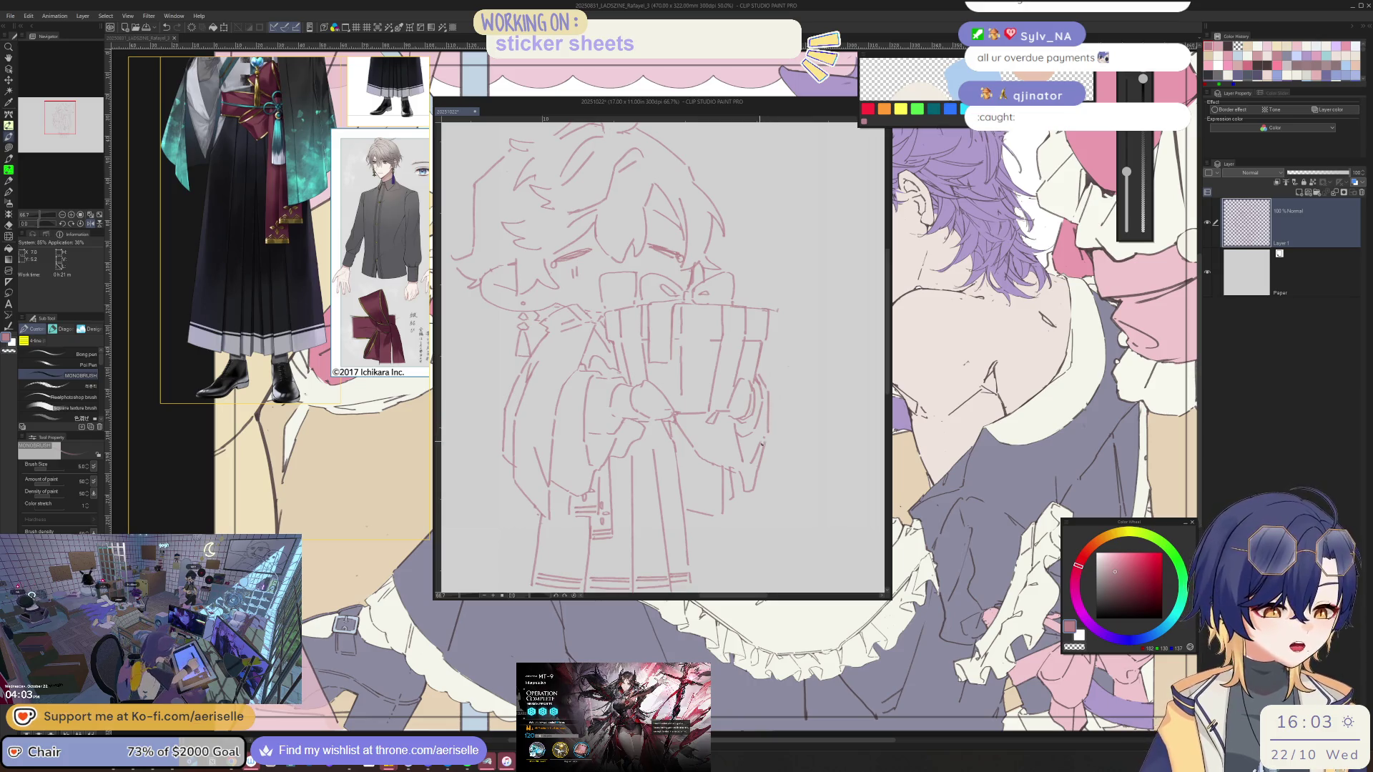
pyautogui.press('e')
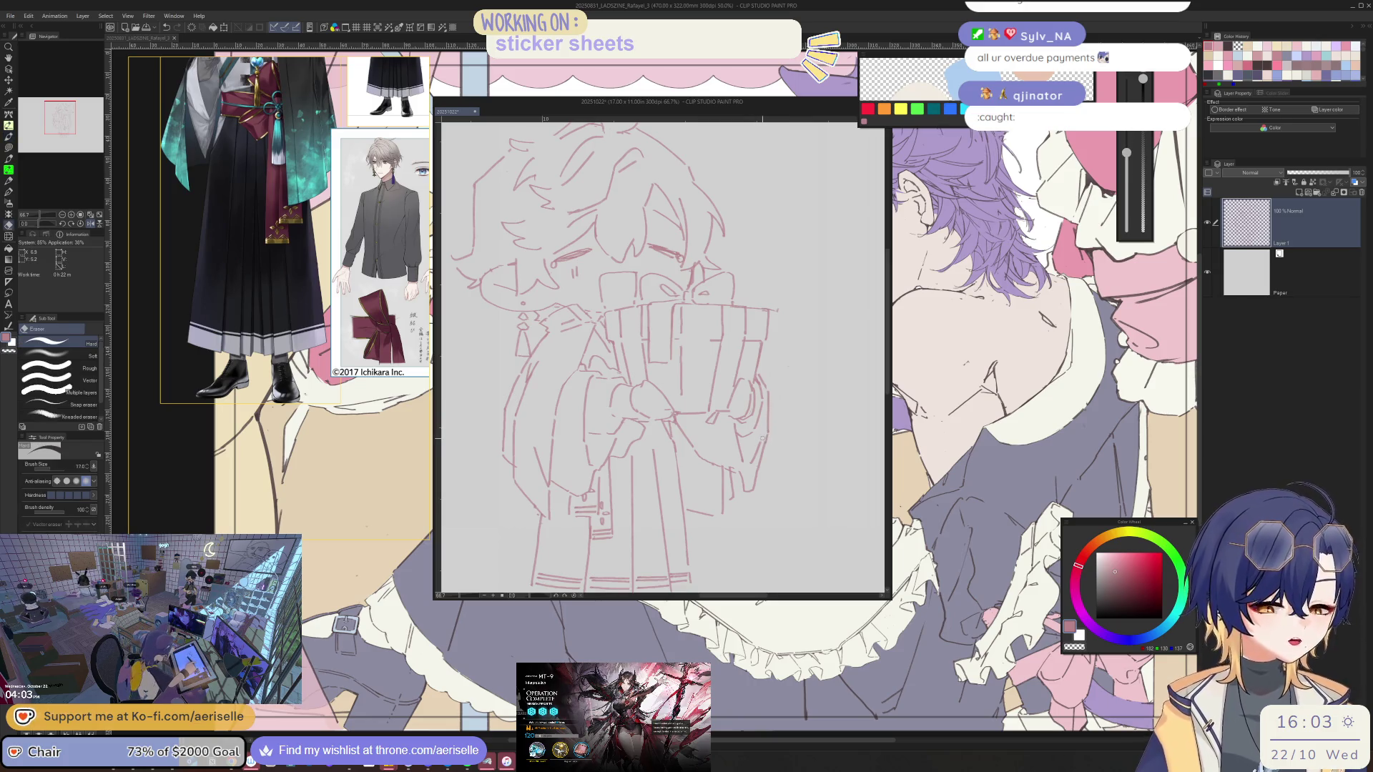
pyautogui.press('p')
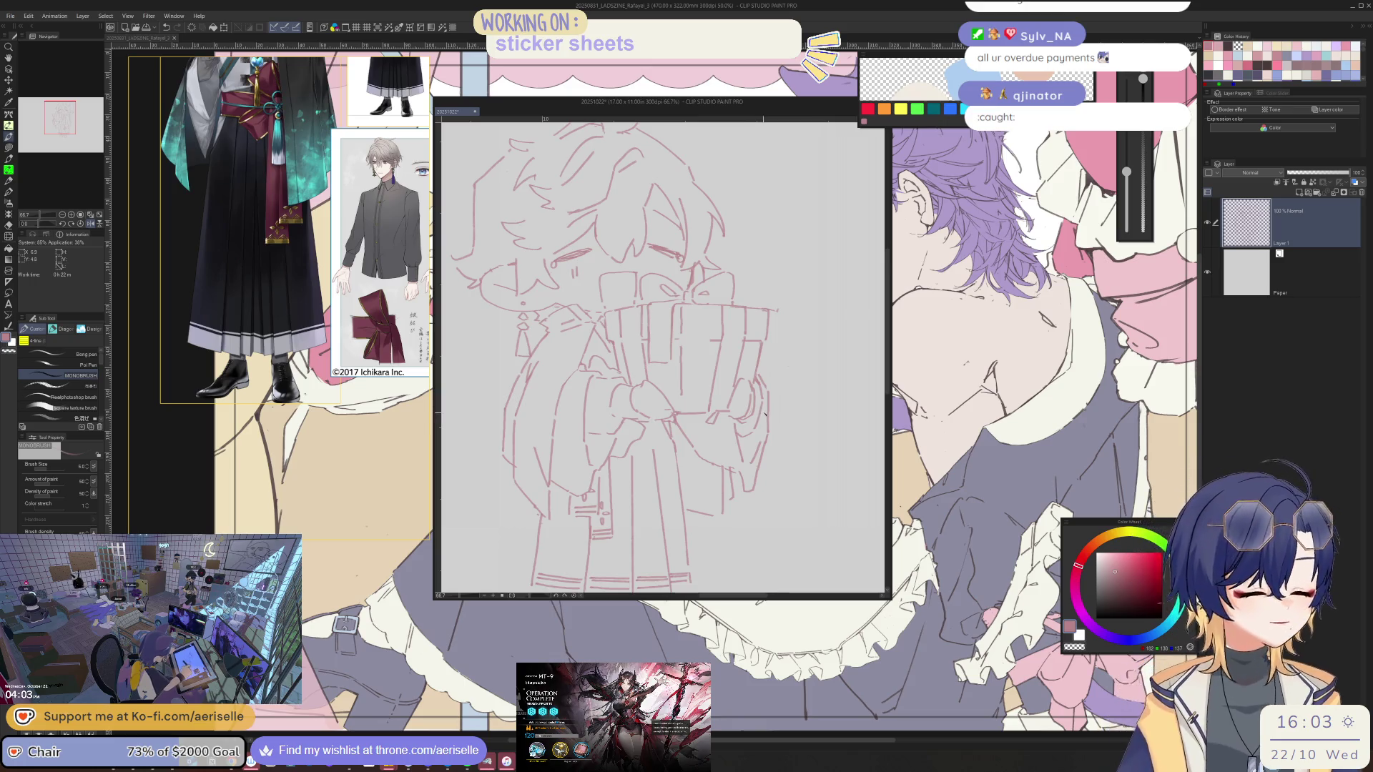
pyautogui.scroll(-3, 762, 438)
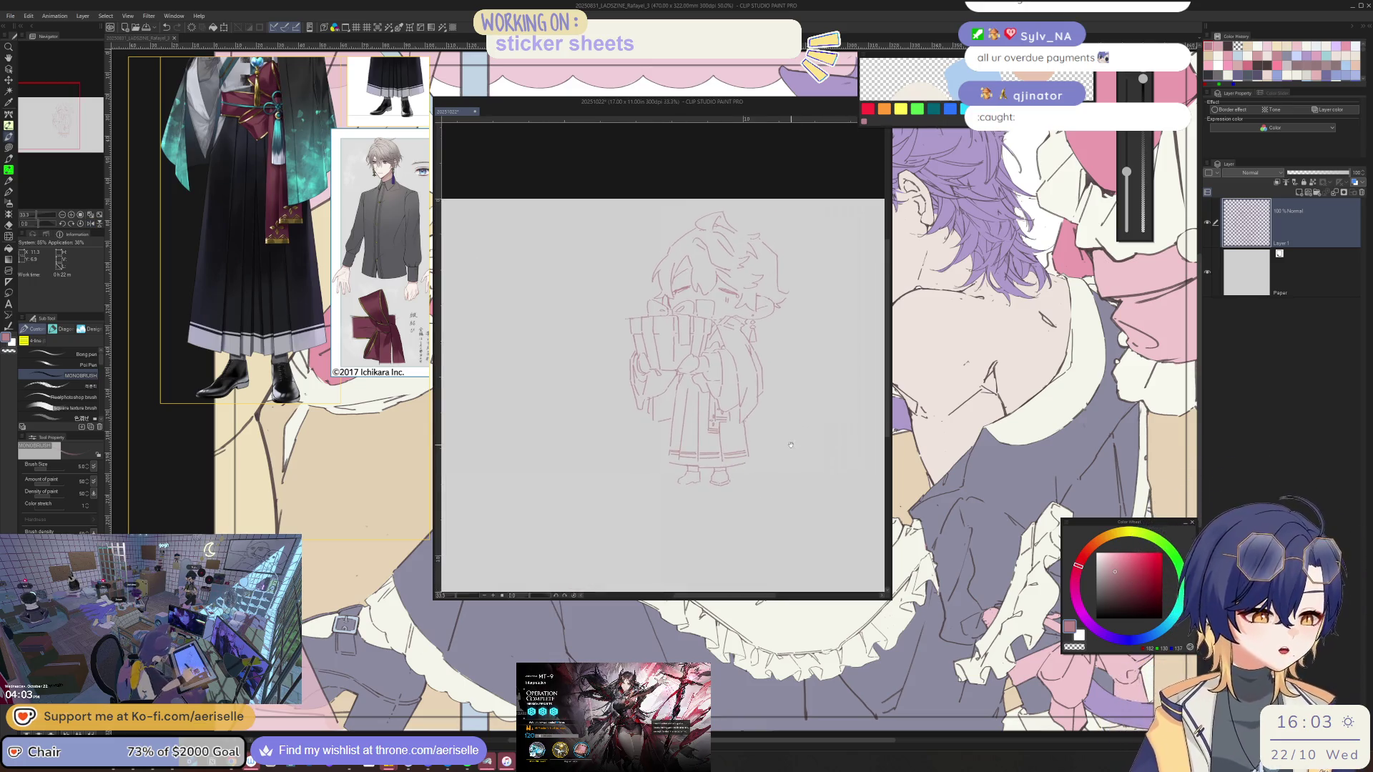
# Lasso the left foot and scale it up to about 123%
pyautogui.scroll(4, 683, 456)
pyautogui.scroll(2, 683, 456)
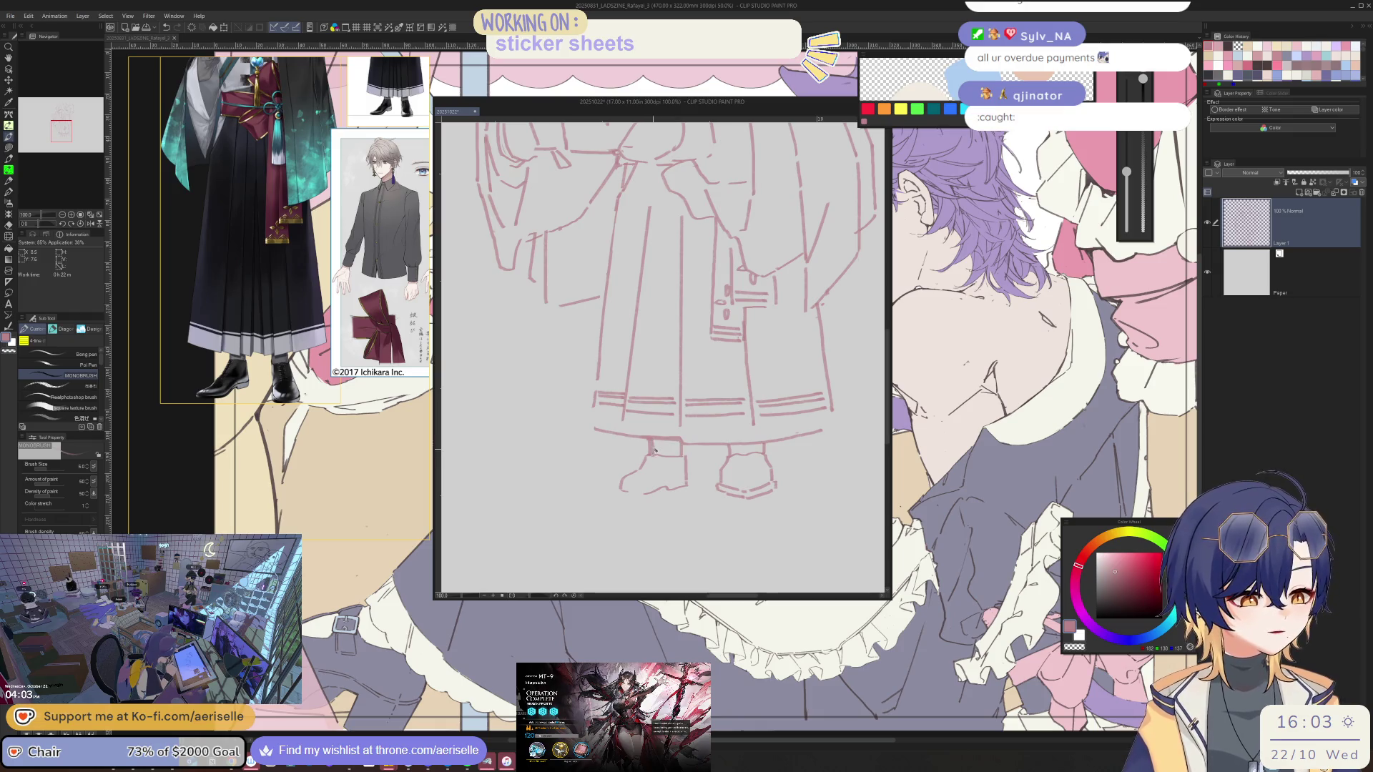
pyautogui.press('m')
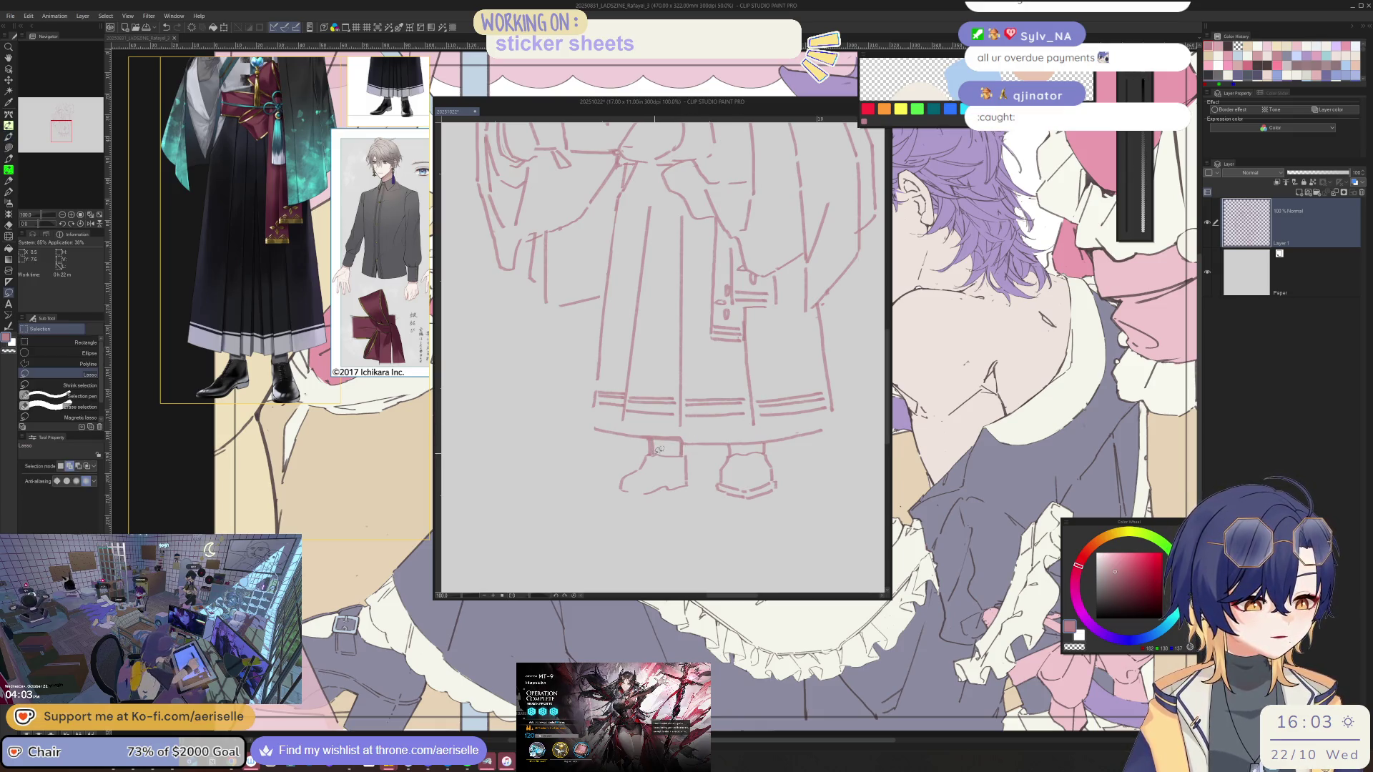
pyautogui.moveTo(615, 485); pyautogui.dragTo(693, 453)
pyautogui.hotkey('ctrl', 't')
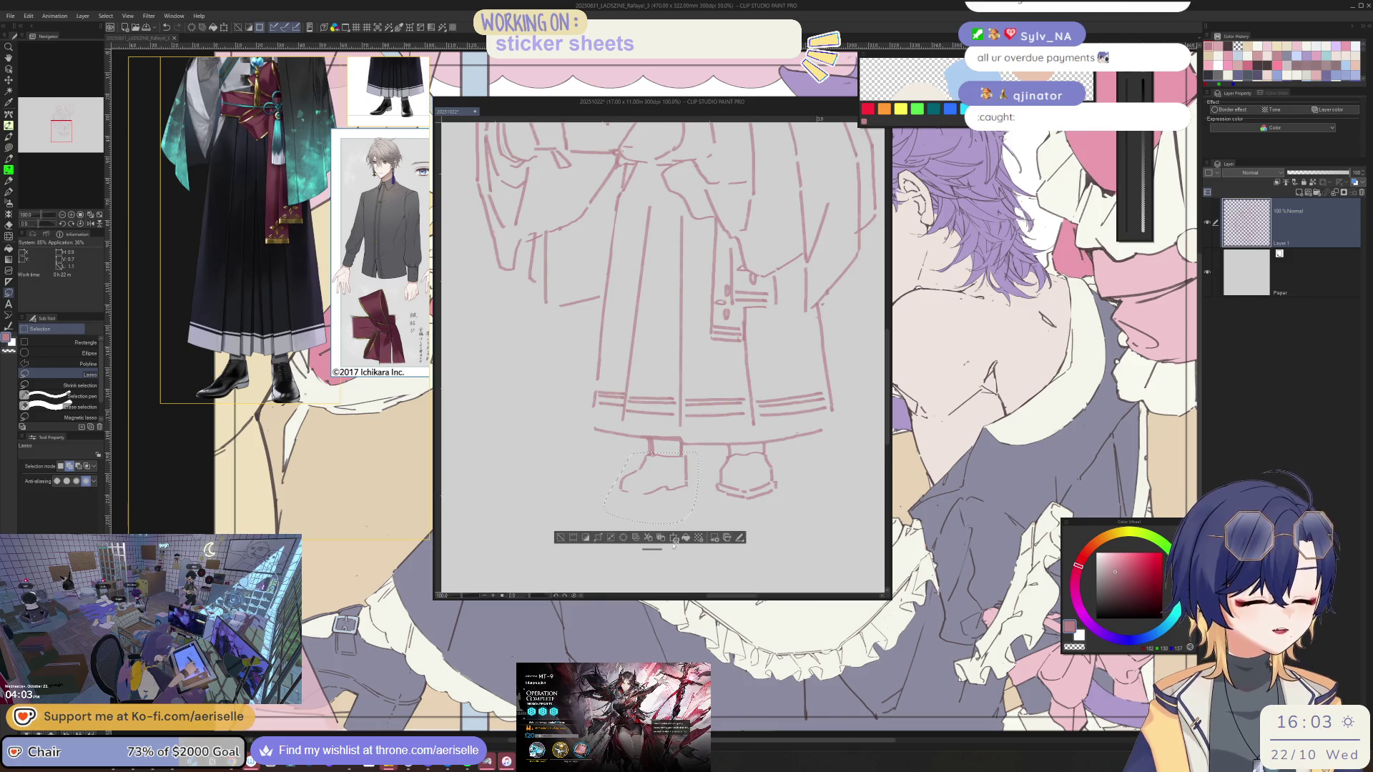
pyautogui.moveTo(603, 524); pyautogui.dragTo(584, 537)
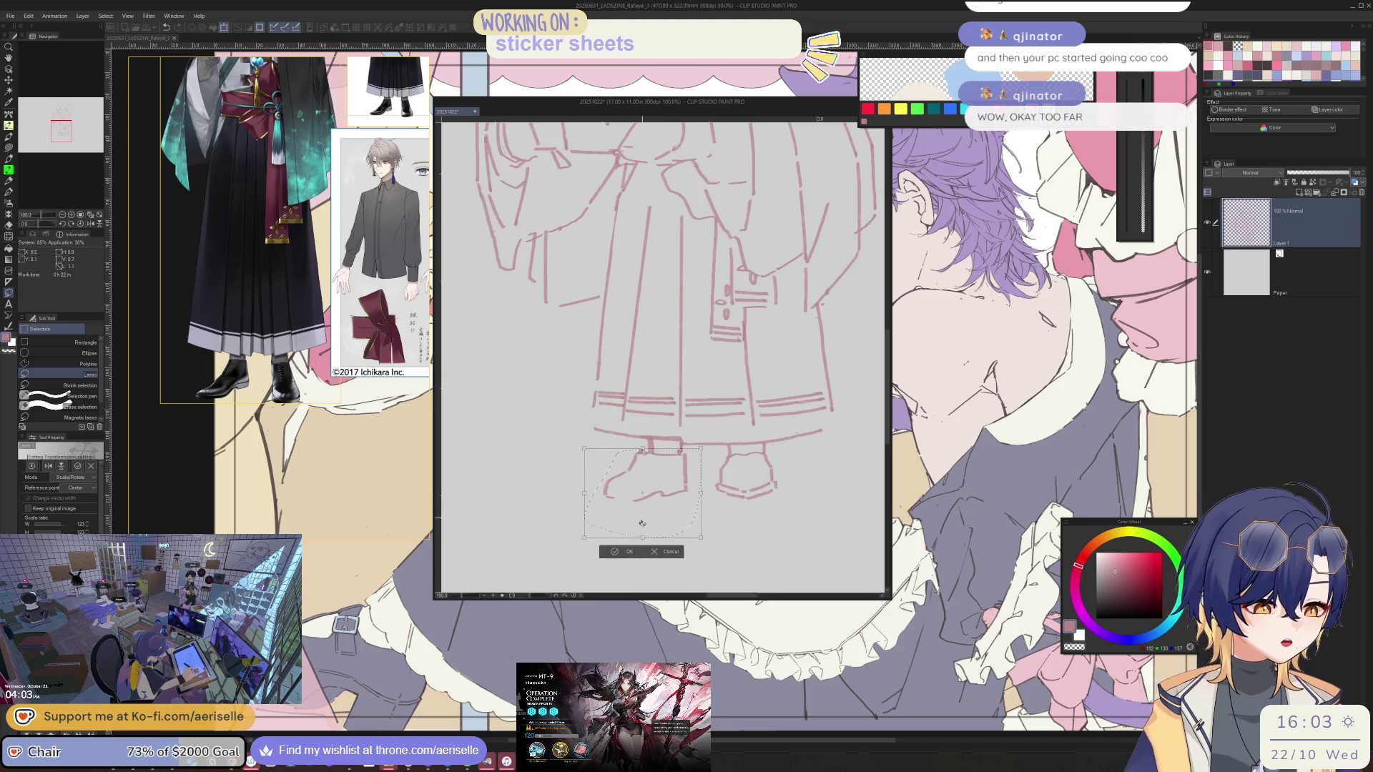
pyautogui.click(623, 551)
# Lasso the right foot and scale it to about 110%, then undo a trial stroke beneath it
pyautogui.moveTo(732, 450)
pyautogui.mouseDown()
pyautogui.moveTo(712, 494)
pyautogui.moveTo(781, 452)
pyautogui.moveTo(758, 448)
pyautogui.mouseUp()
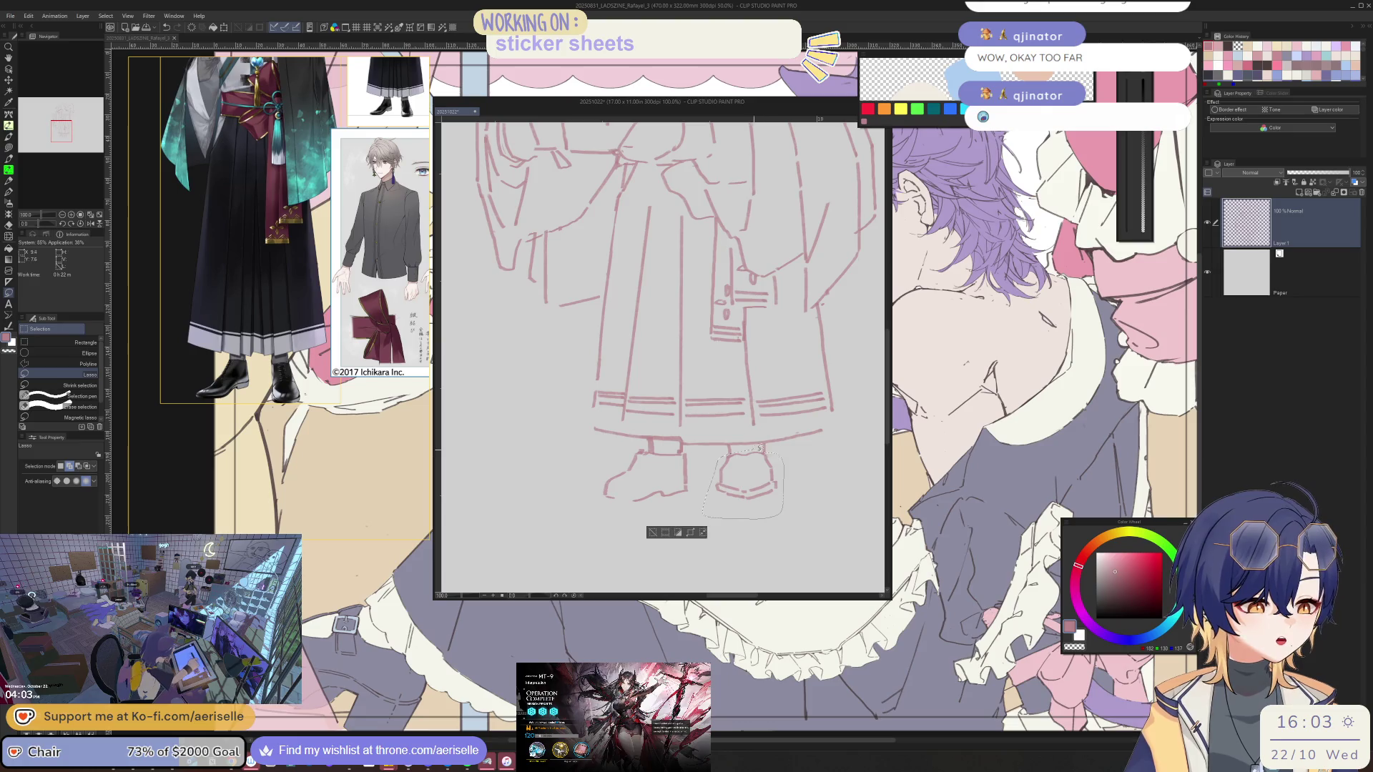
pyautogui.hotkey('ctrl', 't')
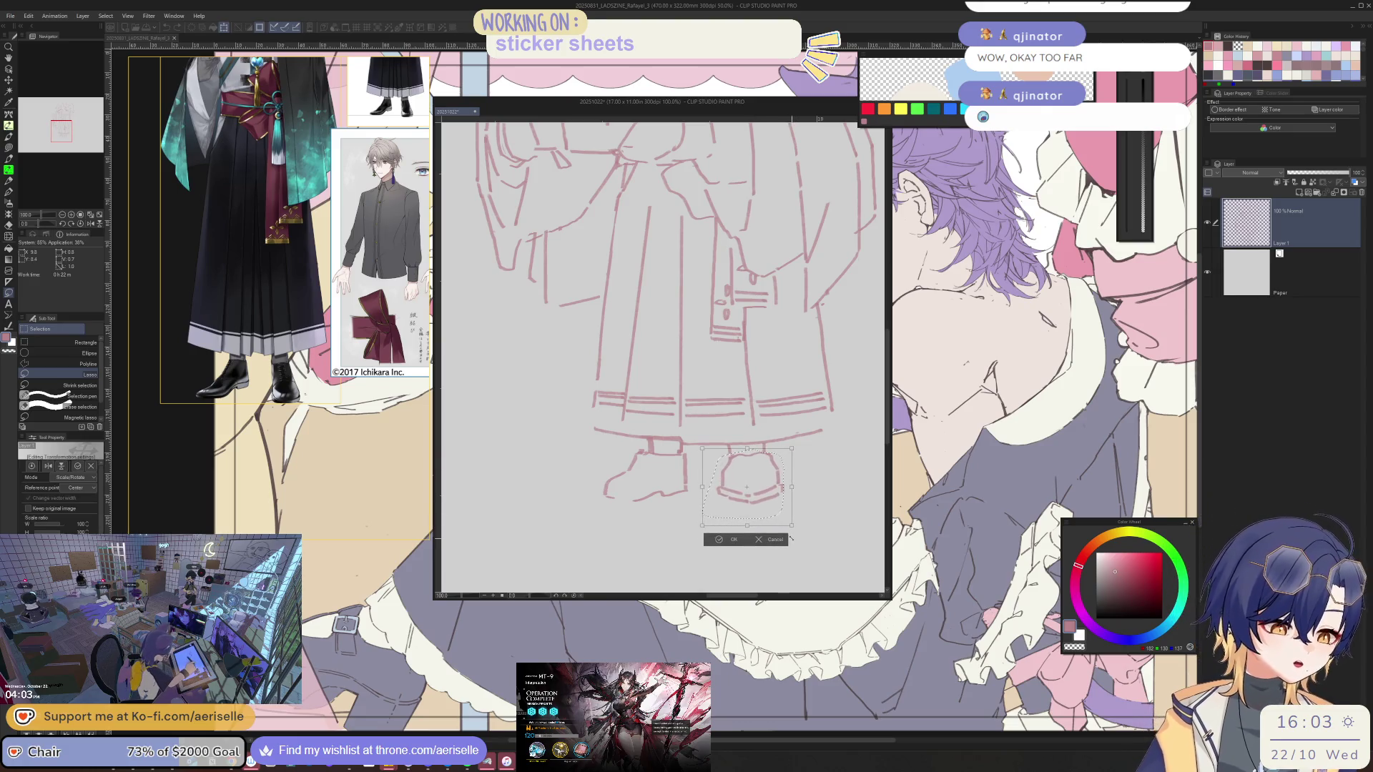
pyautogui.moveTo(791, 527); pyautogui.dragTo(782, 524)
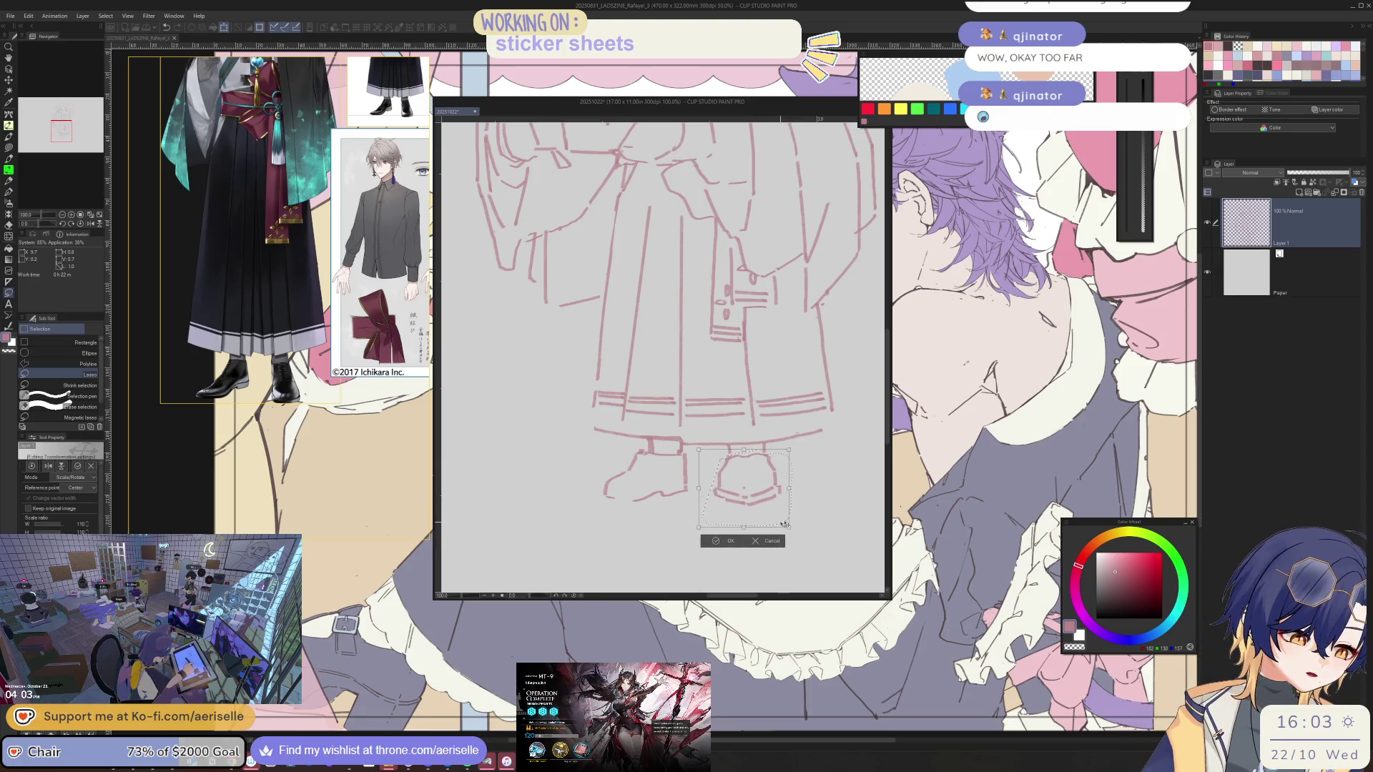
pyautogui.click(713, 541)
pyautogui.scroll(4, 622, 524)
pyautogui.press('b')
pyautogui.moveTo(622, 524)
pyautogui.mouseDown()
pyautogui.moveTo(594, 483)
pyautogui.moveTo(569, 481)
pyautogui.moveTo(565, 498)
pyautogui.moveTo(767, 465)
pyautogui.moveTo(719, 472)
pyautogui.mouseUp()
pyautogui.hotkey('ctrl', 'z')
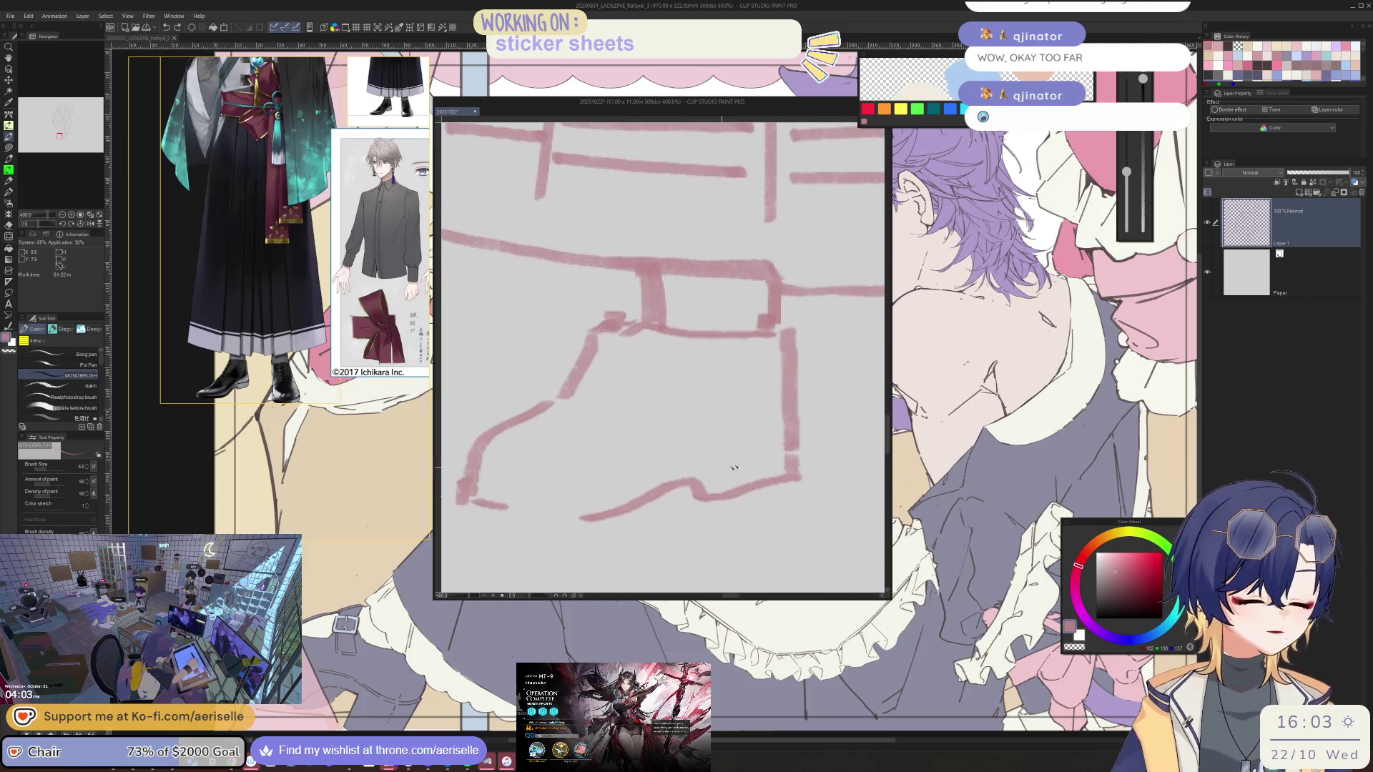
# Redraw the shoe's heel and sole line, erasing the old heel lines and undoing a bad edge
pyautogui.moveTo(788, 432)
pyautogui.mouseDown()
pyautogui.moveTo(510, 492)
pyautogui.moveTo(586, 492)
pyautogui.moveTo(785, 437)
pyautogui.mouseUp()
pyautogui.hotkey('ctrl', 'z')
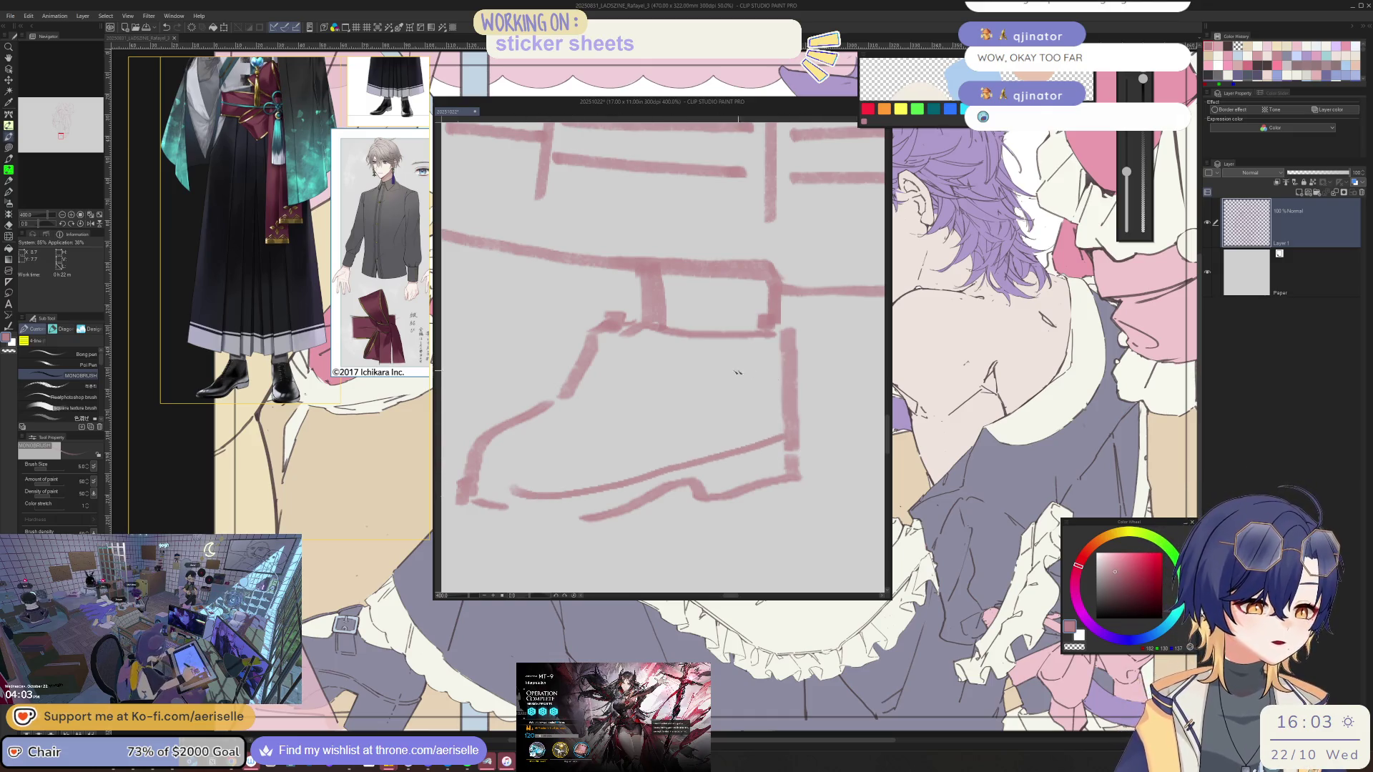
pyautogui.moveTo(613, 343); pyautogui.dragTo(586, 402)
pyautogui.moveTo(624, 351); pyautogui.dragTo(597, 406)
pyautogui.press('e')
pyautogui.moveTo(797, 438)
pyautogui.mouseDown()
pyautogui.moveTo(790, 476)
pyautogui.moveTo(715, 493)
pyautogui.mouseUp()
pyautogui.press('b')
pyautogui.moveTo(805, 434); pyautogui.dragTo(800, 481)
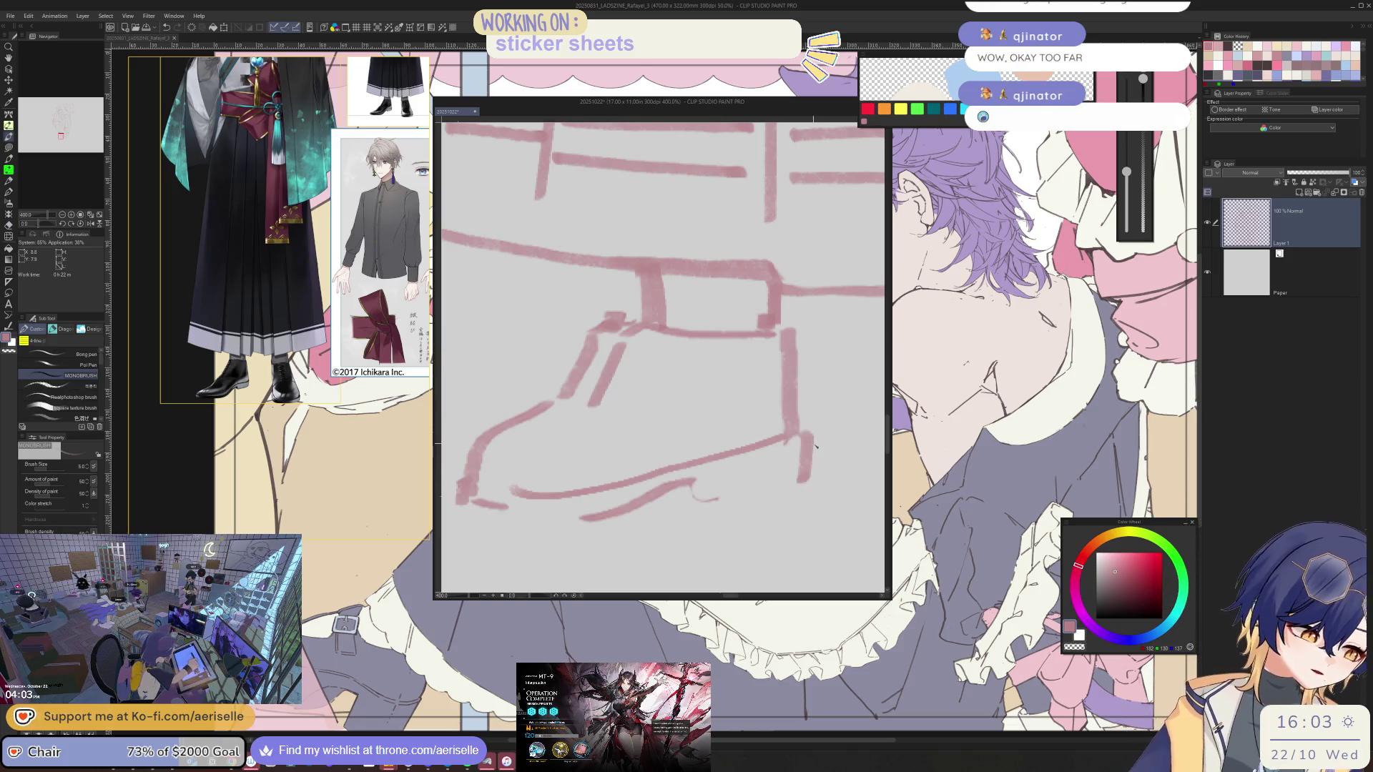
pyautogui.moveTo(669, 499); pyautogui.dragTo(762, 493)
# Add detail strokes to both shoes, undoing the unwanted lines on the right shoe
pyautogui.scroll(-4, 762, 494)
pyautogui.scroll(2, 717, 439)
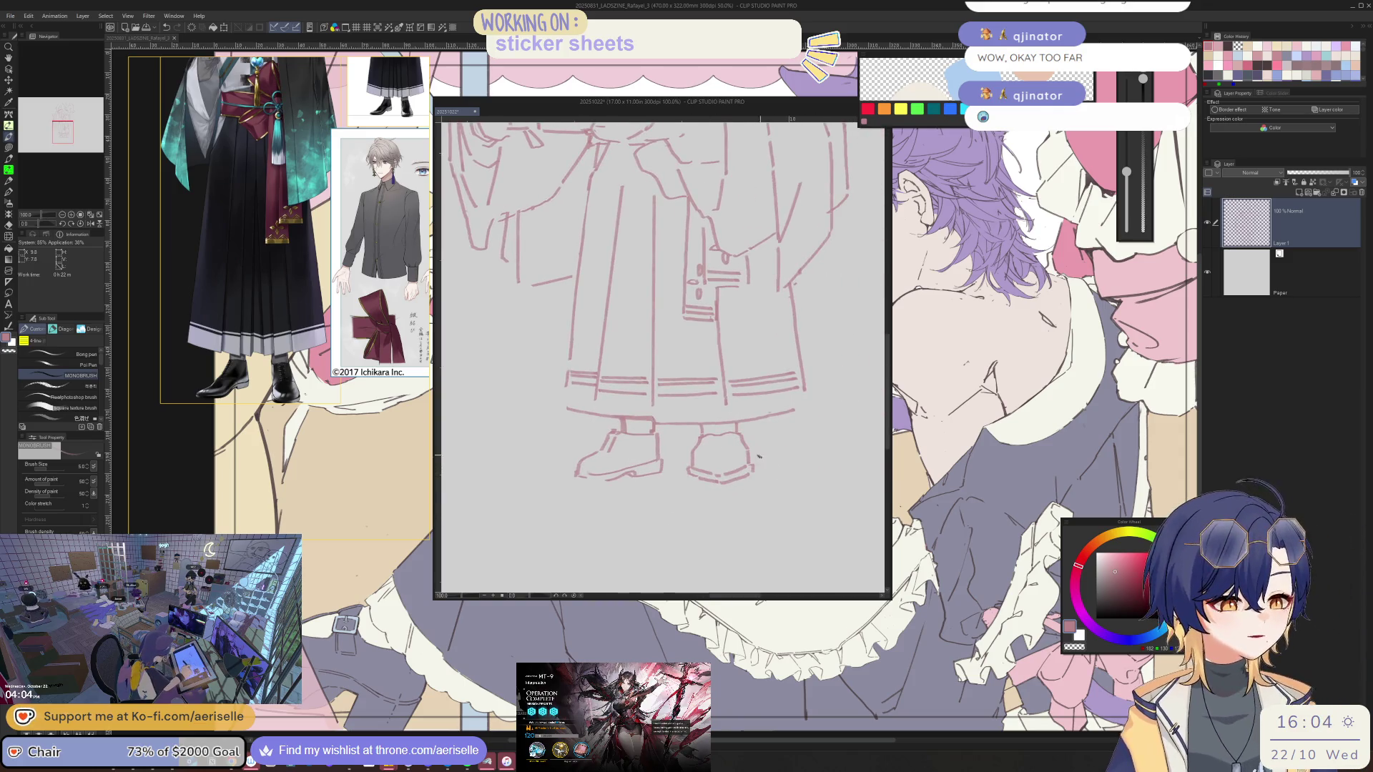
pyautogui.moveTo(713, 433); pyautogui.dragTo(717, 462)
pyautogui.moveTo(723, 432)
pyautogui.mouseDown()
pyautogui.moveTo(728, 462)
pyautogui.moveTo(674, 469)
pyautogui.moveTo(770, 436)
pyautogui.mouseUp()
pyautogui.hotkey('ctrl', 'z')
pyautogui.hotkey('ctrl', 'z')
pyautogui.hotkey('ctrl', 'z')
pyautogui.moveTo(507, 481); pyautogui.dragTo(516, 499)
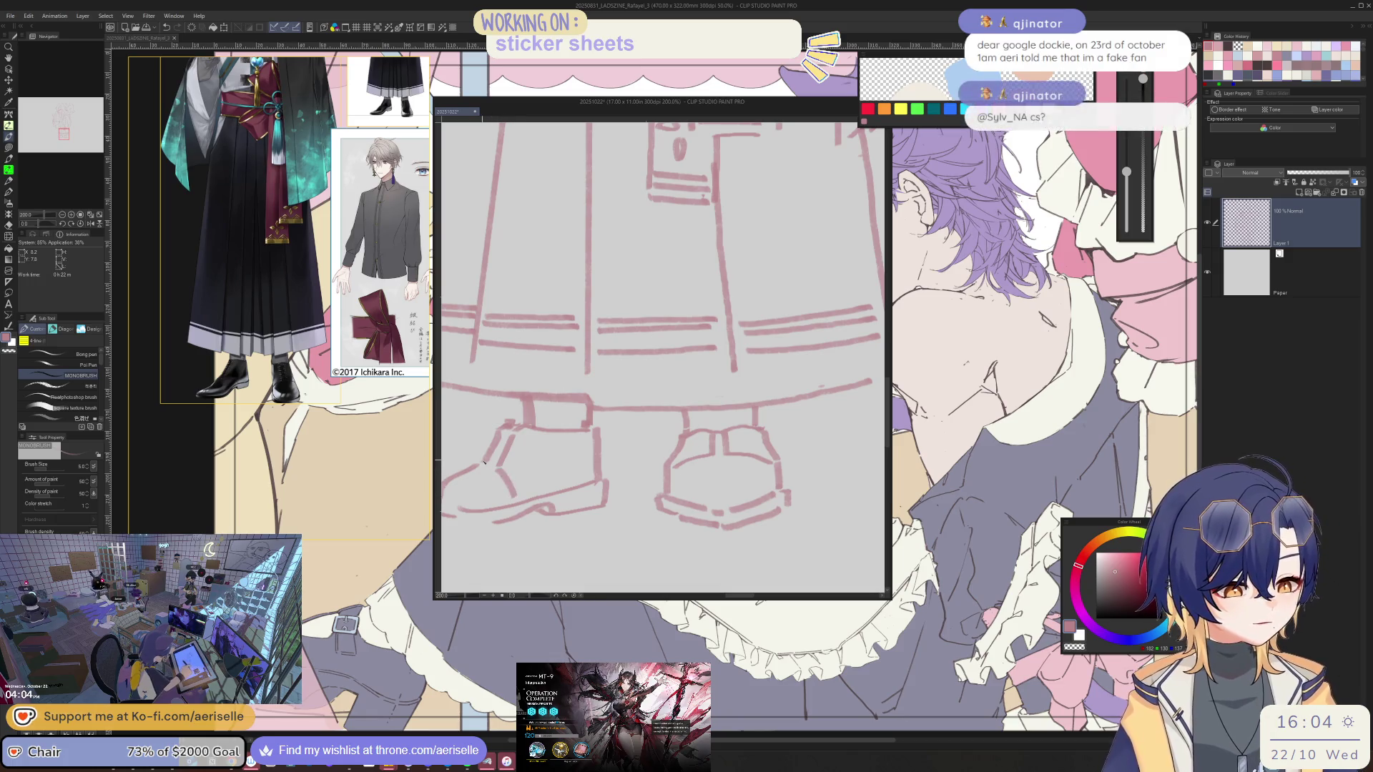
pyautogui.moveTo(512, 430); pyautogui.dragTo(490, 463)
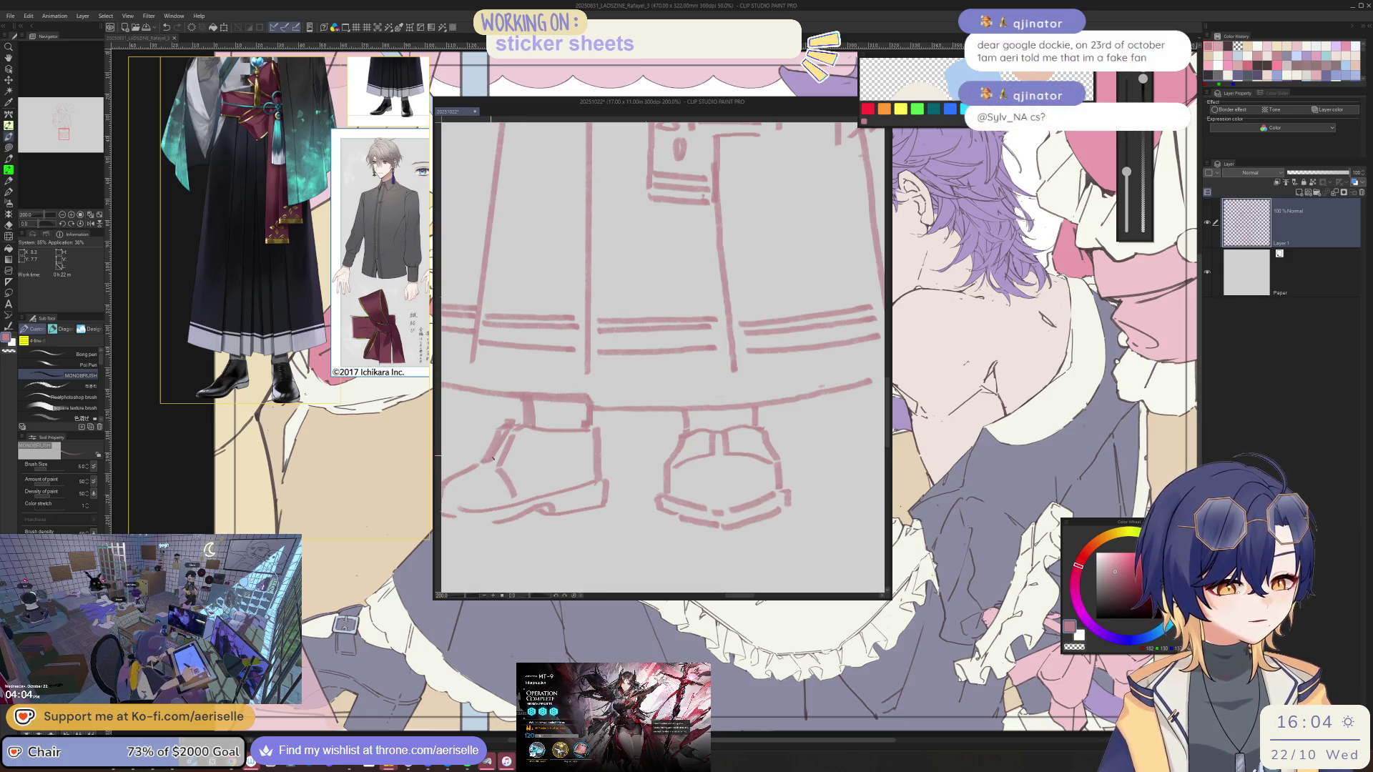
# Reset and recenter the view on the whole sketch, then save it with Ctrl+S
pyautogui.moveTo(505, 430)
pyautogui.mouseDown()
pyautogui.moveTo(629, 407)
pyautogui.moveTo(764, 351)
pyautogui.mouseUp()
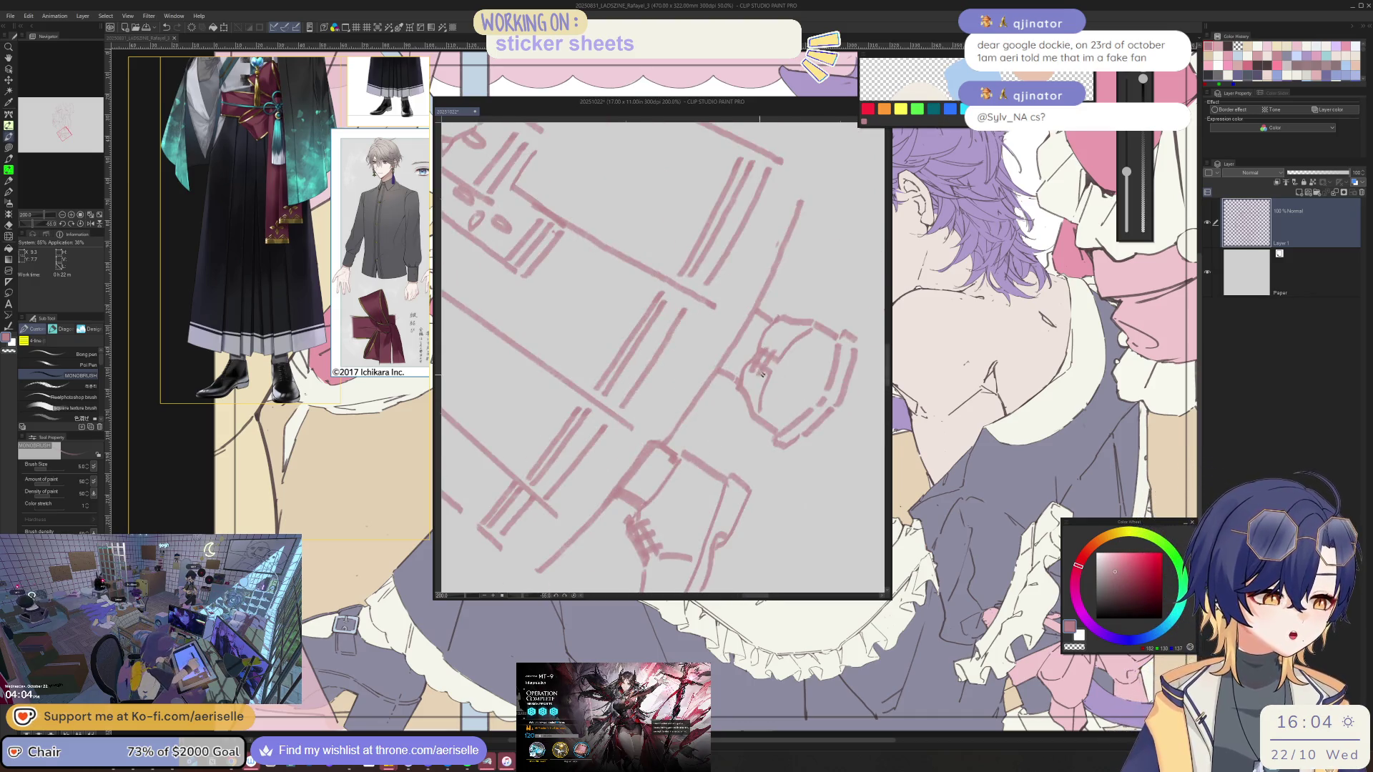
pyautogui.hotkey('ctrl', '0')
pyautogui.moveTo(826, 504)
pyautogui.mouseDown()
pyautogui.moveTo(715, 504)
pyautogui.moveTo(747, 465)
pyautogui.moveTo(737, 457)
pyautogui.mouseUp()
pyautogui.scroll(2, 713, 369)
pyautogui.hotkey('ctrl', 's')
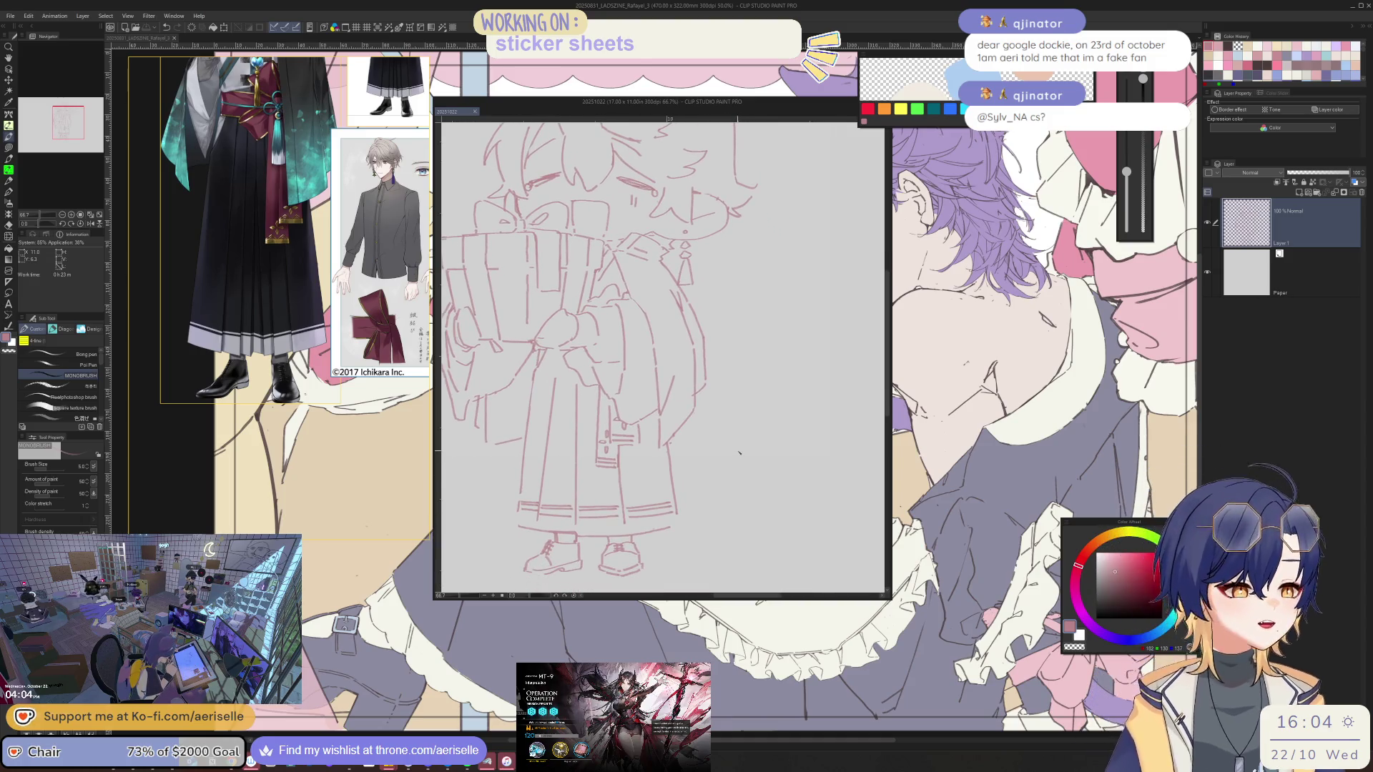
# Erase the earring's small lower diamond, then return to the pen and undo a misdrawn chevron
pyautogui.scroll(3, 739, 453)
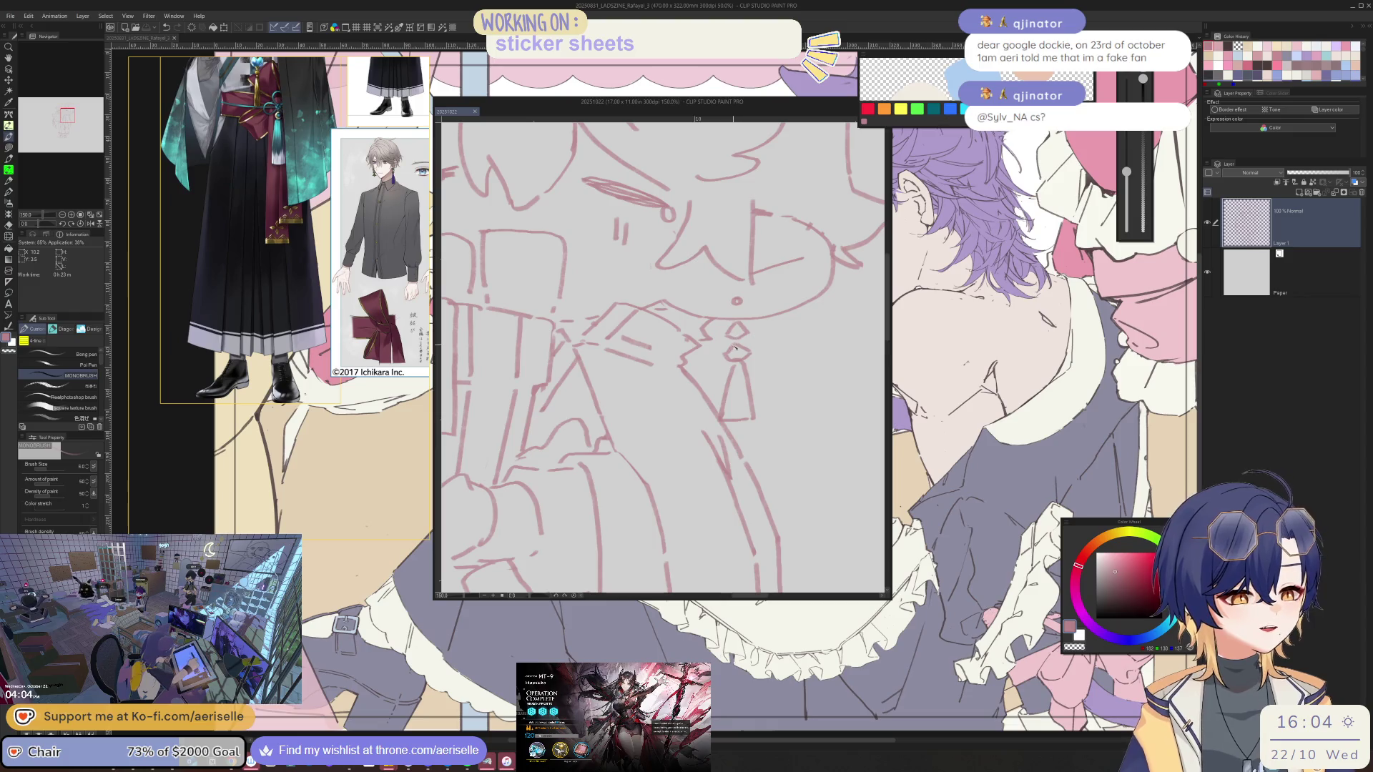
pyautogui.press('e')
pyautogui.scroll(1, 733, 348)
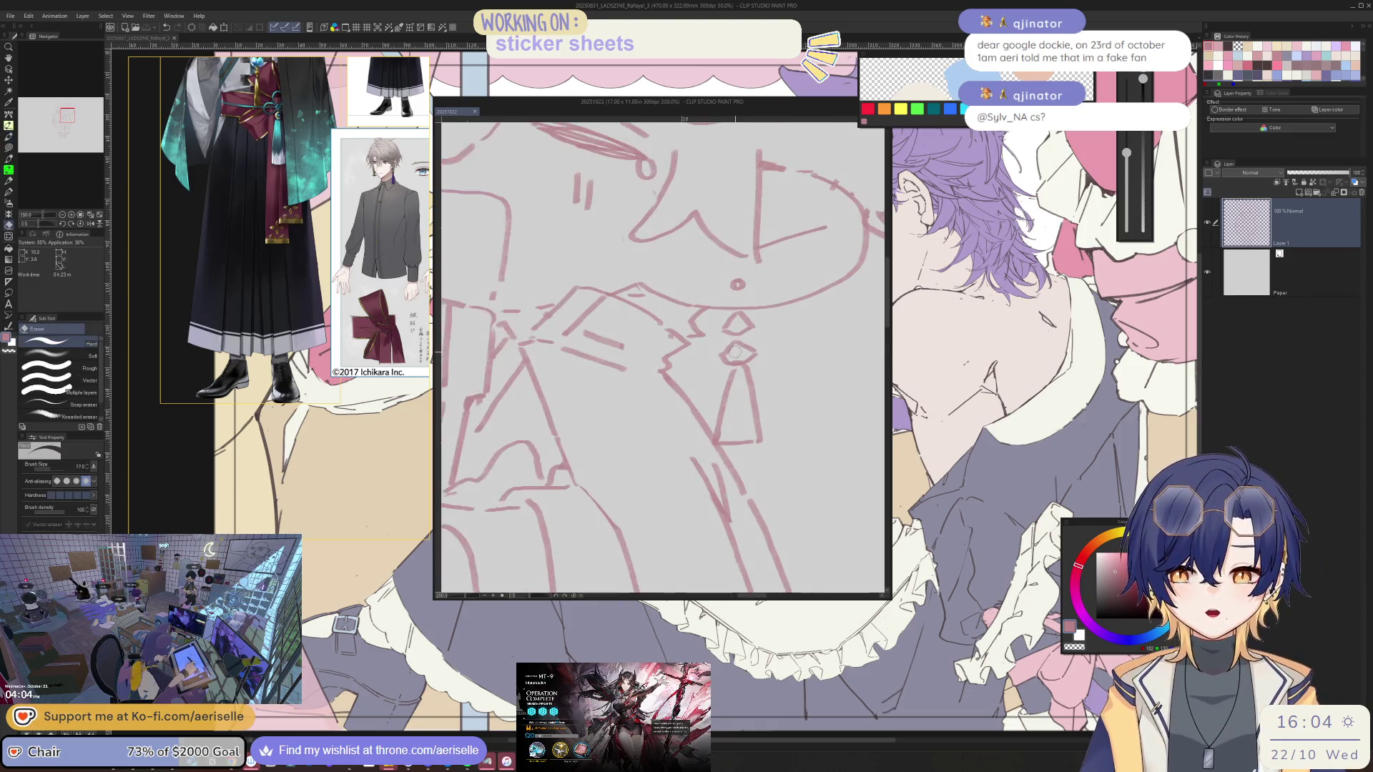
pyautogui.moveTo(747, 344)
pyautogui.mouseDown()
pyautogui.moveTo(708, 361)
pyautogui.moveTo(768, 363)
pyautogui.moveTo(735, 384)
pyautogui.moveTo(762, 365)
pyautogui.mouseUp()
pyautogui.scroll(2, 743, 351)
pyautogui.press('b')
pyautogui.hotkey('ctrl', 'z')
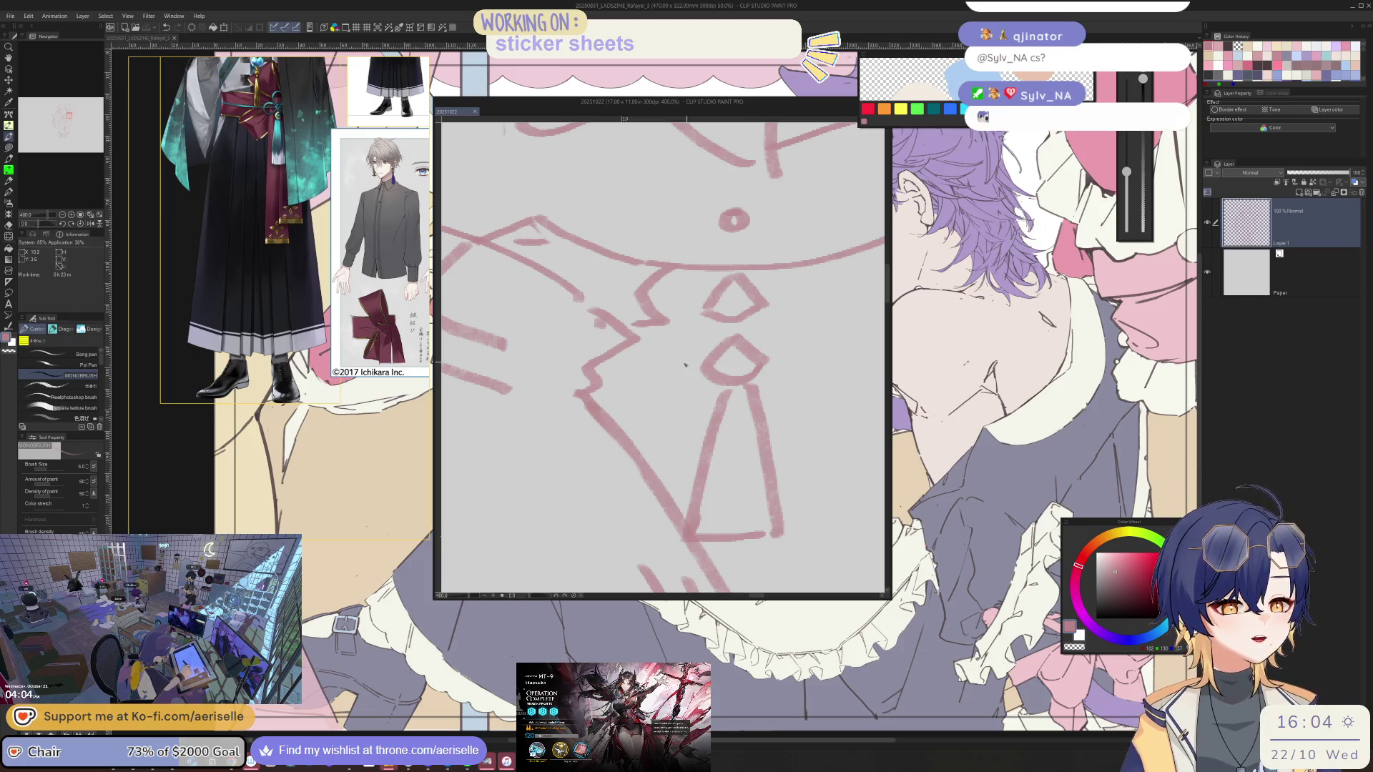
# Flip through the reference viewer to the close-up character image showing the earring
pyautogui.click(295, 289)
pyautogui.click(295, 289)
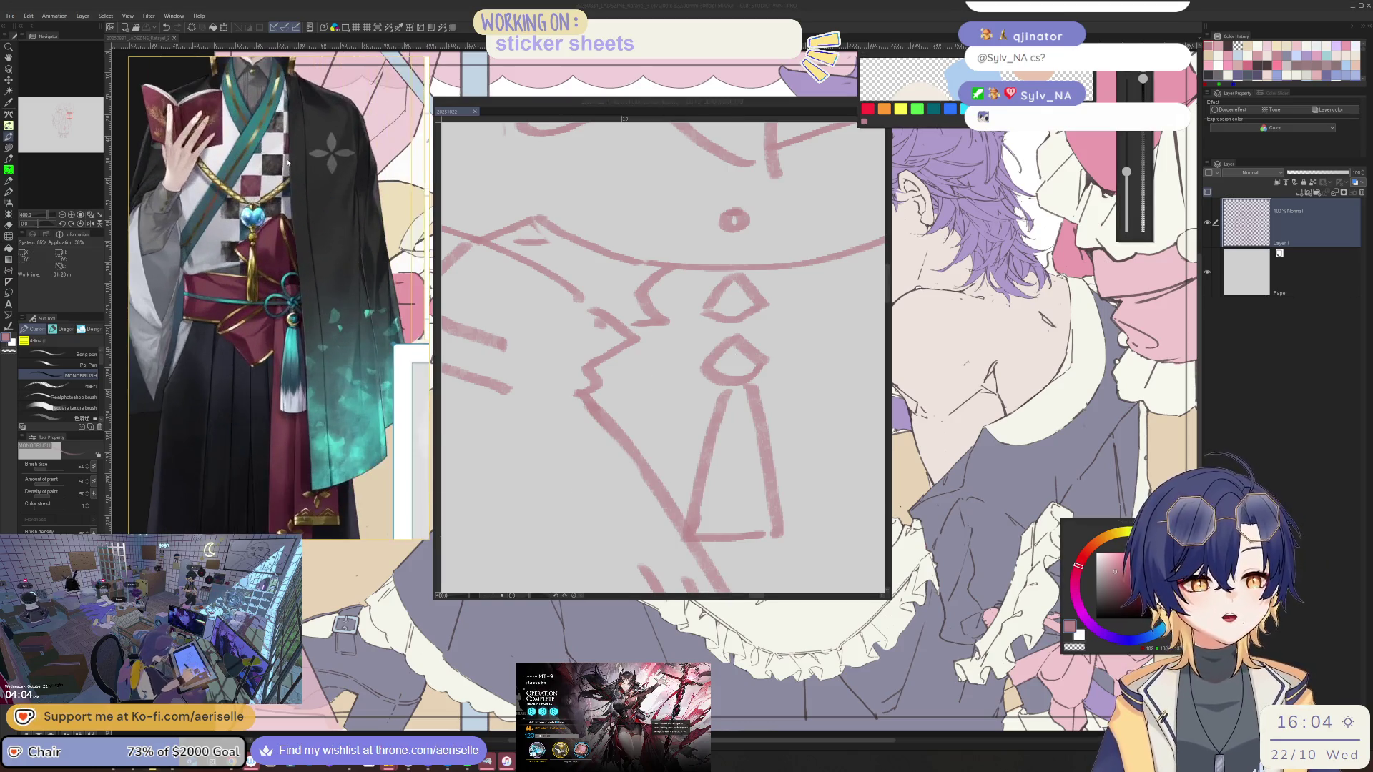
pyautogui.click(295, 288)
pyautogui.scroll(-6, 295, 289)
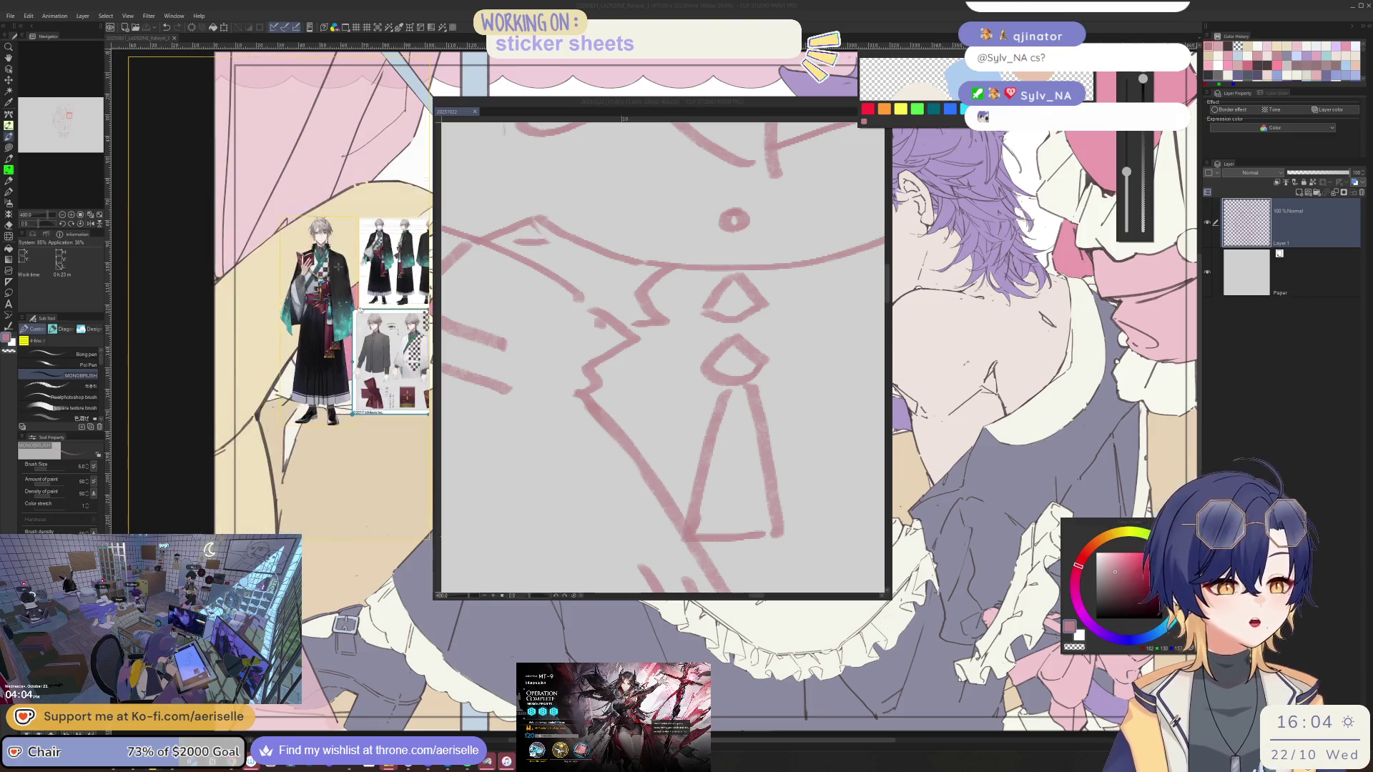
pyautogui.scroll(8, 315, 397)
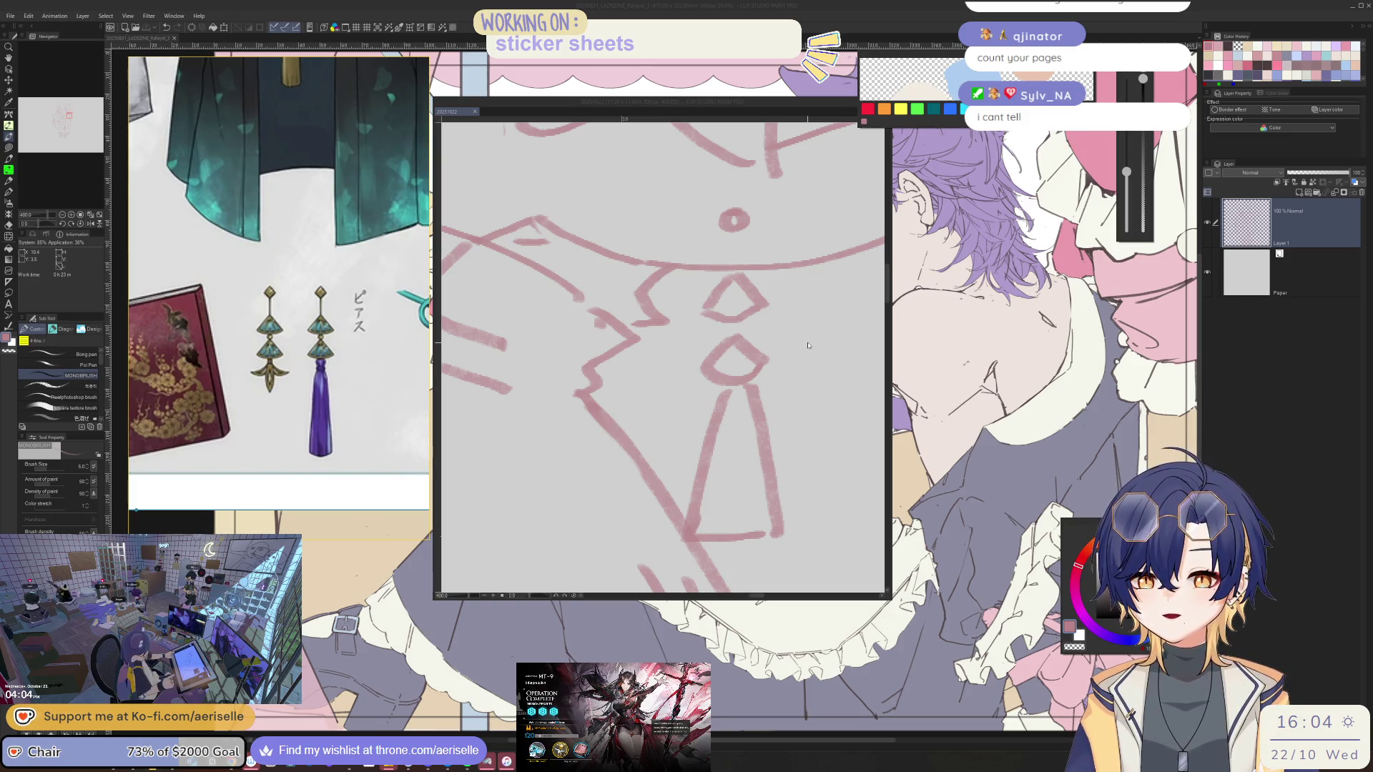
# Draw strokes at the tassel top and a line below the small circle, then zoom out
pyautogui.click(753, 392)
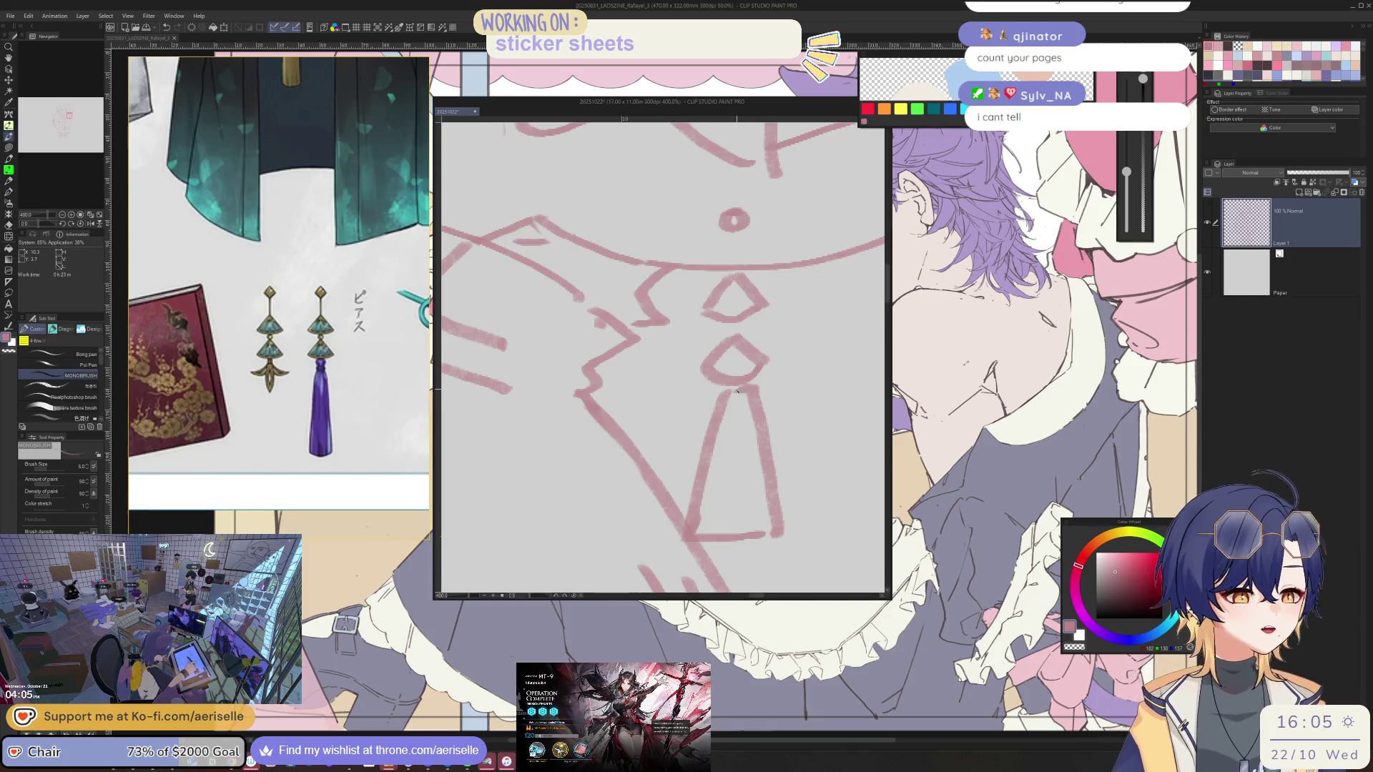
pyautogui.moveTo(722, 394)
pyautogui.mouseDown()
pyautogui.moveTo(716, 413)
pyautogui.moveTo(749, 407)
pyautogui.moveTo(755, 421)
pyautogui.mouseUp()
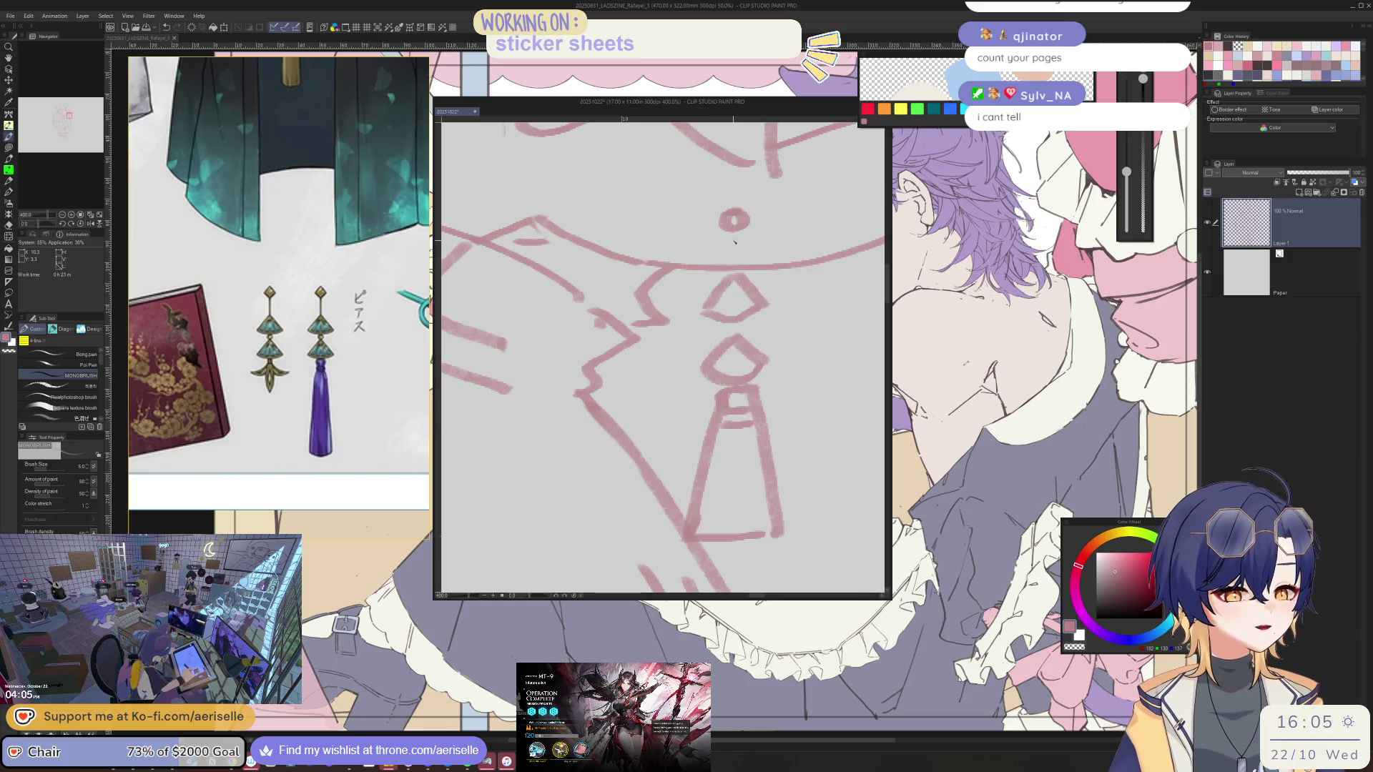
pyautogui.moveTo(735, 236)
pyautogui.mouseDown()
pyautogui.moveTo(734, 266)
pyautogui.moveTo(736, 215)
pyautogui.moveTo(736, 233)
pyautogui.moveTo(752, 234)
pyautogui.mouseUp()
pyautogui.press('e')
pyautogui.press('p')
pyautogui.hotkey('ctrl', '-')
pyautogui.hotkey('ctrl', '-')
pyautogui.hotkey('ctrl', '-')
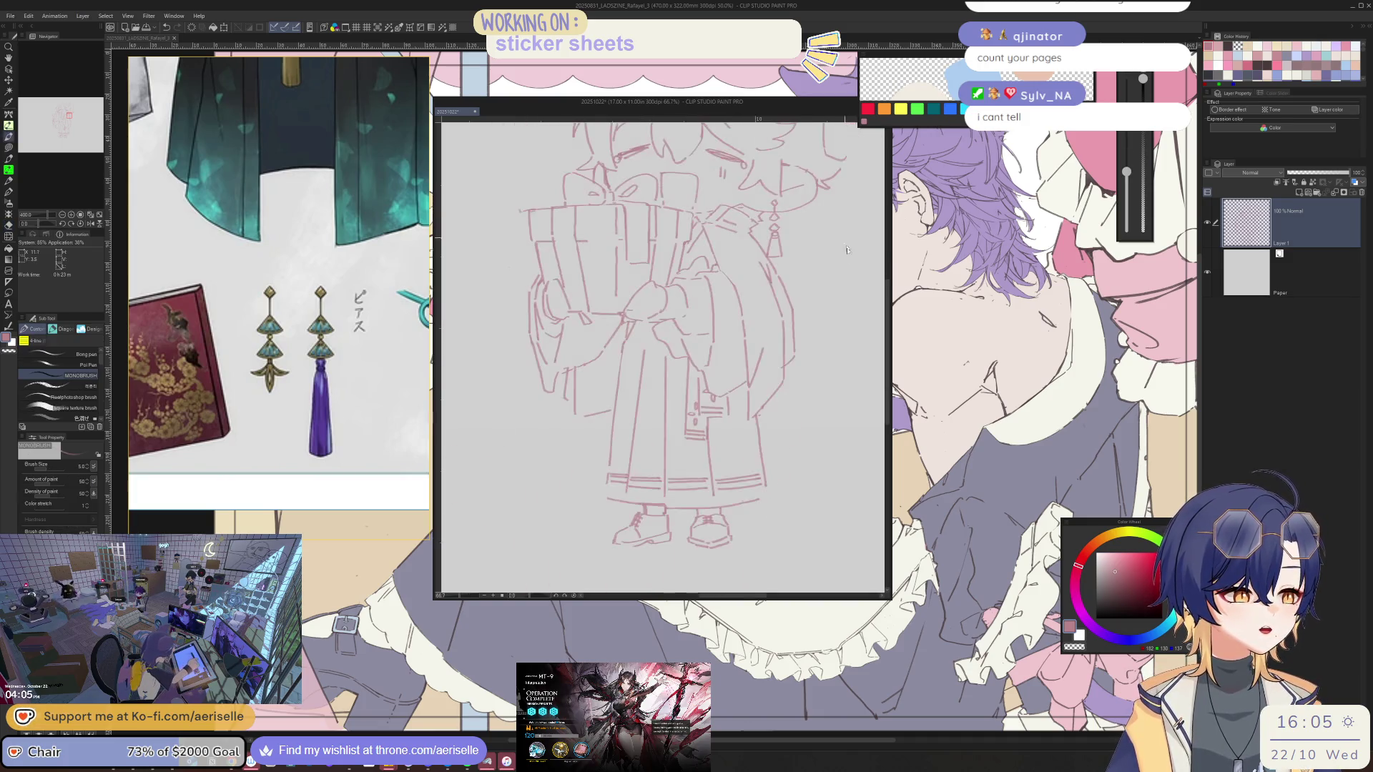
pyautogui.scroll(3, 643, 214)
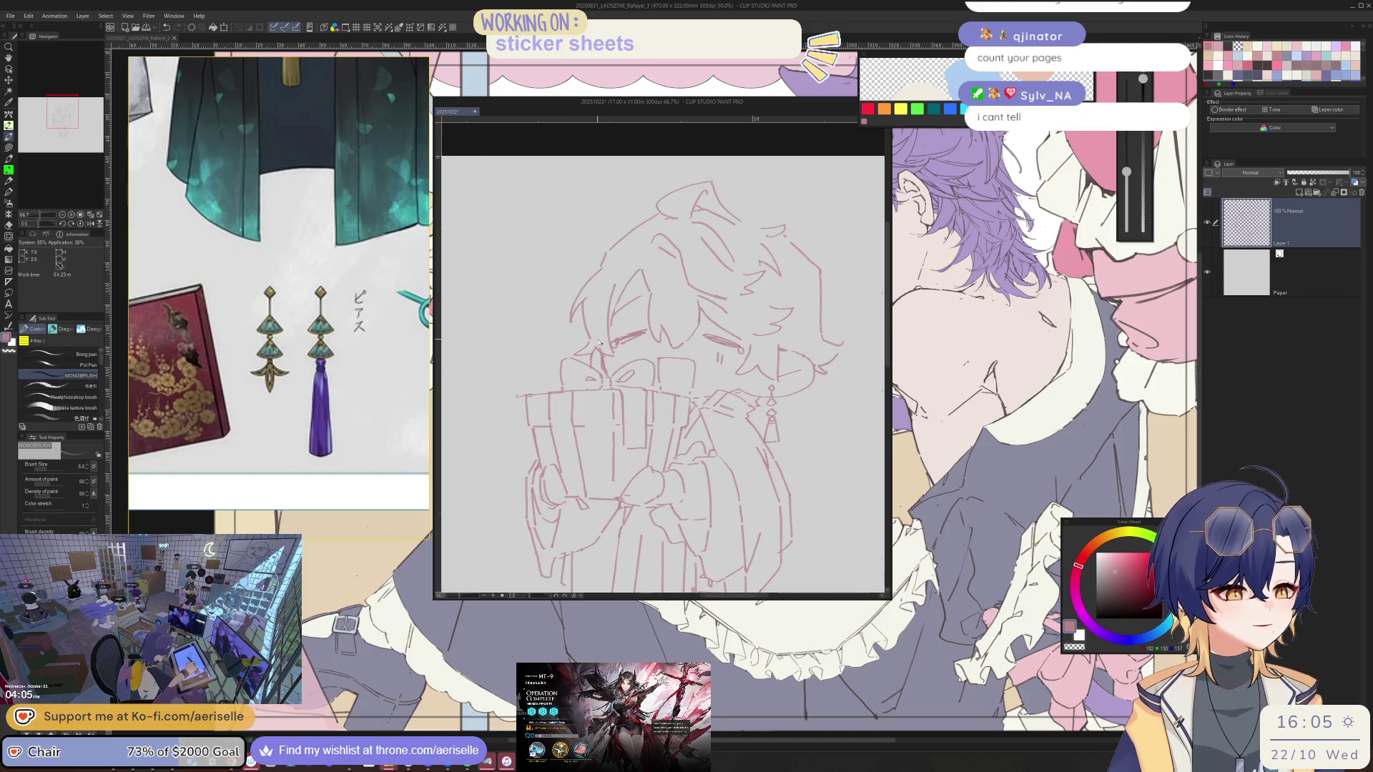
# Erase part of a line near the head and draw a new arching hair line
pyautogui.press('e')
pyautogui.moveTo(599, 384); pyautogui.dragTo(599, 386)
pyautogui.moveTo(730, 281)
pyautogui.mouseDown()
pyautogui.moveTo(652, 324)
pyautogui.moveTo(702, 265)
pyautogui.mouseUp()
pyautogui.press('p')
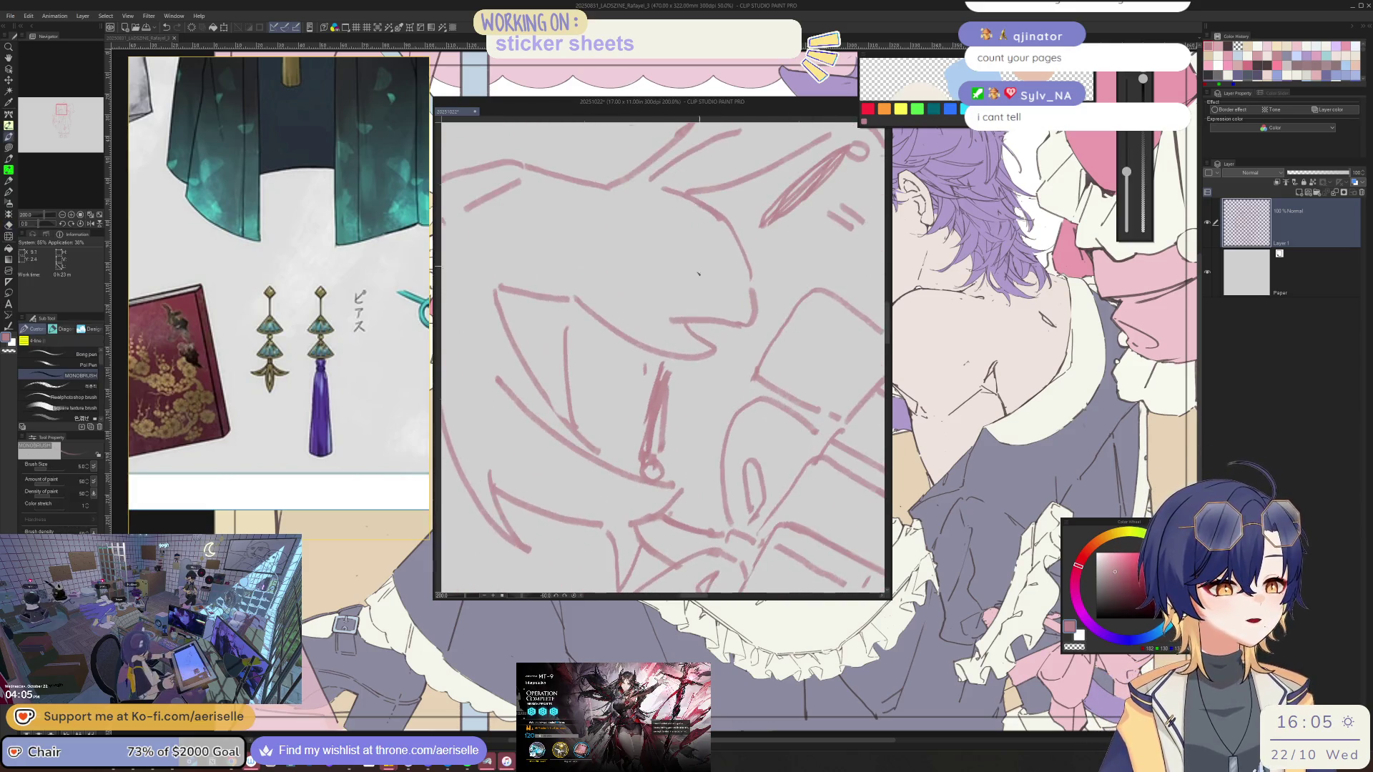
pyautogui.moveTo(567, 329)
pyautogui.mouseDown()
pyautogui.moveTo(586, 326)
pyautogui.moveTo(591, 409)
pyautogui.moveTo(600, 327)
pyautogui.moveTo(554, 379)
pyautogui.moveTo(615, 307)
pyautogui.moveTo(710, 251)
pyautogui.moveTo(707, 293)
pyautogui.moveTo(597, 372)
pyautogui.mouseUp()
pyautogui.scroll(3, 600, 328)
pyautogui.press('e')
pyautogui.press('p')
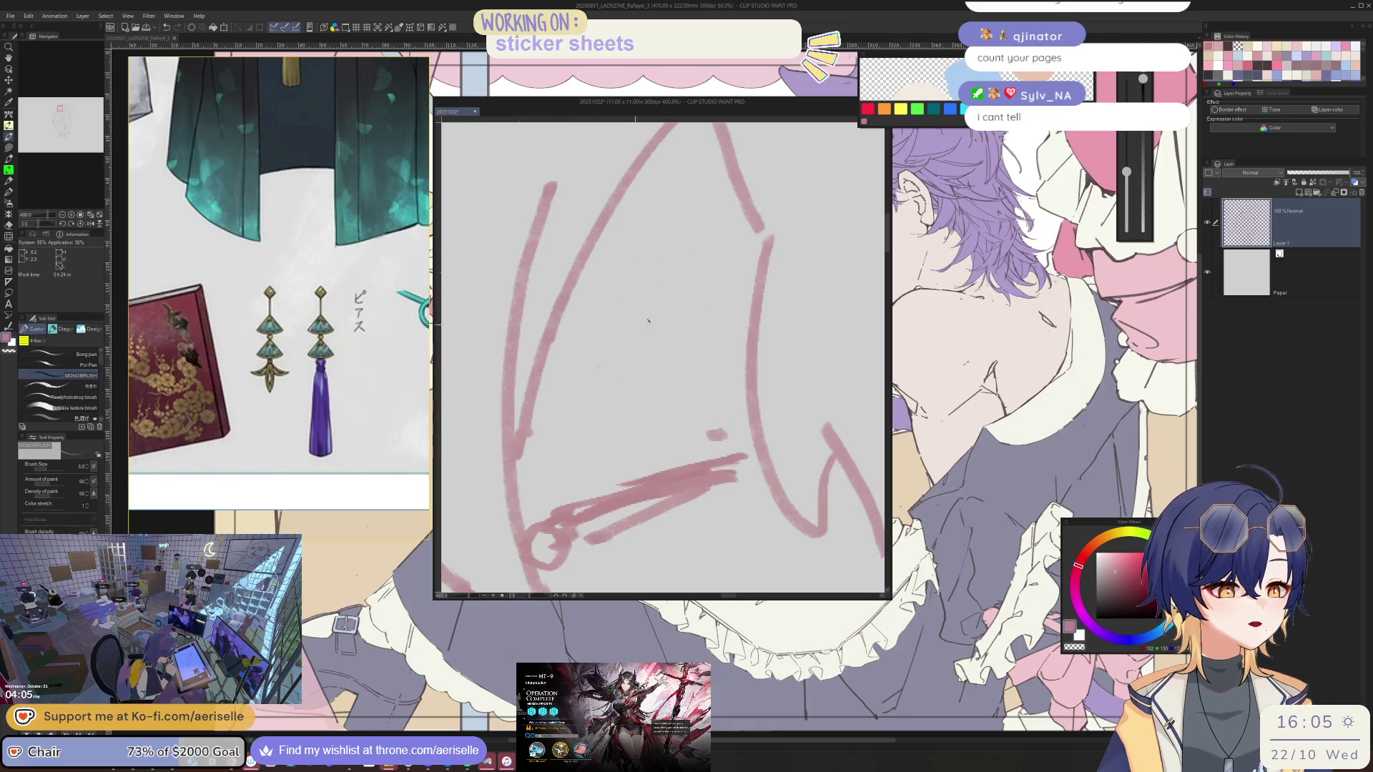
# Scroll the reference to the checkered-kimono portrait and zoom the sketch out to the full chibi
pyautogui.moveTo(522, 441); pyautogui.dragTo(676, 494)
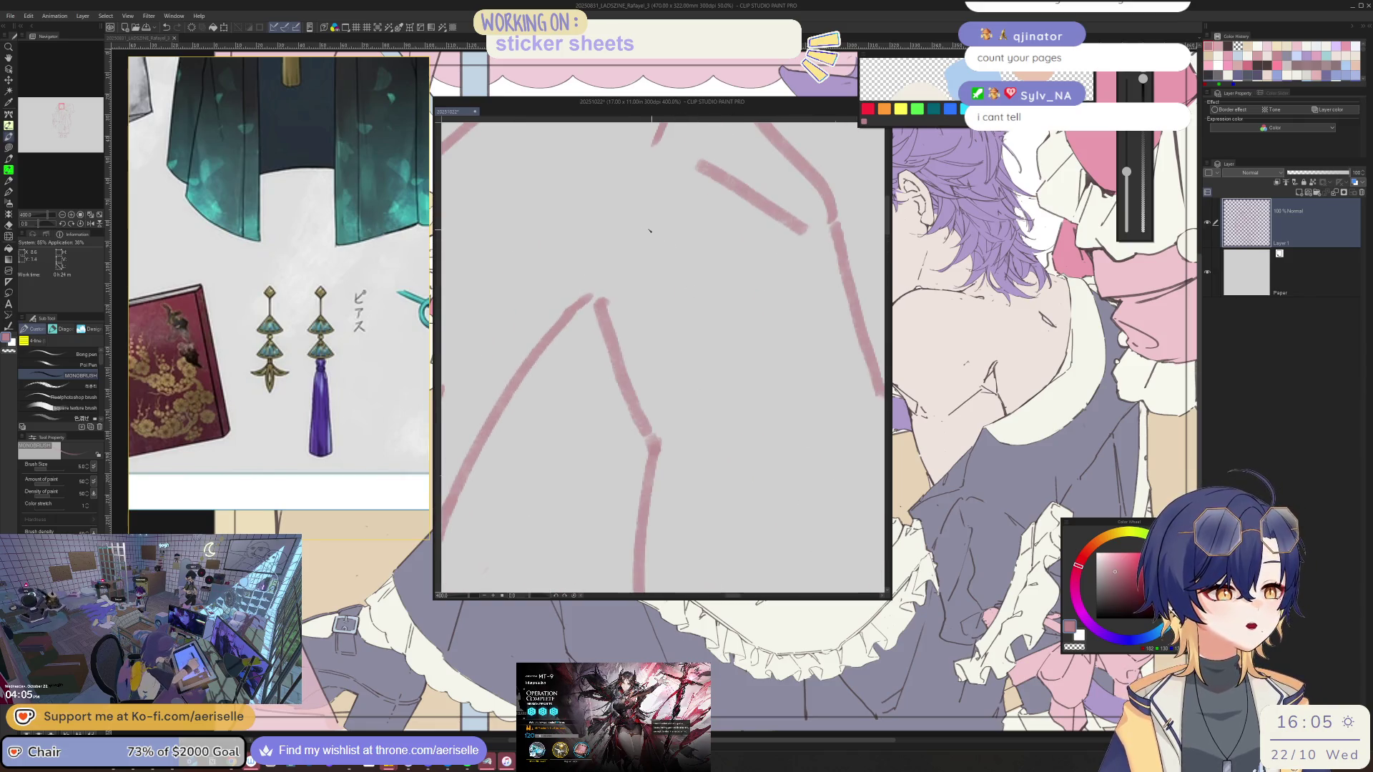
pyautogui.scroll(-4, 733, 358)
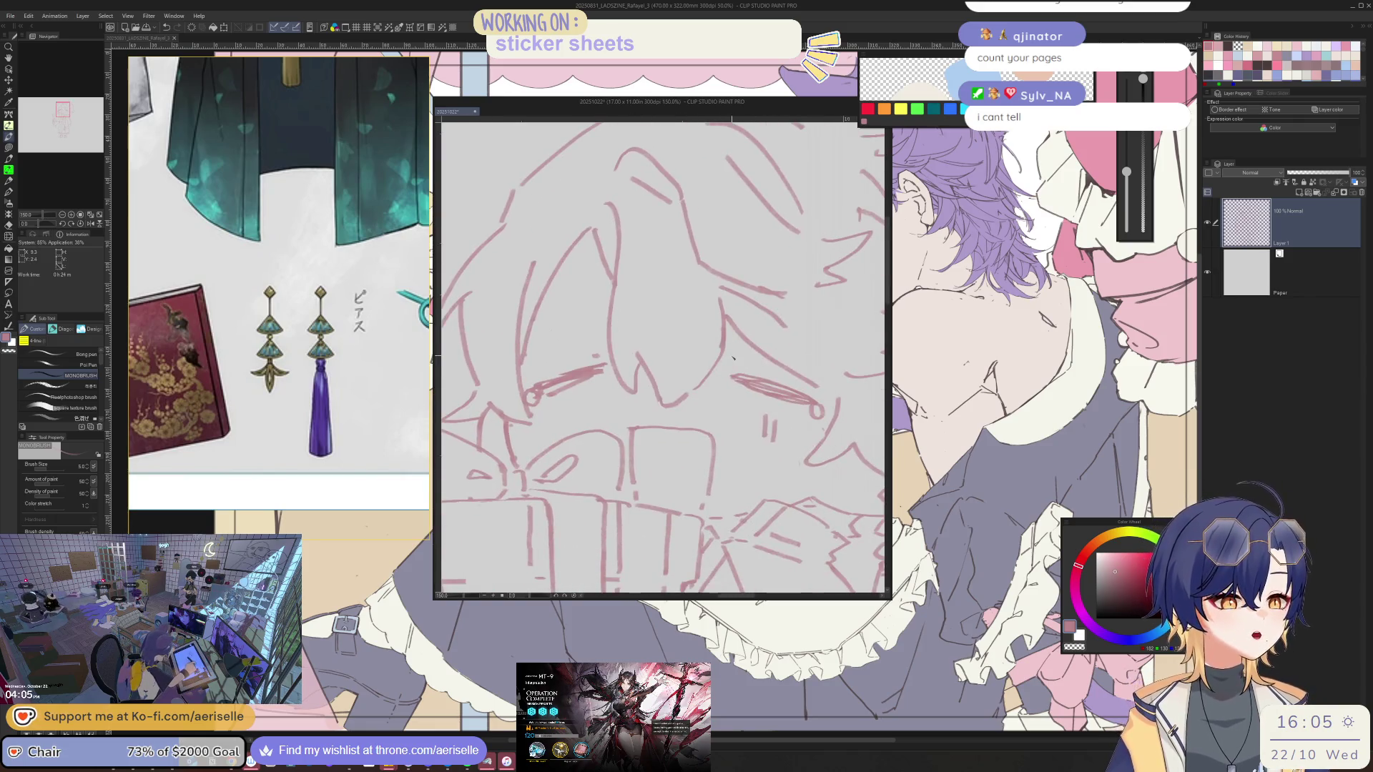
pyautogui.scroll(-3, 314, 227)
pyautogui.scroll(4, 314, 227)
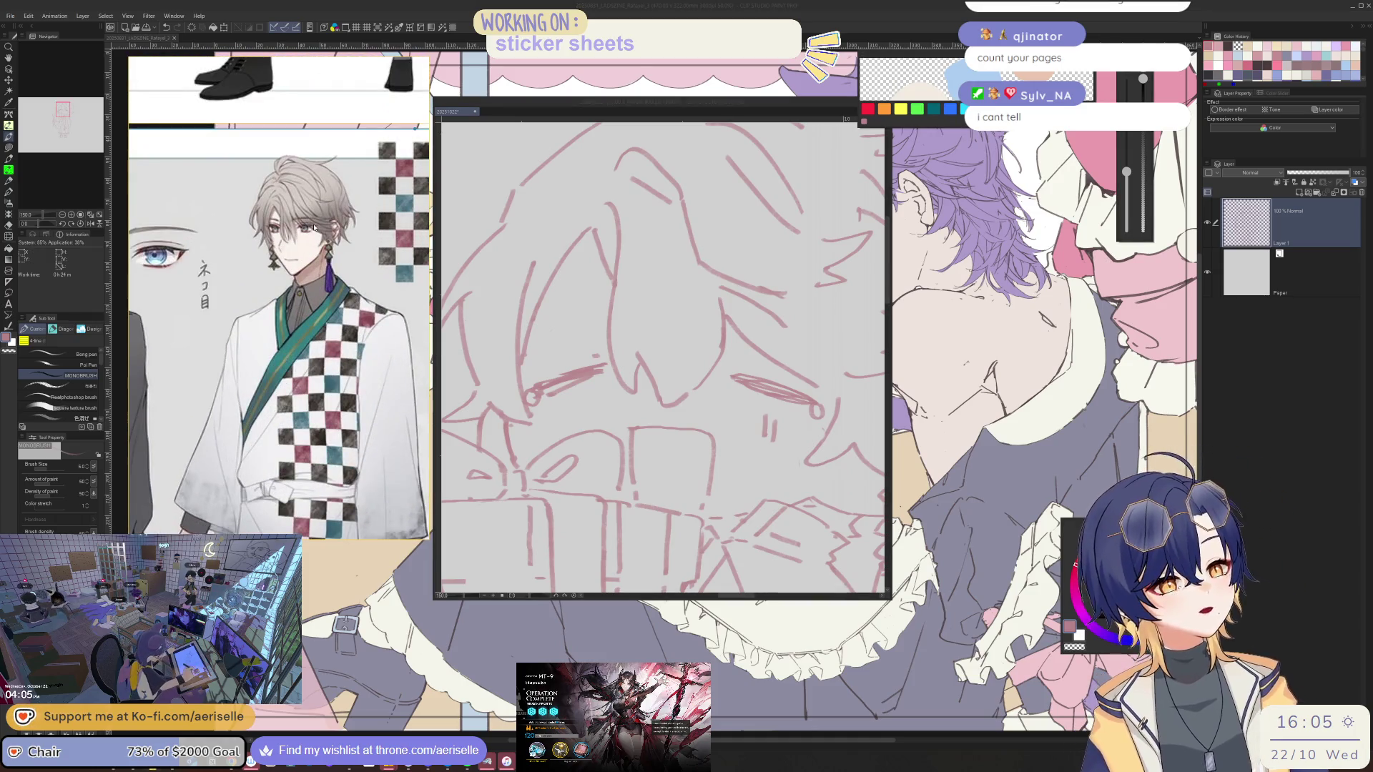
pyautogui.scroll(3, 629, 282)
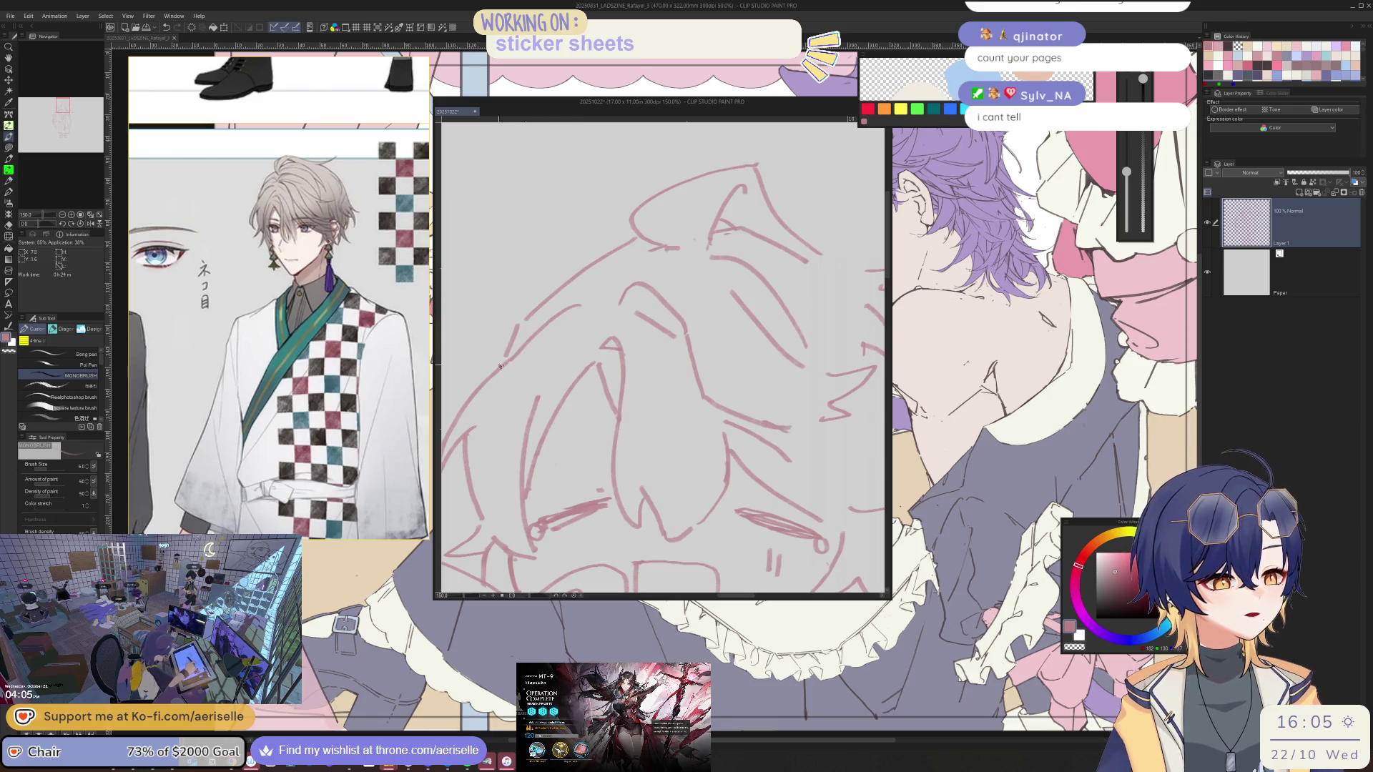
pyautogui.scroll(-3, 524, 330)
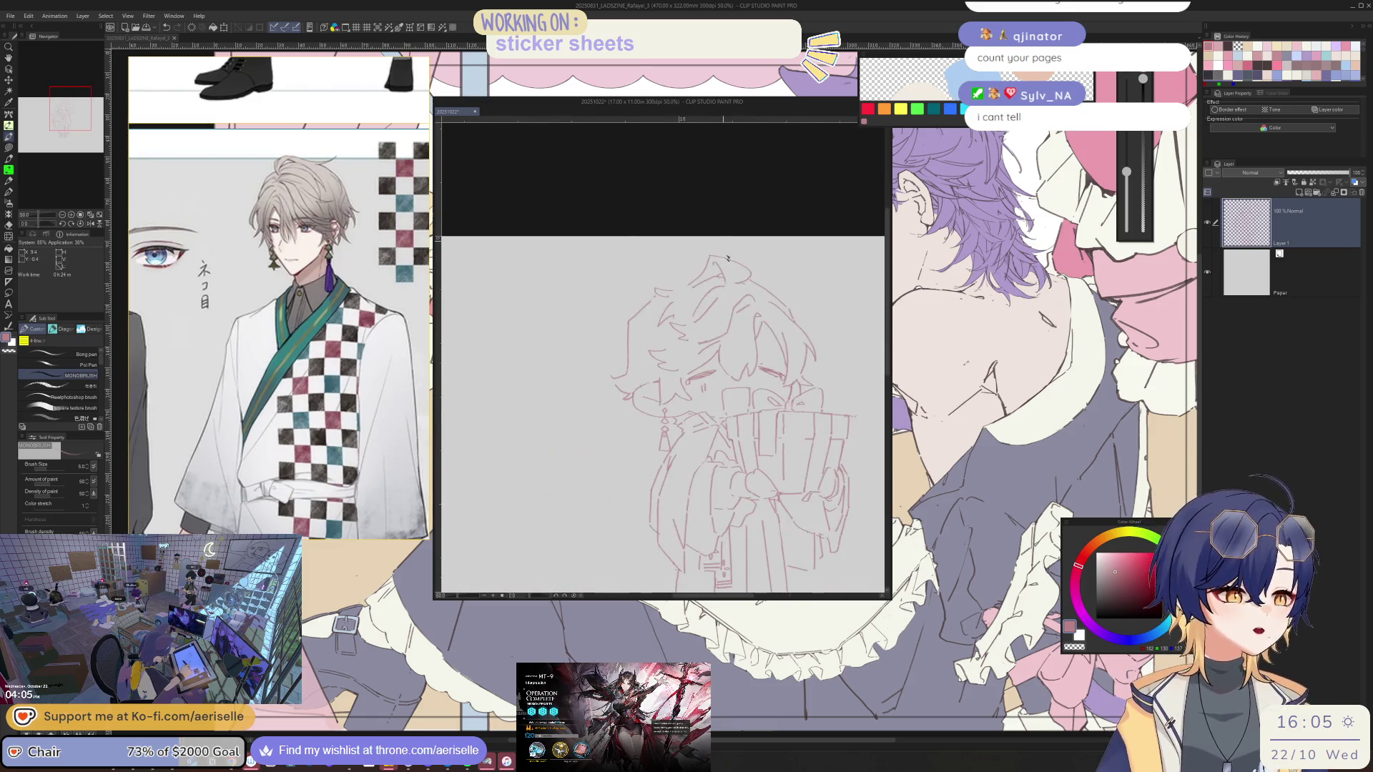
# Draw two long strokes down the hair's left side and erase stray bits with an enlarged eraser
pyautogui.scroll(3, 719, 265)
pyautogui.scroll(3, 720, 266)
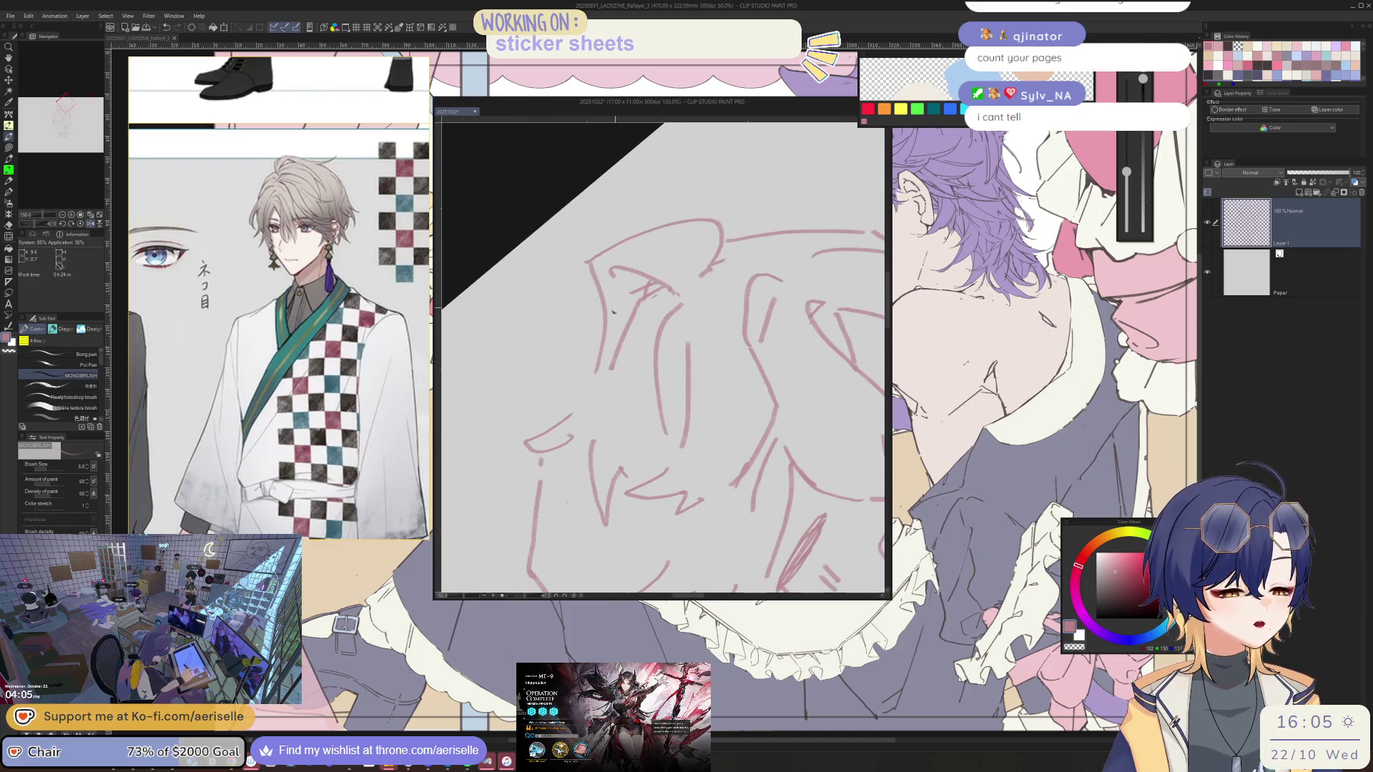
pyautogui.moveTo(630, 295); pyautogui.dragTo(559, 409)
pyautogui.moveTo(588, 262); pyautogui.dragTo(573, 379)
pyautogui.press('e')
pyautogui.press(']')
pyautogui.press(']')
pyautogui.press(']')
pyautogui.moveTo(659, 293); pyautogui.dragTo(622, 344)
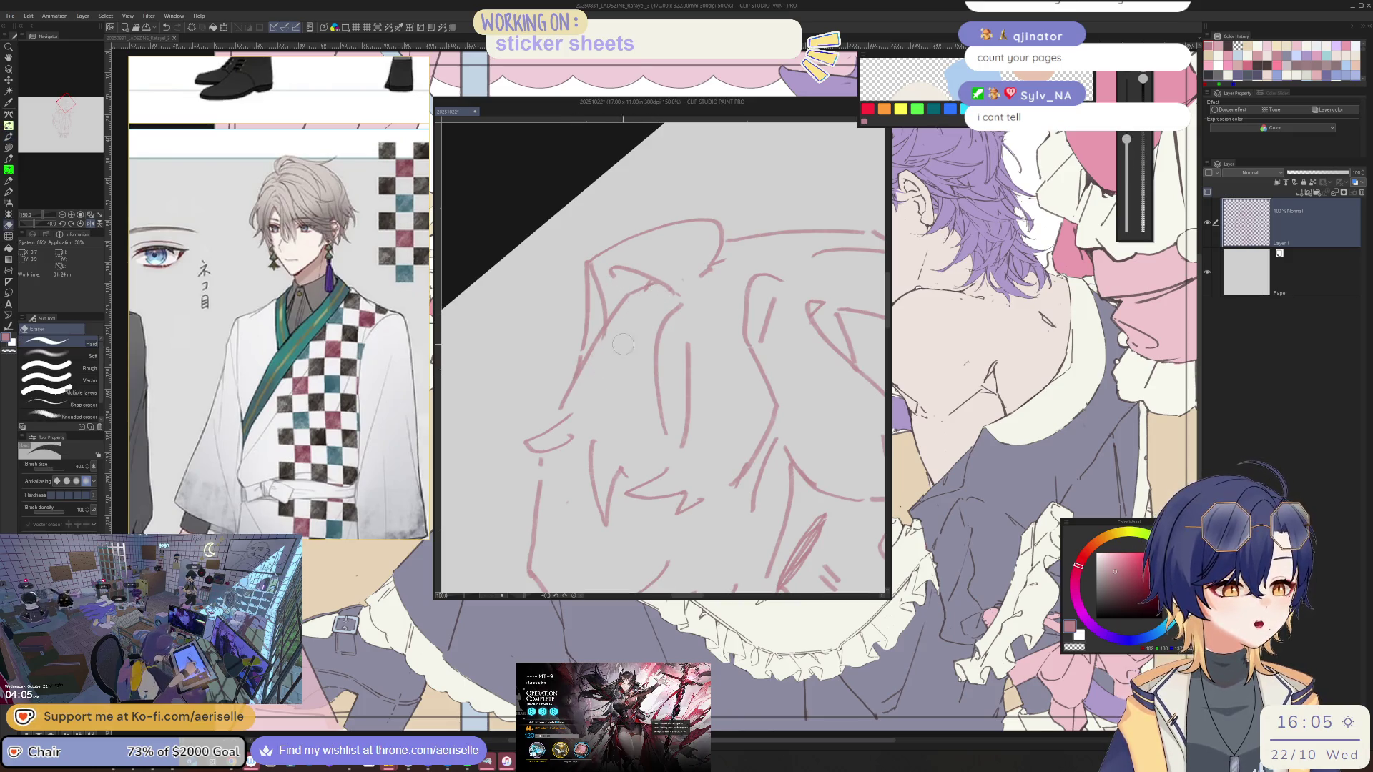
pyautogui.moveTo(595, 266); pyautogui.dragTo(607, 315)
pyautogui.press('[')
pyautogui.press('[')
pyautogui.press('[')
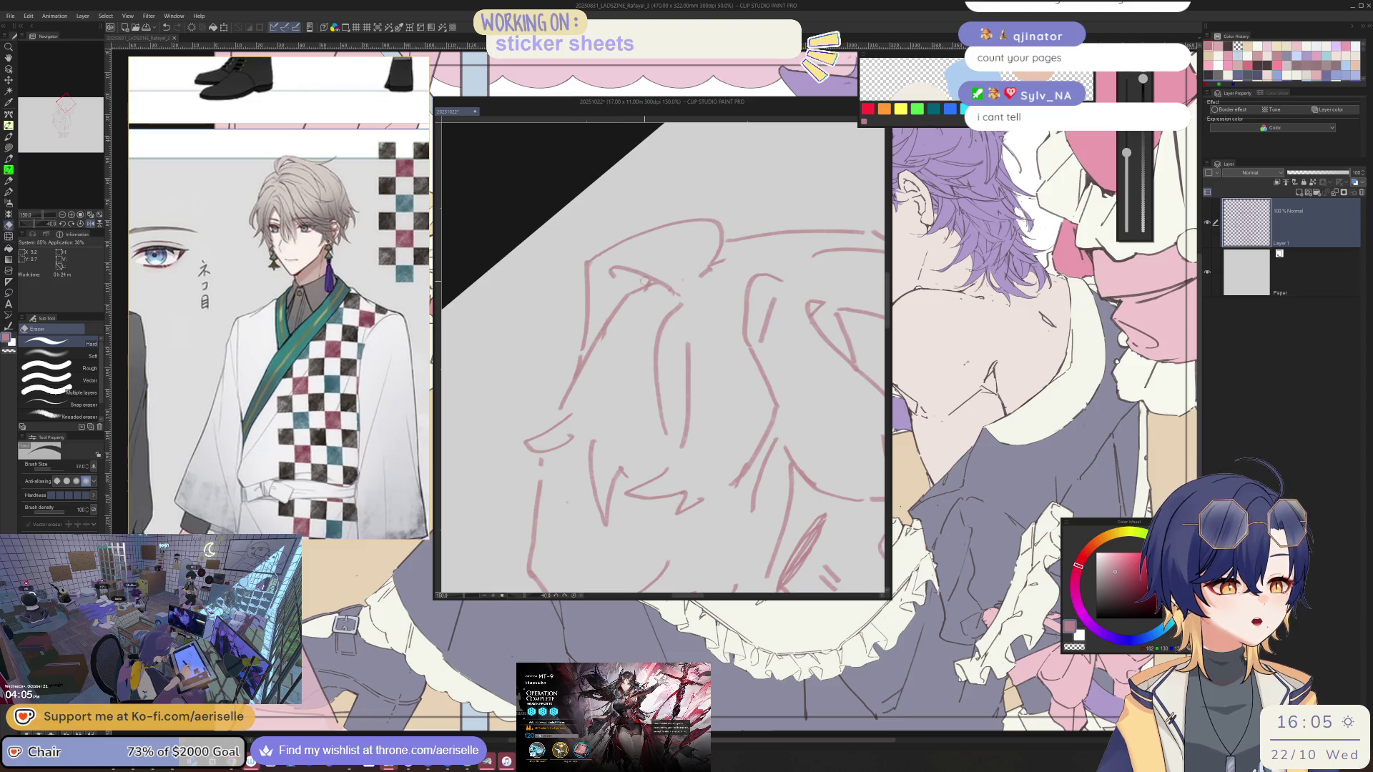
pyautogui.press('p')
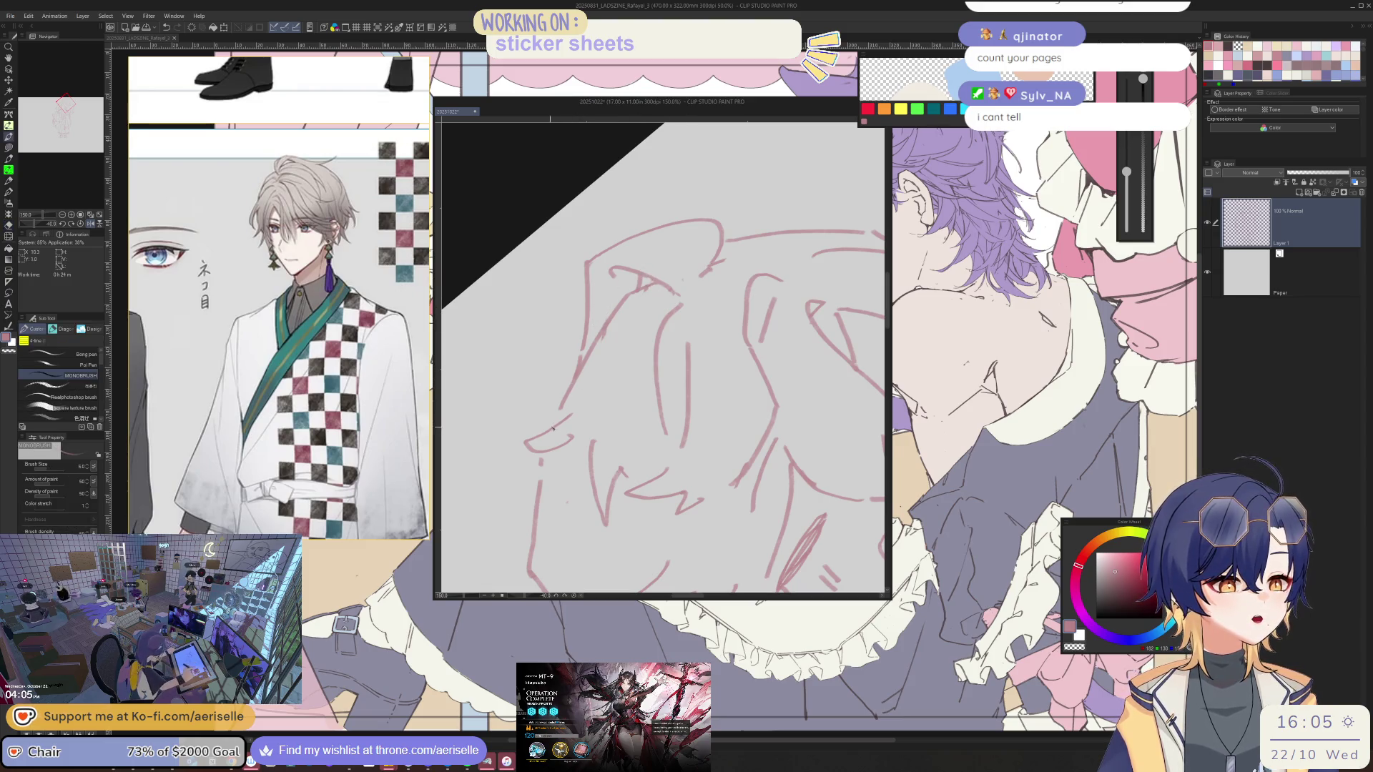
# Lasso the small stroke beside the face, move it into place, and zoom out to the whole figure
pyautogui.press('m')
pyautogui.moveTo(523, 453); pyautogui.dragTo(545, 455)
pyautogui.press('k')
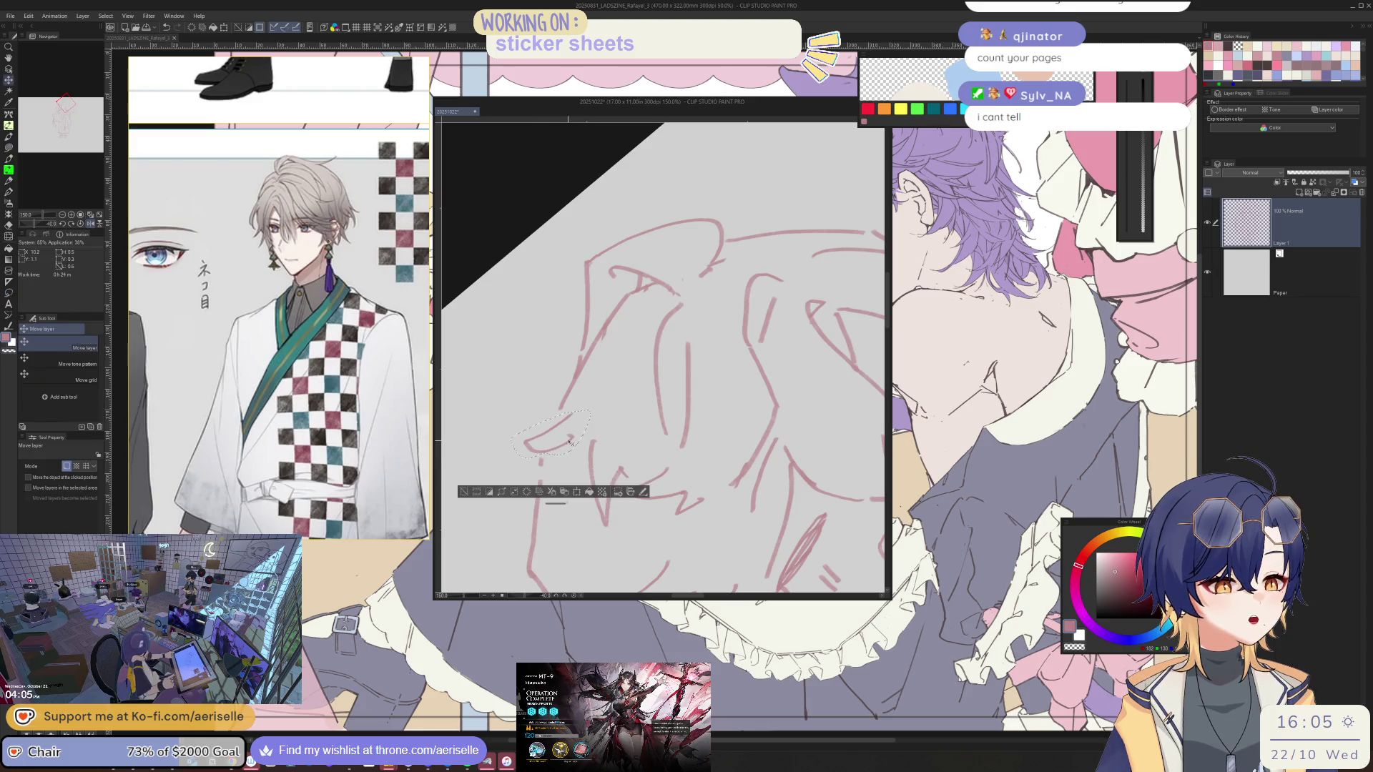
pyautogui.hotkey('ctrl', '-')
pyautogui.hotkey('ctrl', '@')
pyautogui.moveTo(818, 392); pyautogui.dragTo(785, 320)
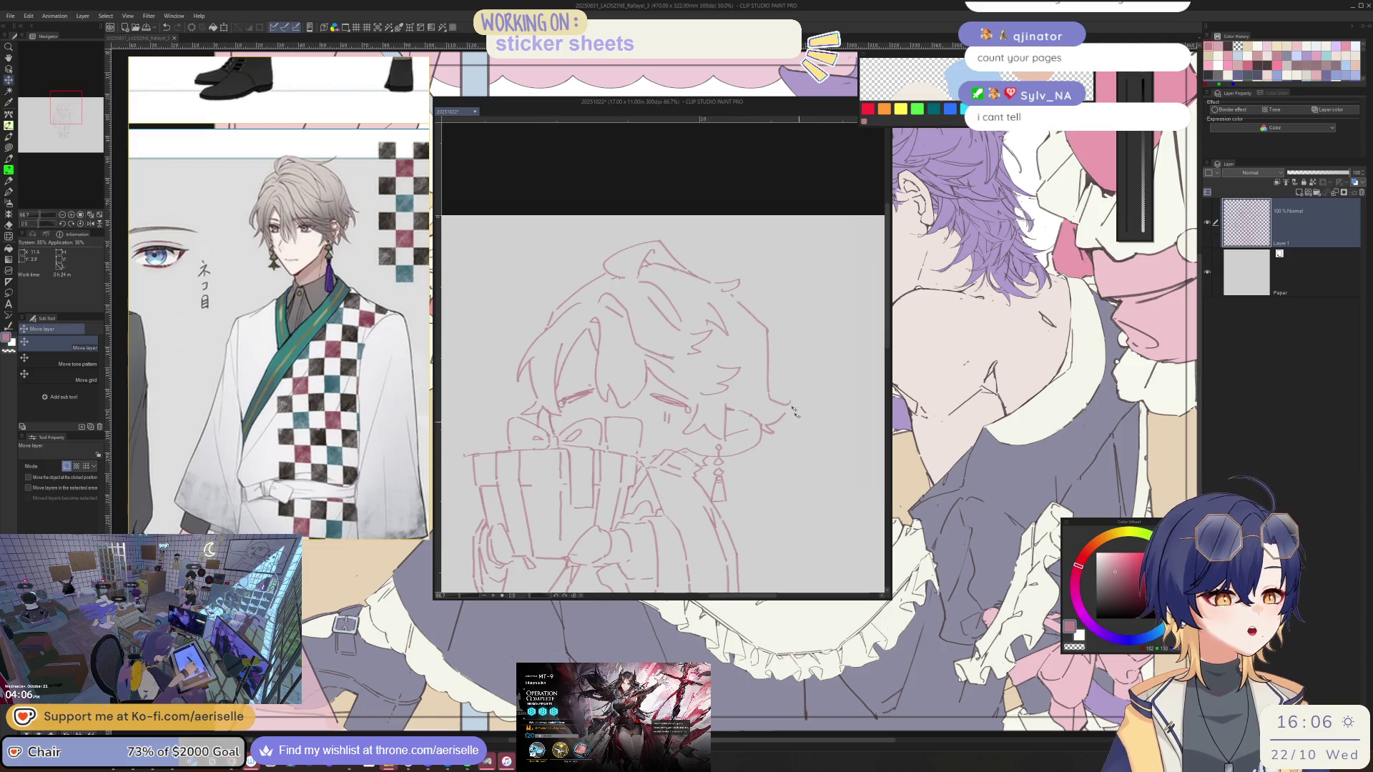
pyautogui.press('e')
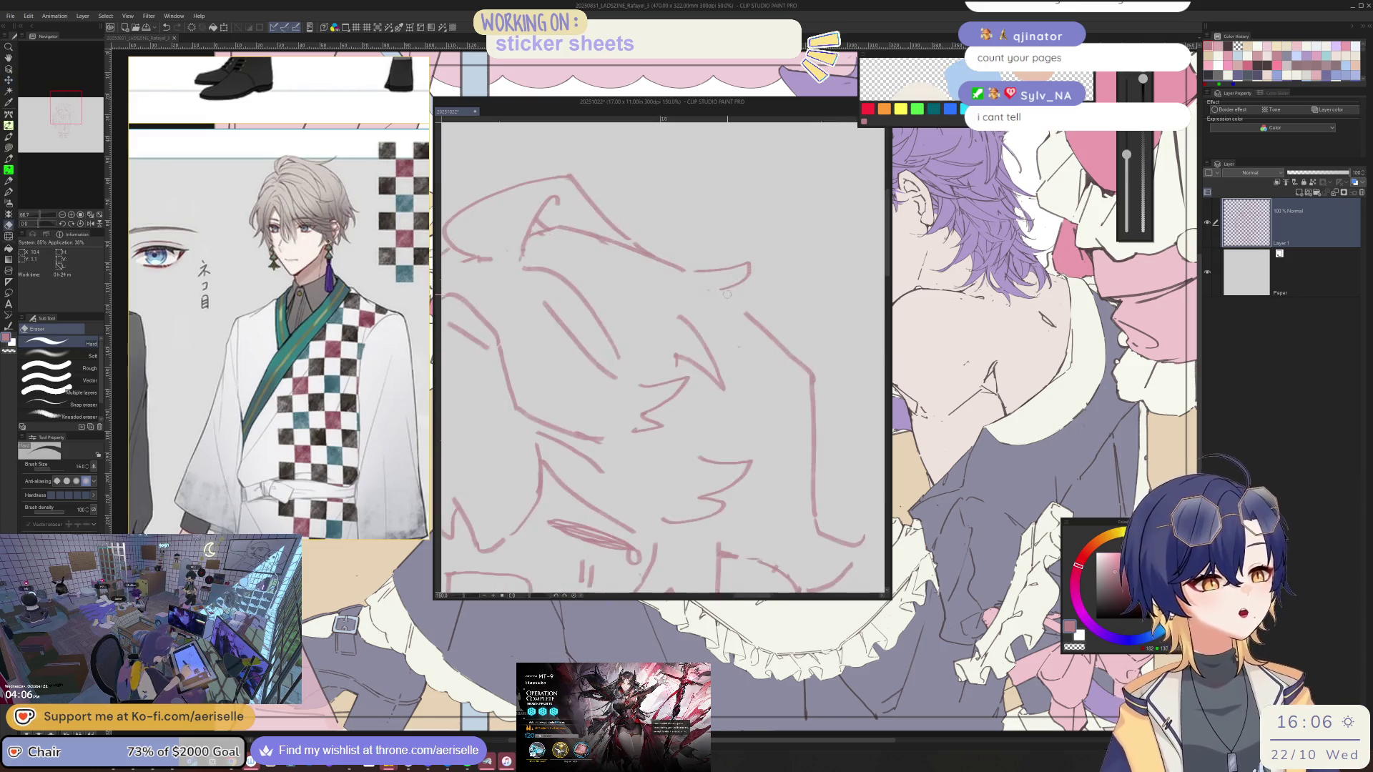
pyautogui.press('p')
pyautogui.hotkey('ctrl', '-')
pyautogui.hotkey('ctrl', '-')
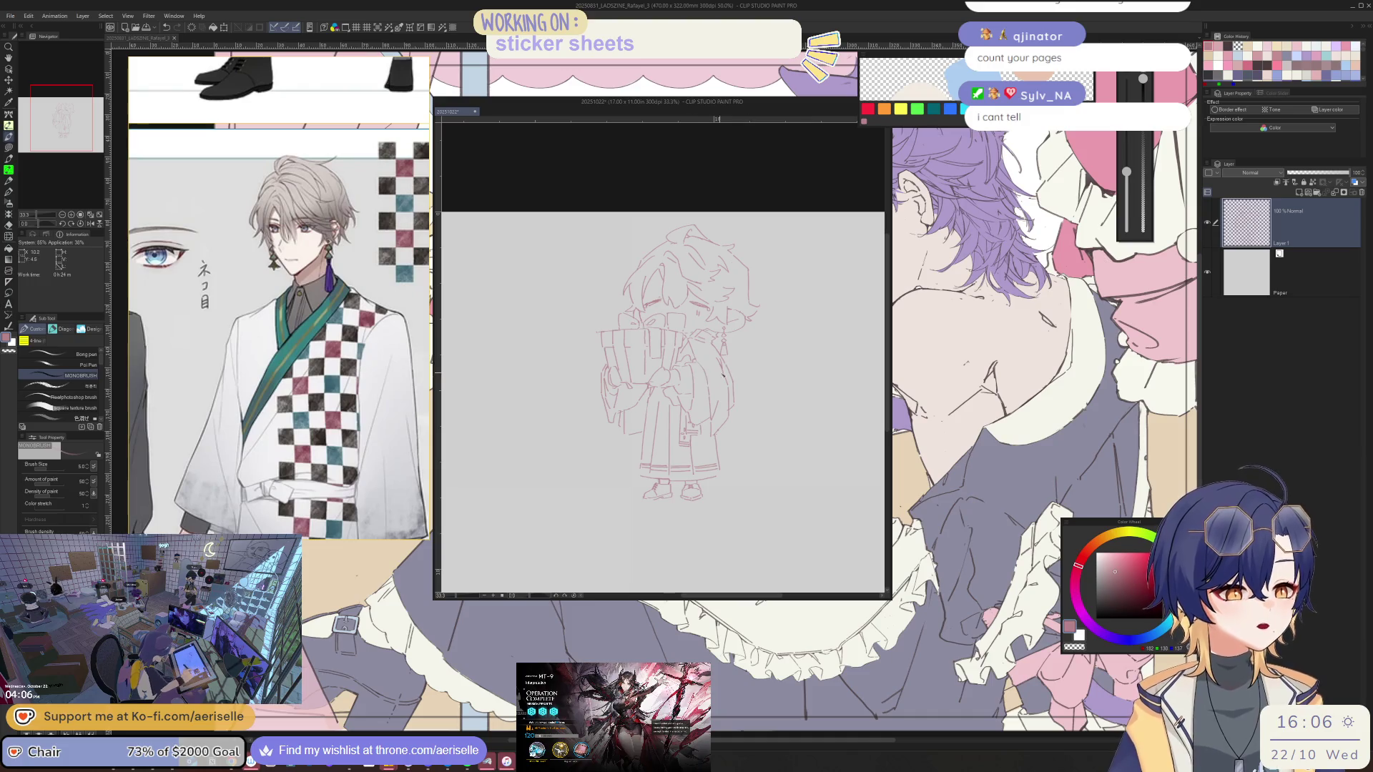
# Zoom in on the face, rotate the canvas, and draw a short curved stroke beside the eye
pyautogui.hotkey('ctrl', '+')
pyautogui.hotkey('ctrl', '+')
pyautogui.moveTo(560, 291); pyautogui.dragTo(572, 370)
pyautogui.scroll(3, 572, 370)
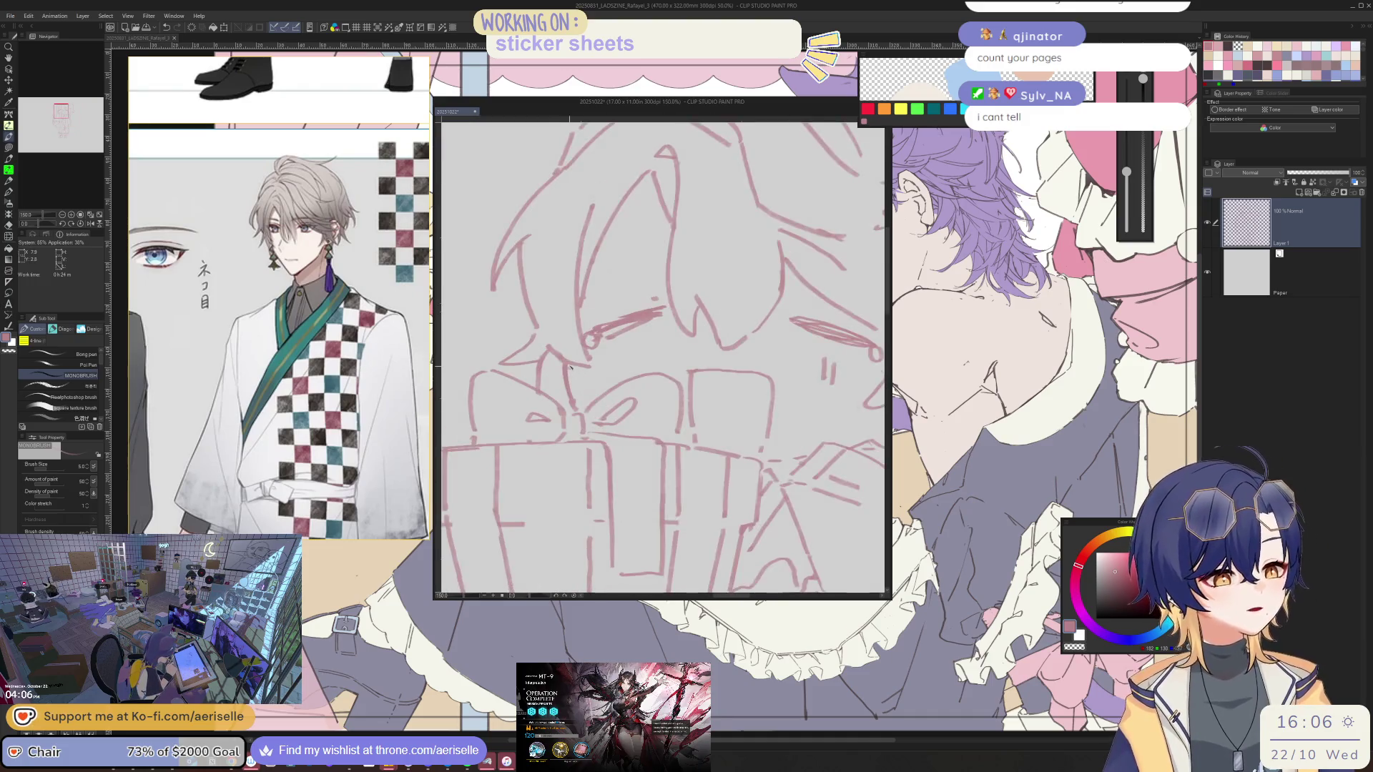
pyautogui.press('e')
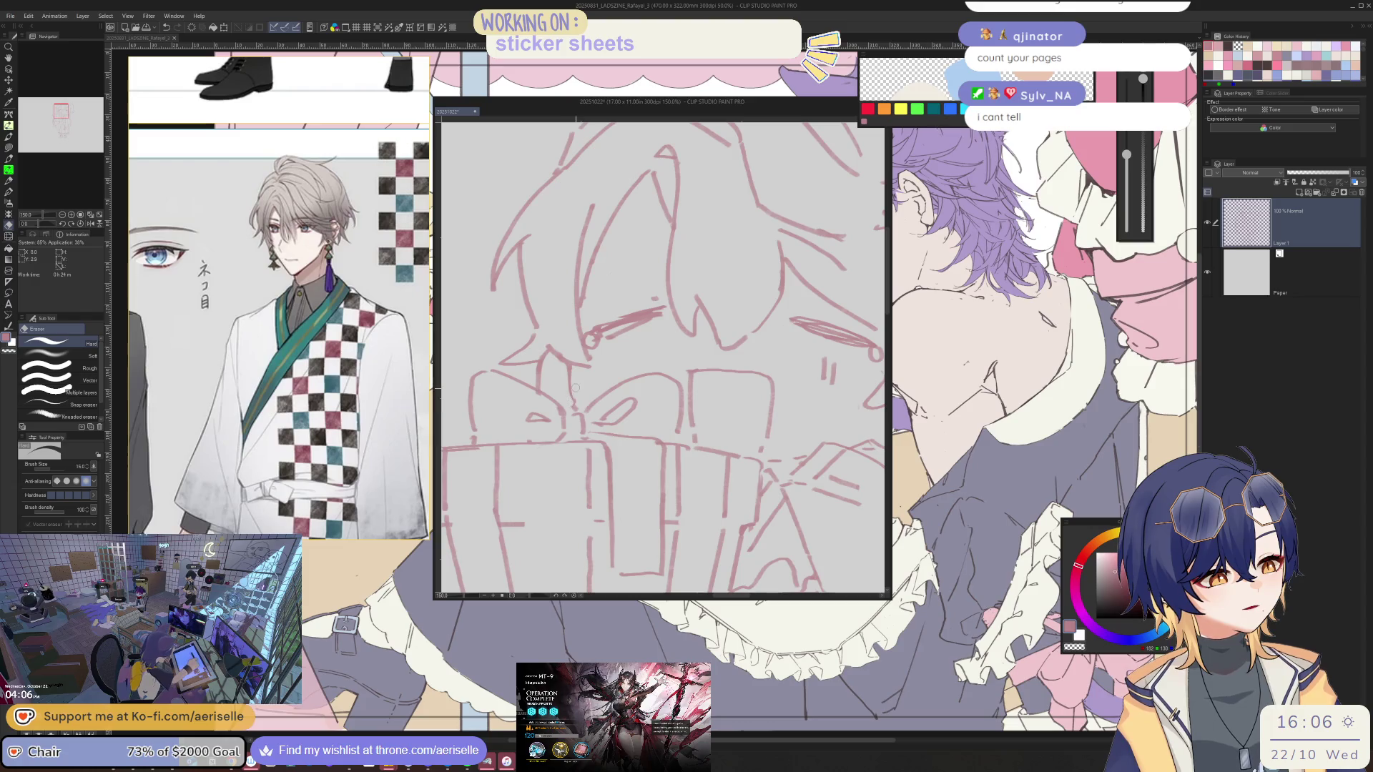
pyautogui.press('b')
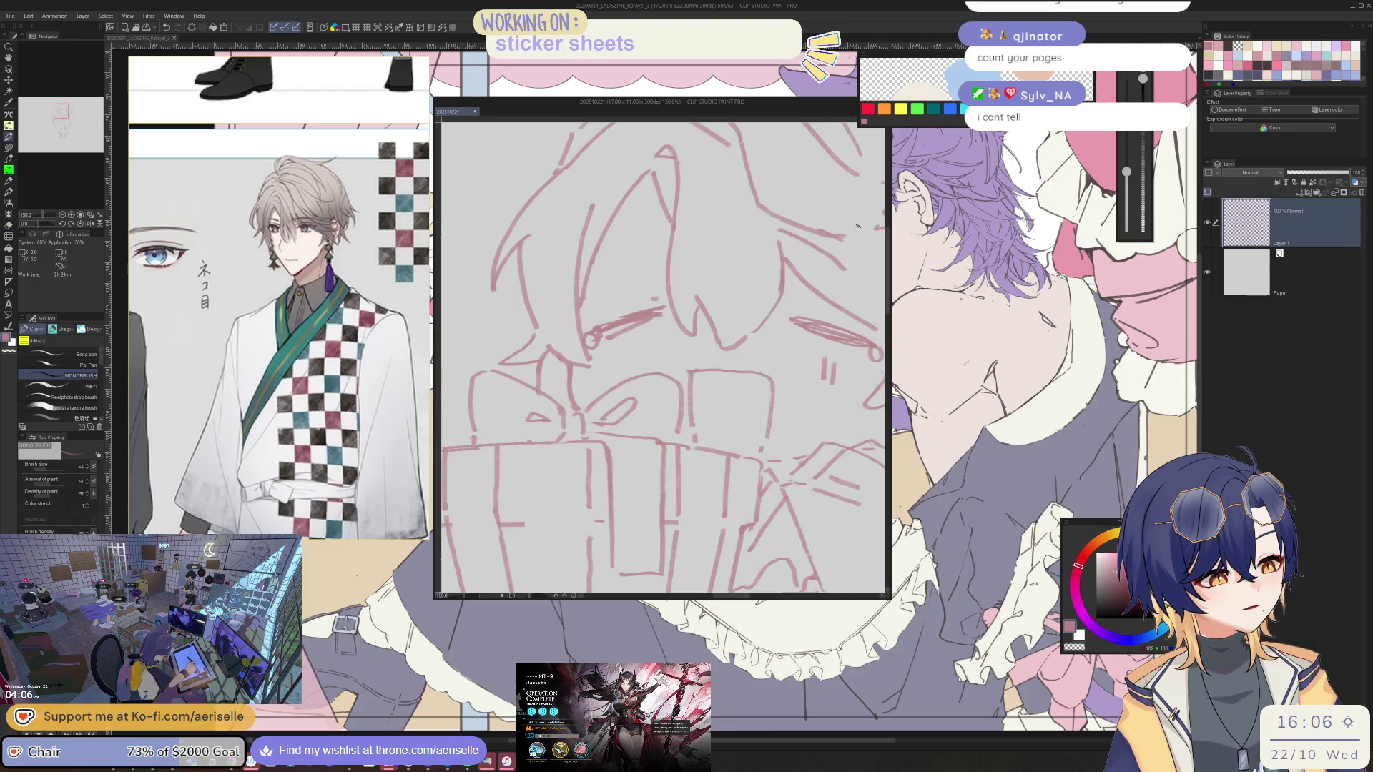
pyautogui.moveTo(793, 320); pyautogui.dragTo(746, 250)
pyautogui.moveTo(619, 344); pyautogui.dragTo(596, 390)
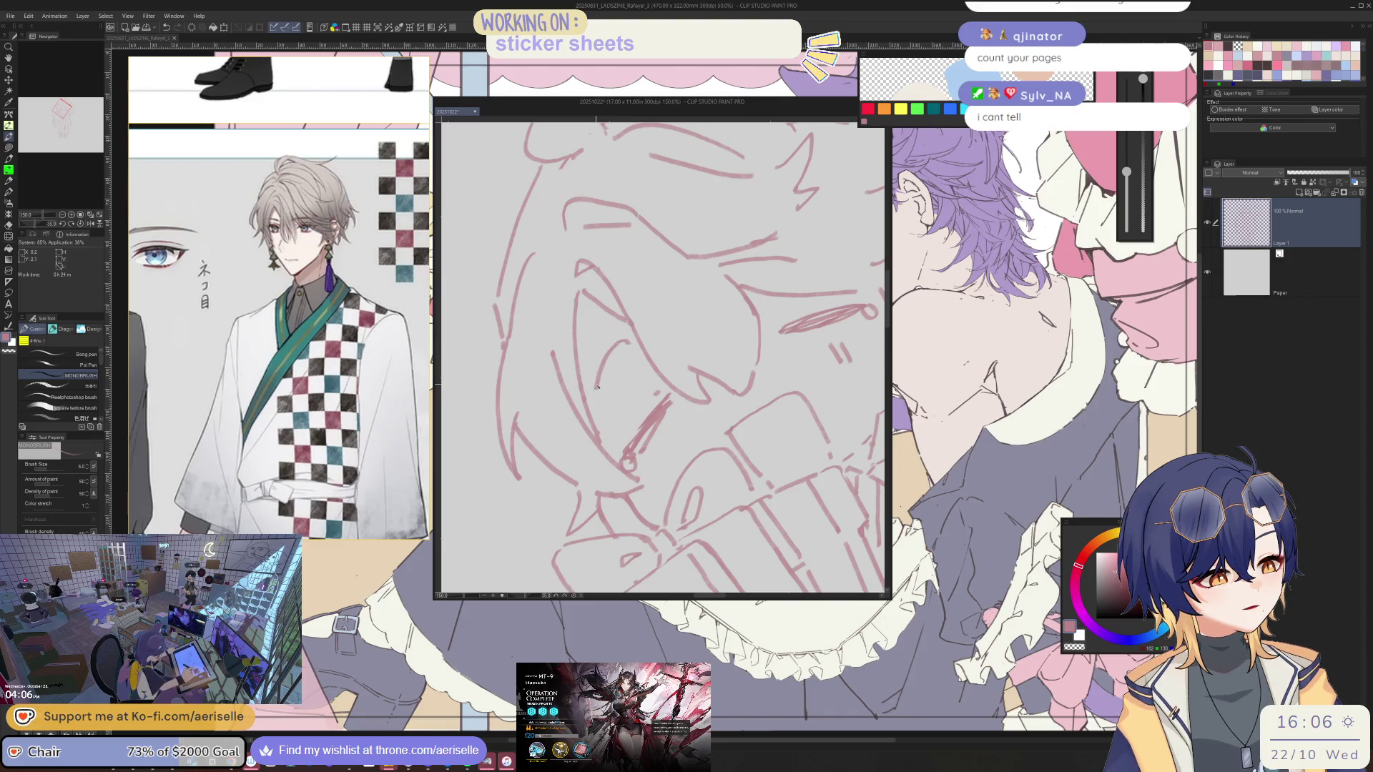
pyautogui.moveTo(633, 357); pyautogui.dragTo(593, 398)
# Erase the short stroke near the eye and redraw it with the pen
pyautogui.press('e')
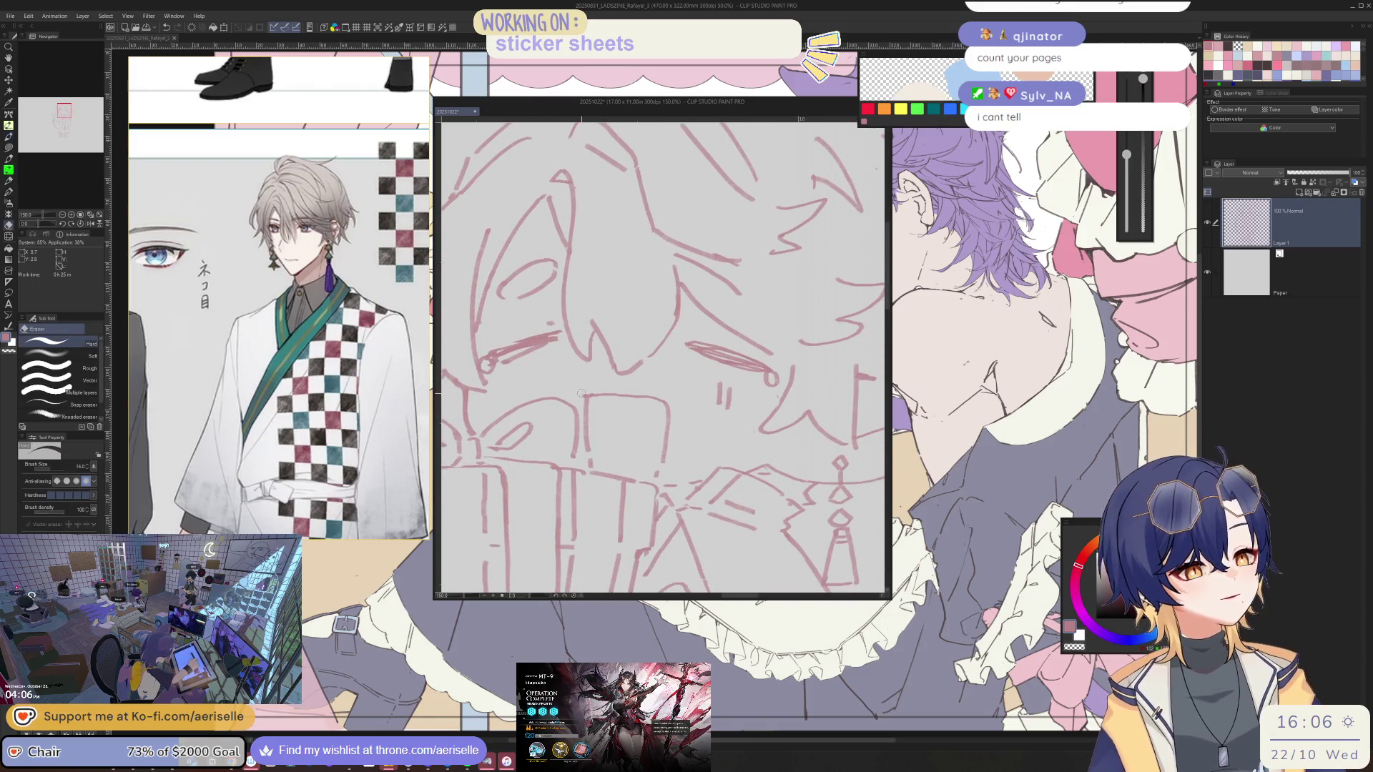
pyautogui.scroll(-3, 793, 446)
pyautogui.scroll(3, 565, 376)
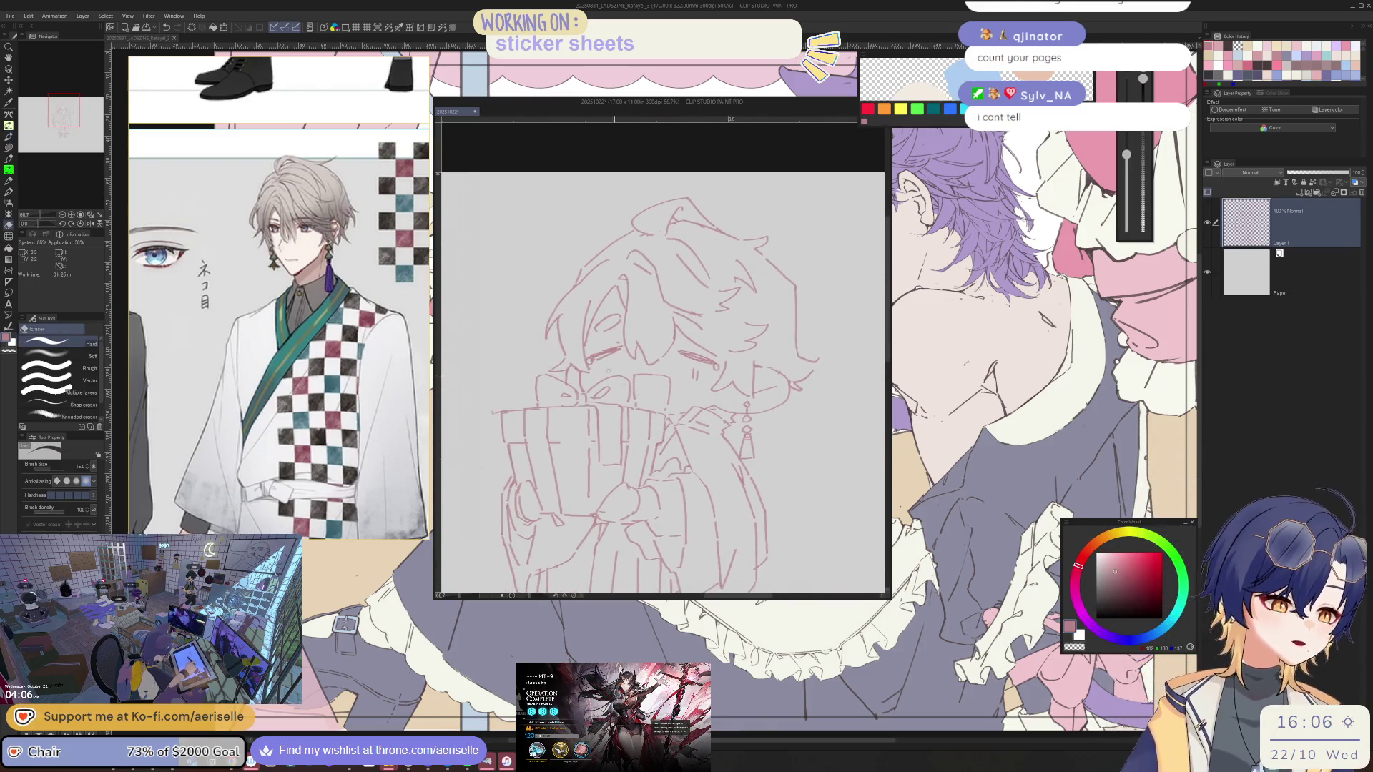
pyautogui.press('b')
pyautogui.scroll(-2, 612, 370)
pyautogui.scroll(4, 639, 292)
pyautogui.press('e')
pyautogui.moveTo(640, 291); pyautogui.dragTo(697, 325)
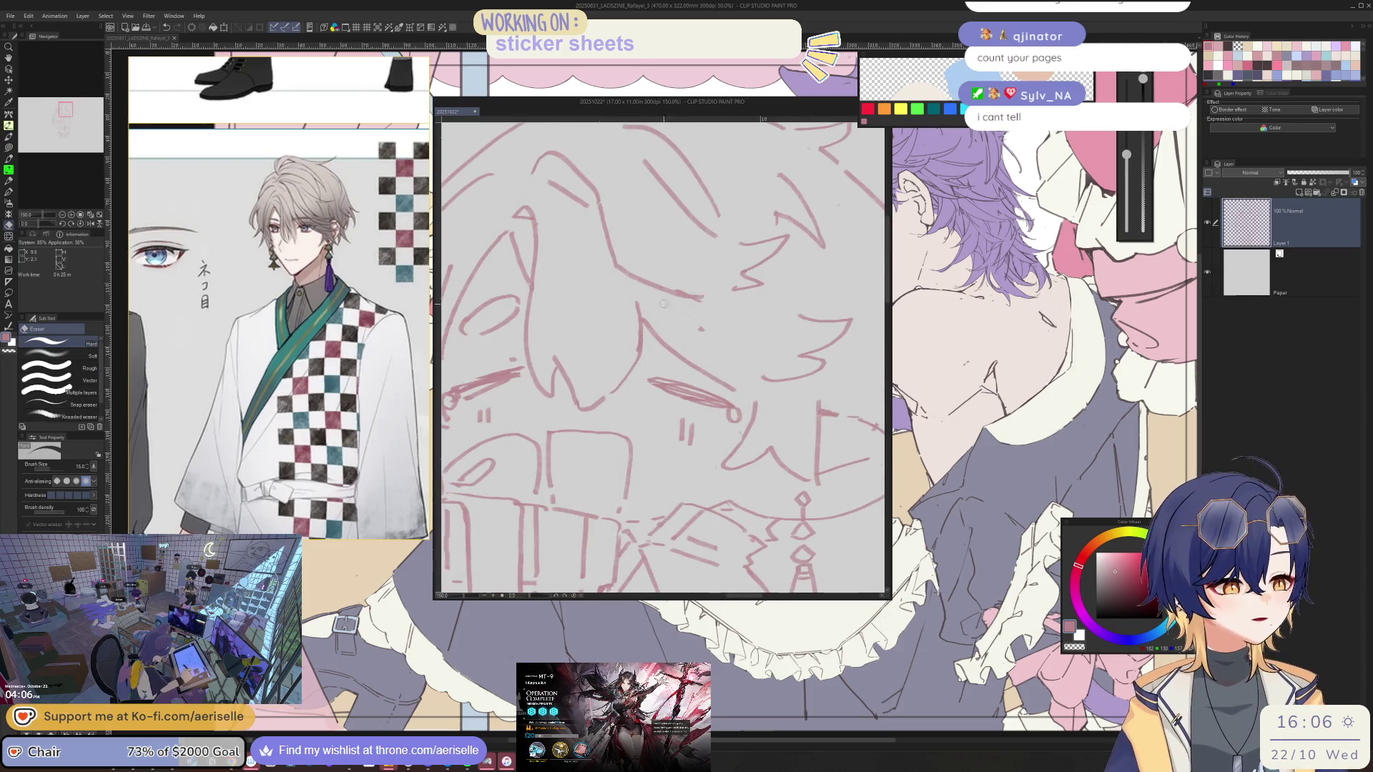
pyautogui.press('b')
pyautogui.moveTo(645, 283); pyautogui.dragTo(688, 317)
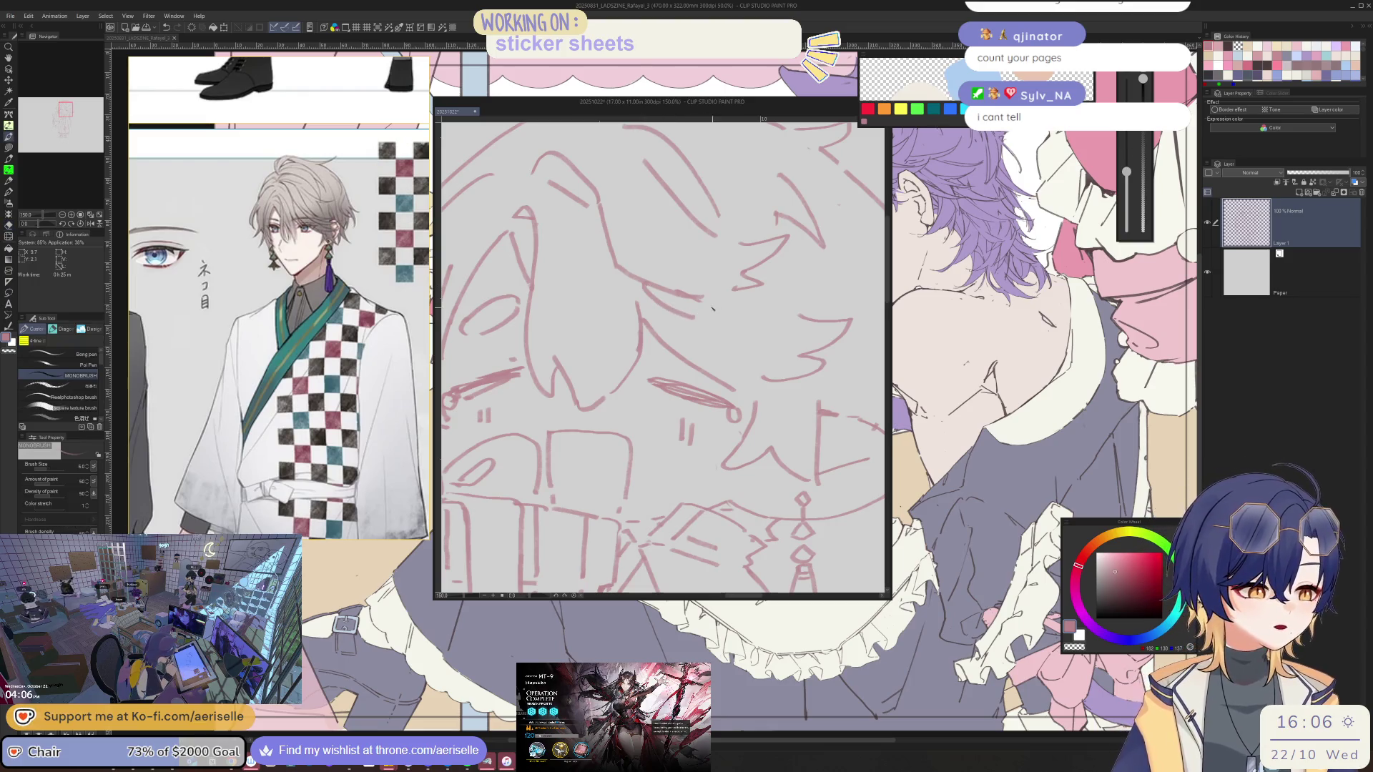
pyautogui.scroll(-4, 713, 318)
pyautogui.scroll(3, 705, 330)
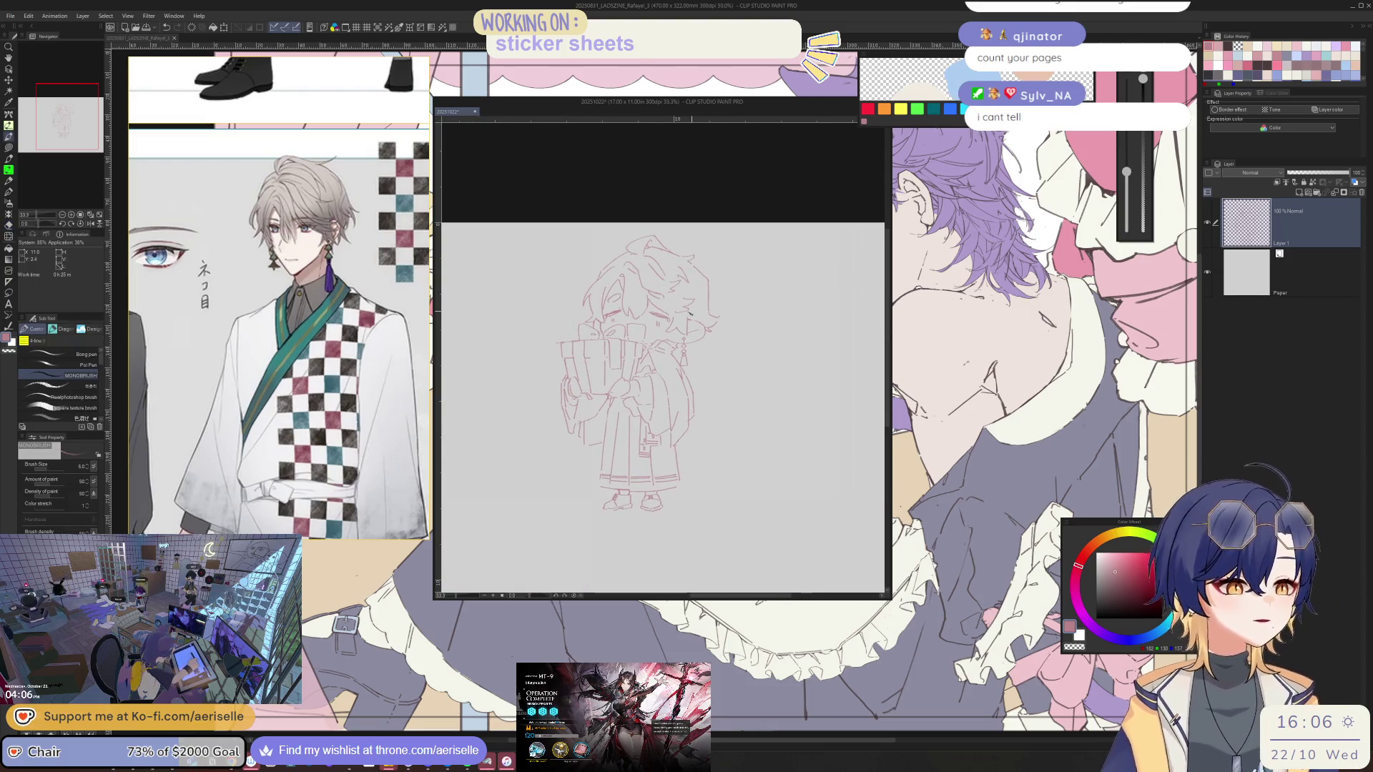
# Flip the canvas horizontally to check proportions, then angle the view toward the gift box edge
pyautogui.press('h')
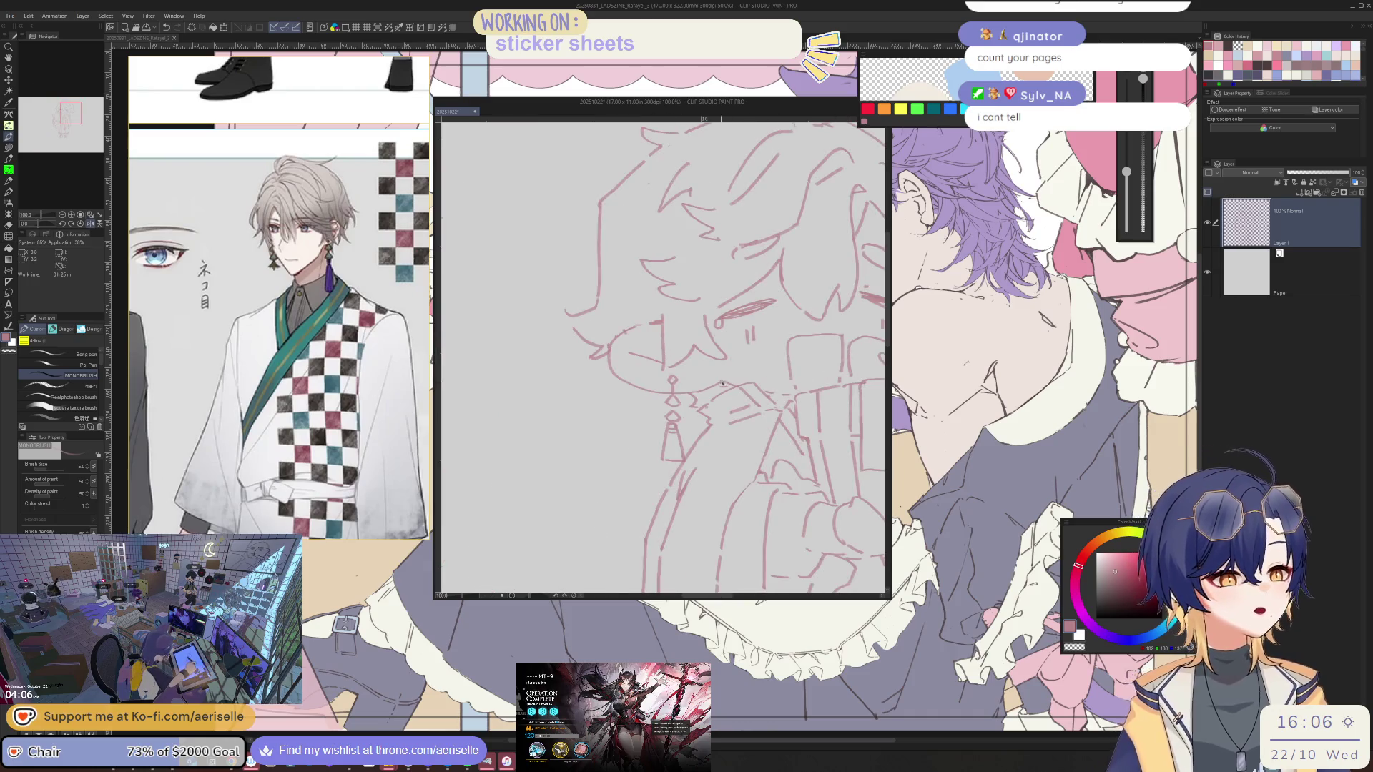
pyautogui.press('h')
pyautogui.scroll(3, 629, 377)
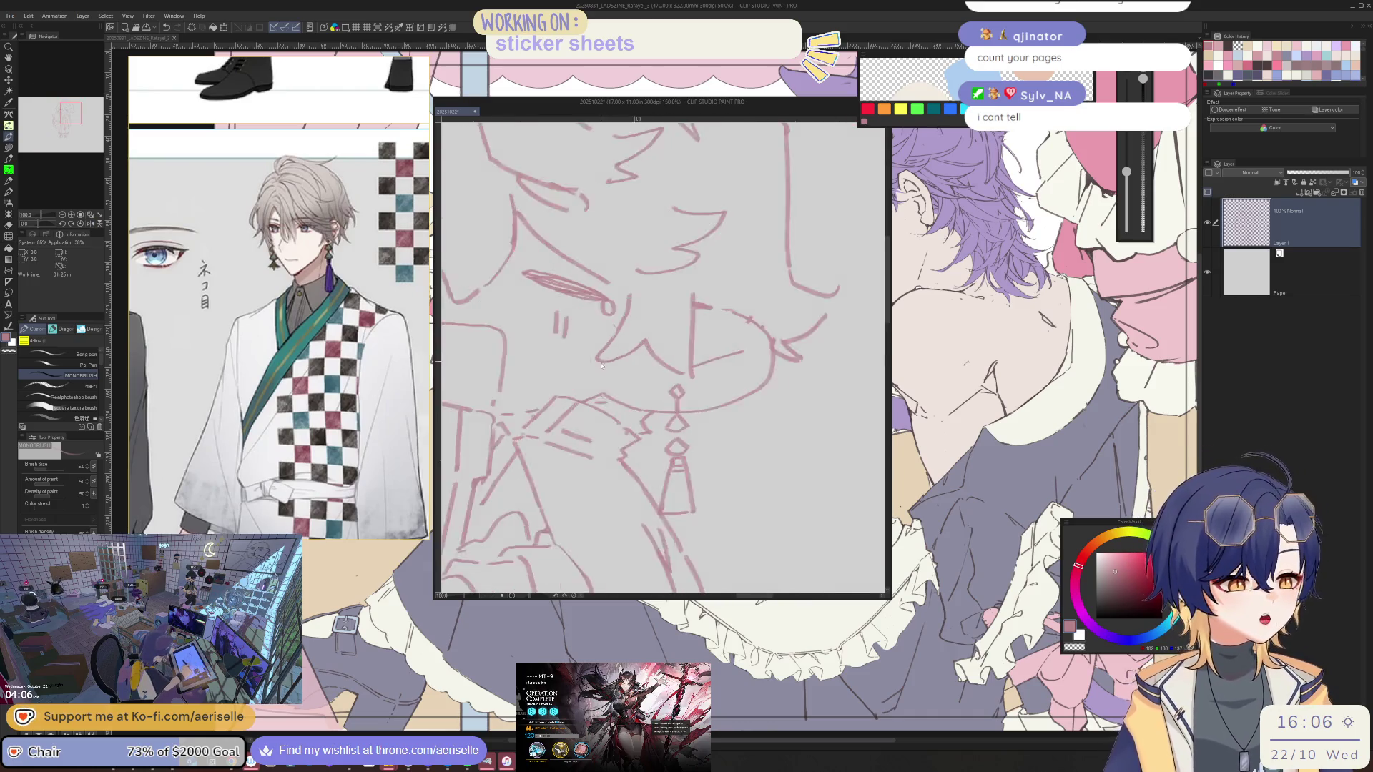
pyautogui.scroll(-2, 630, 377)
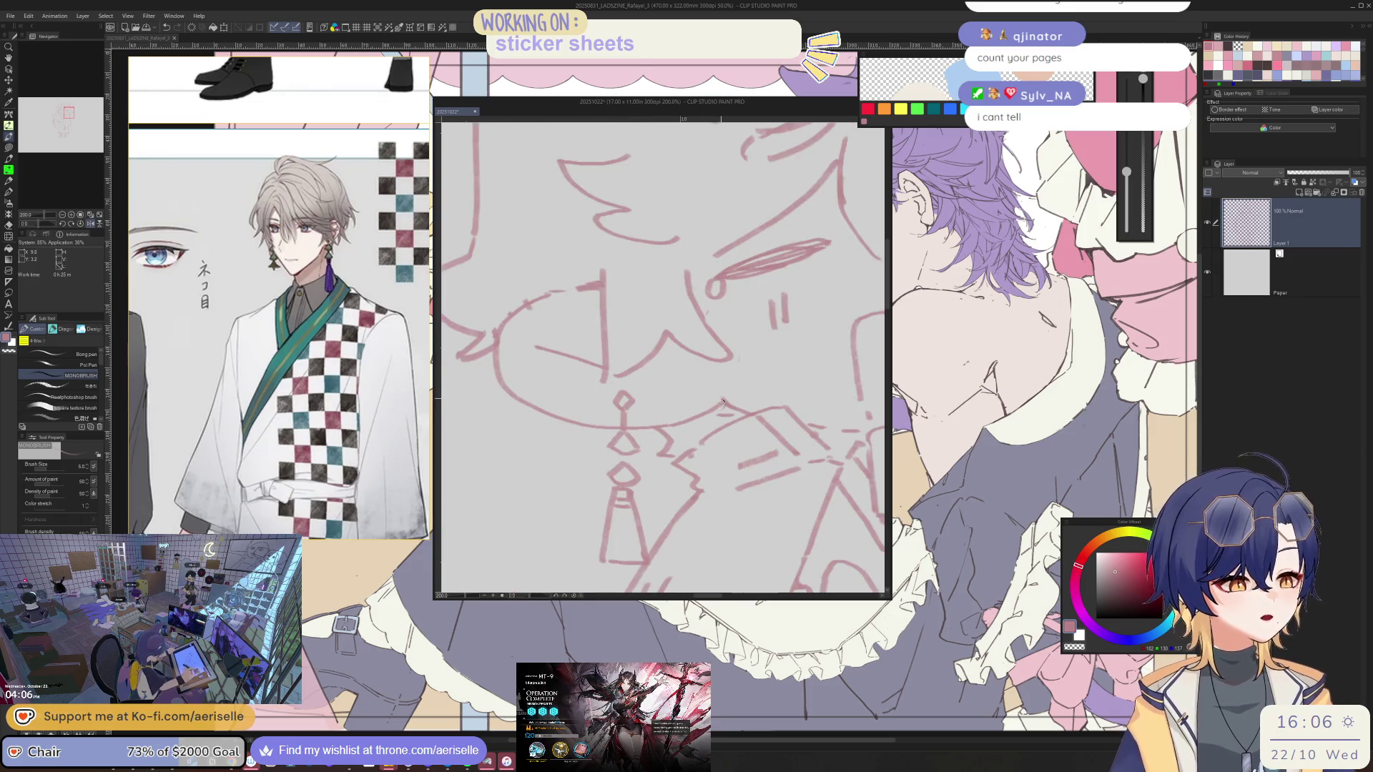
pyautogui.scroll(-2, 821, 409)
pyautogui.press('-')
pyautogui.press('-')
pyautogui.press('-')
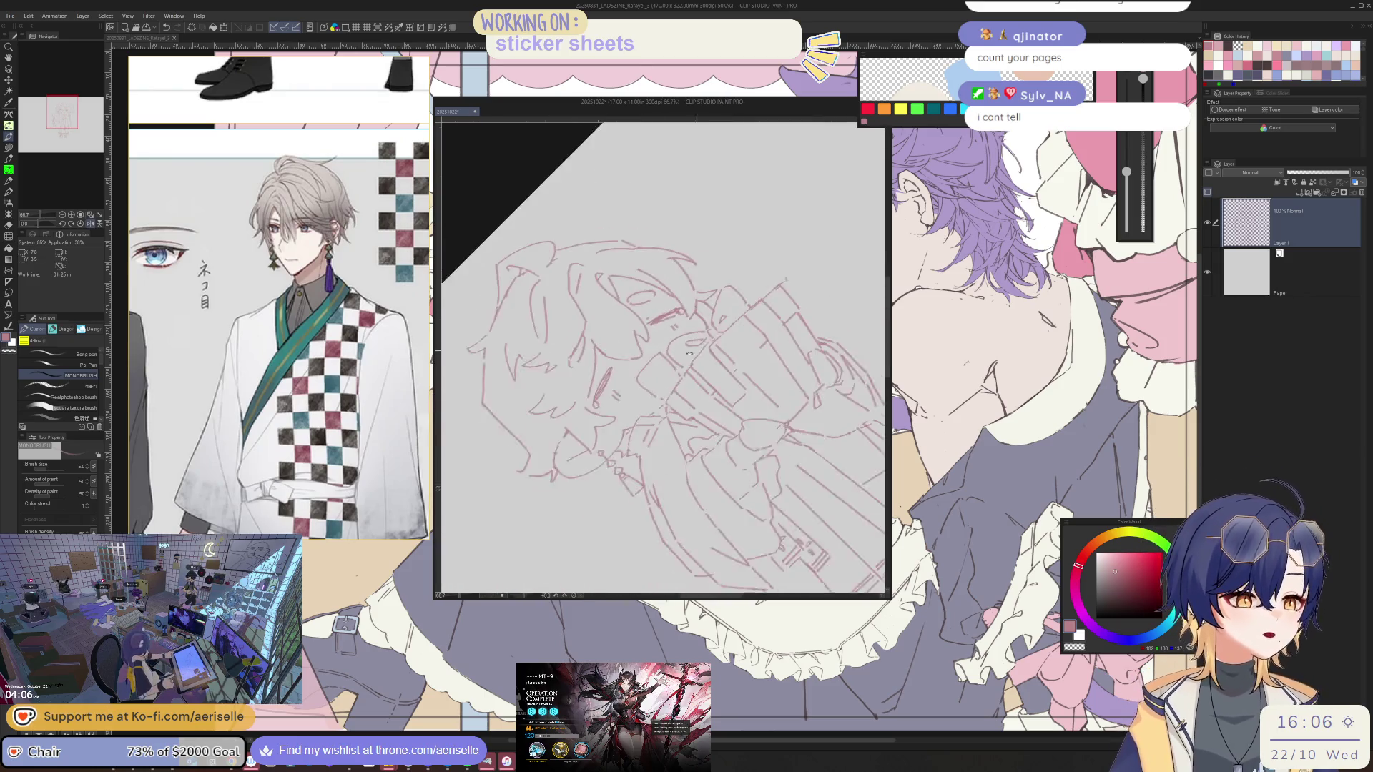
pyautogui.scroll(4, 572, 447)
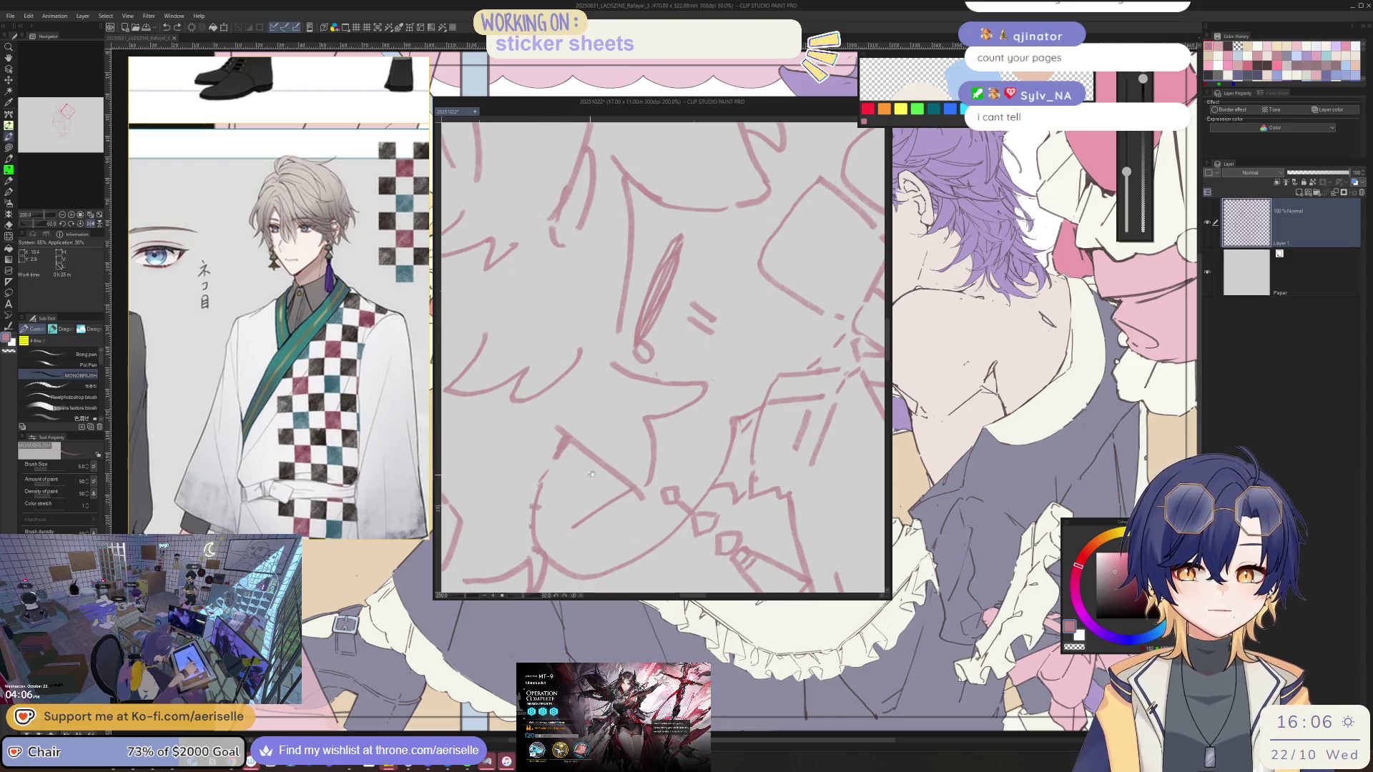
pyautogui.moveTo(591, 475); pyautogui.dragTo(628, 415)
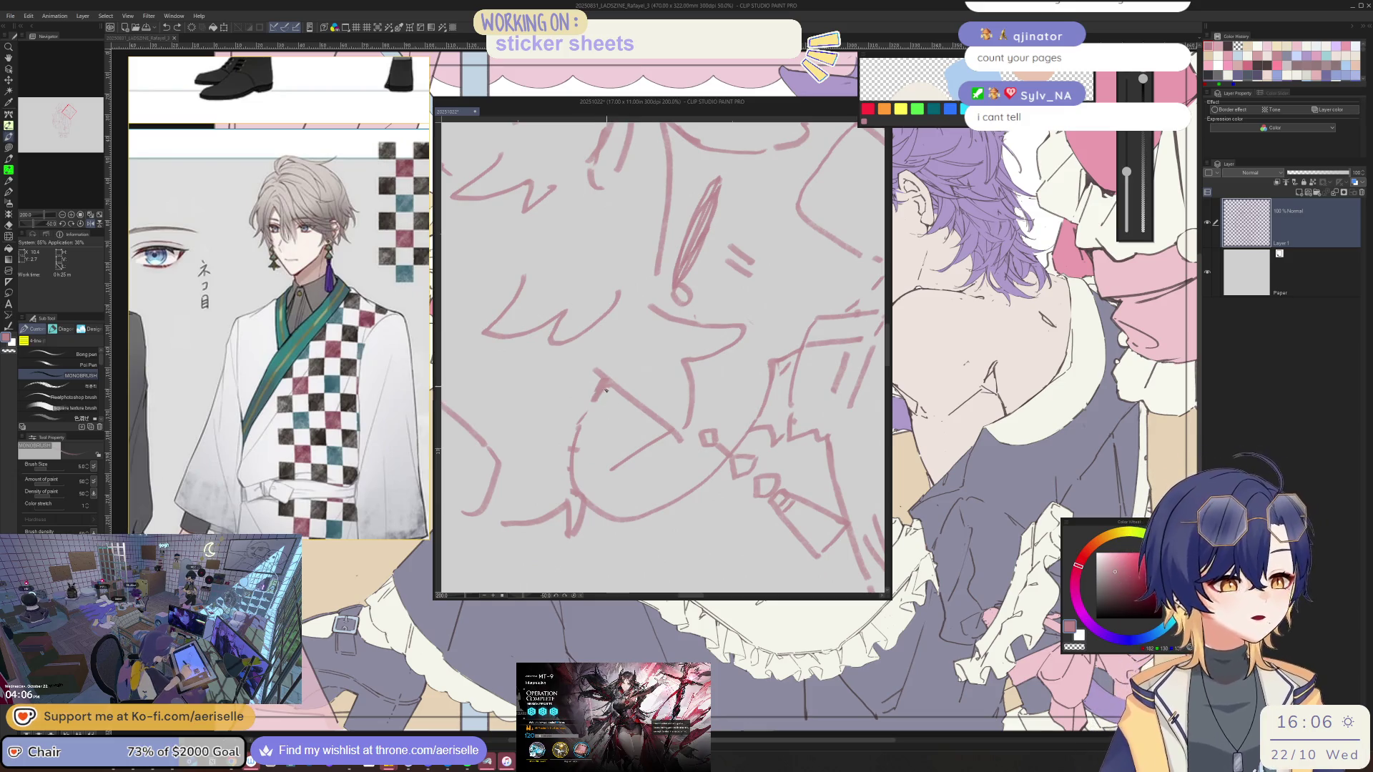
# Alternate between eraser and pen while touching up lines near the gift box edge
pyautogui.press('e')
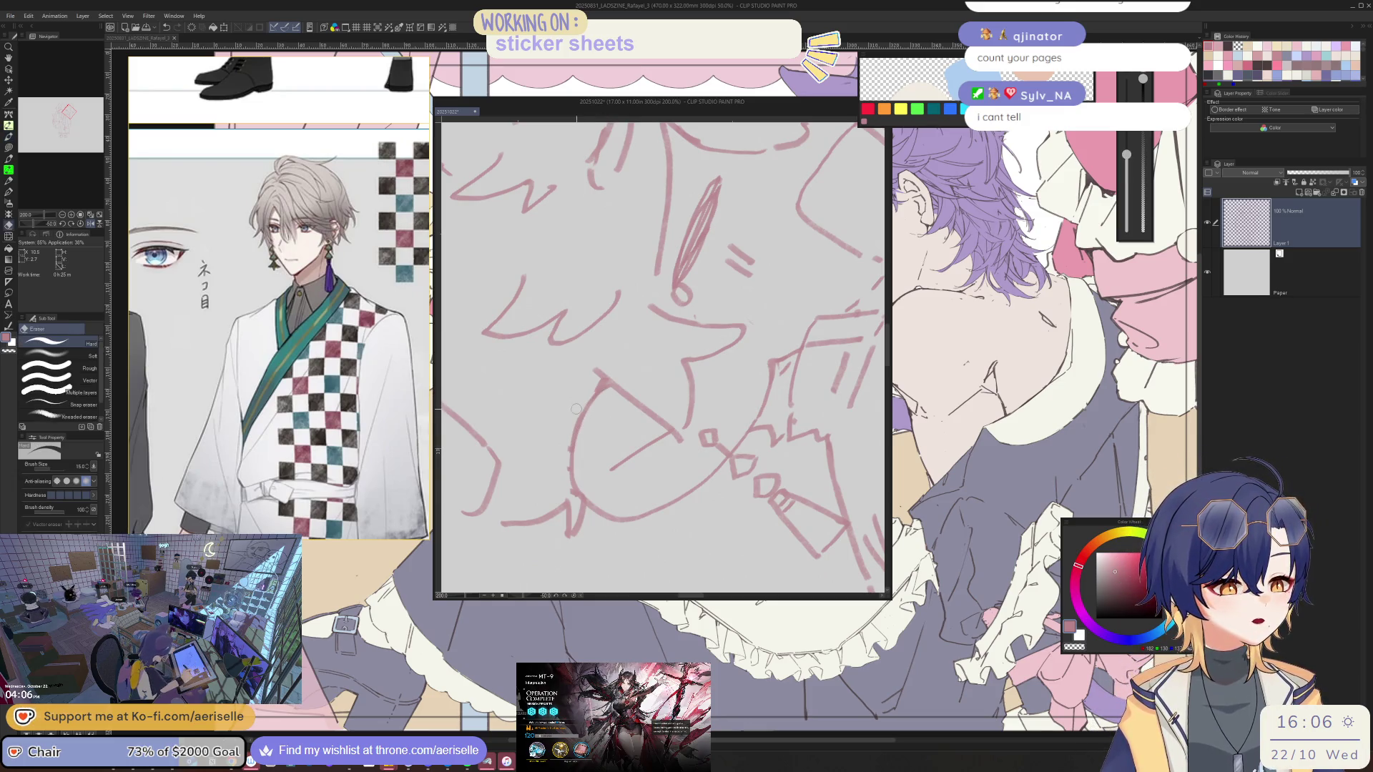
pyautogui.scroll(-4, 570, 424)
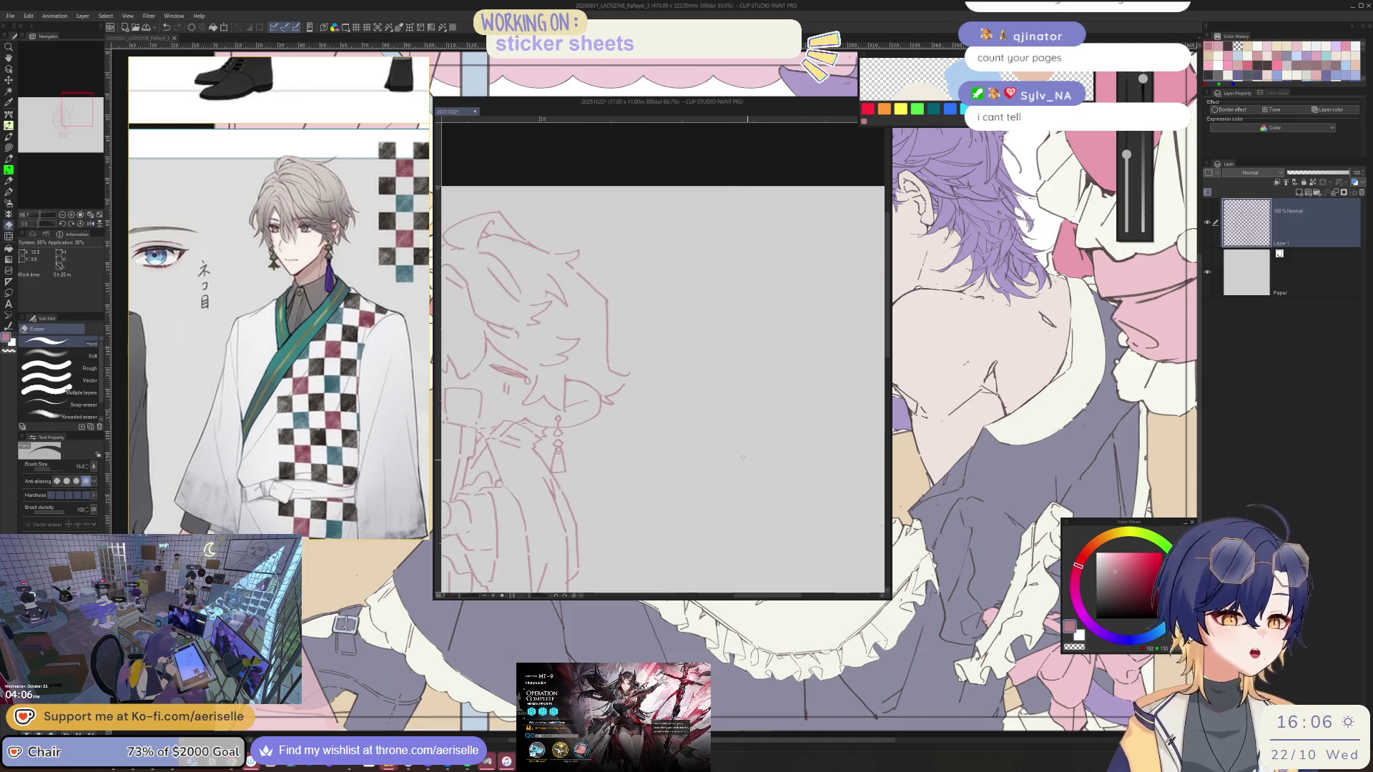
pyautogui.press('p')
pyautogui.scroll(-2, 691, 404)
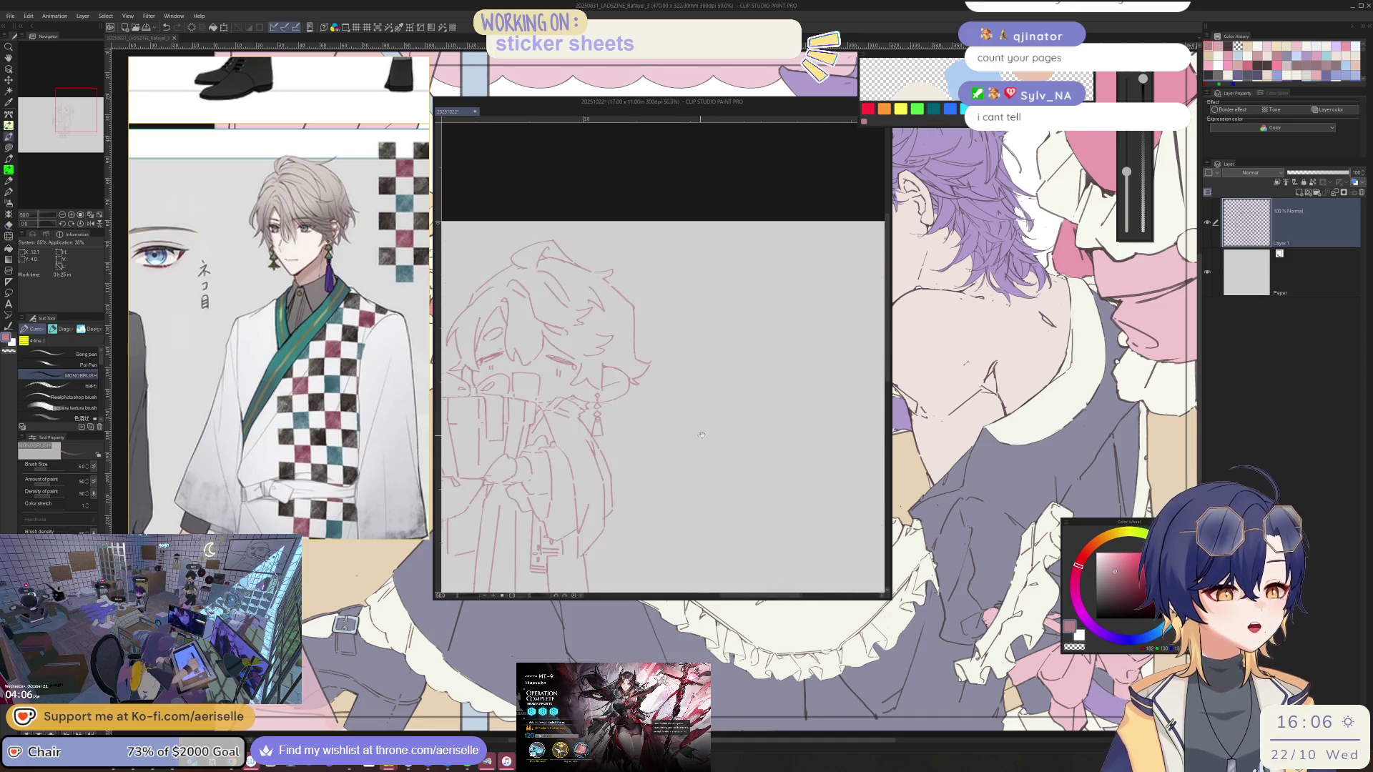
pyautogui.scroll(3, 691, 404)
pyautogui.scroll(2, 656, 393)
pyautogui.press('e')
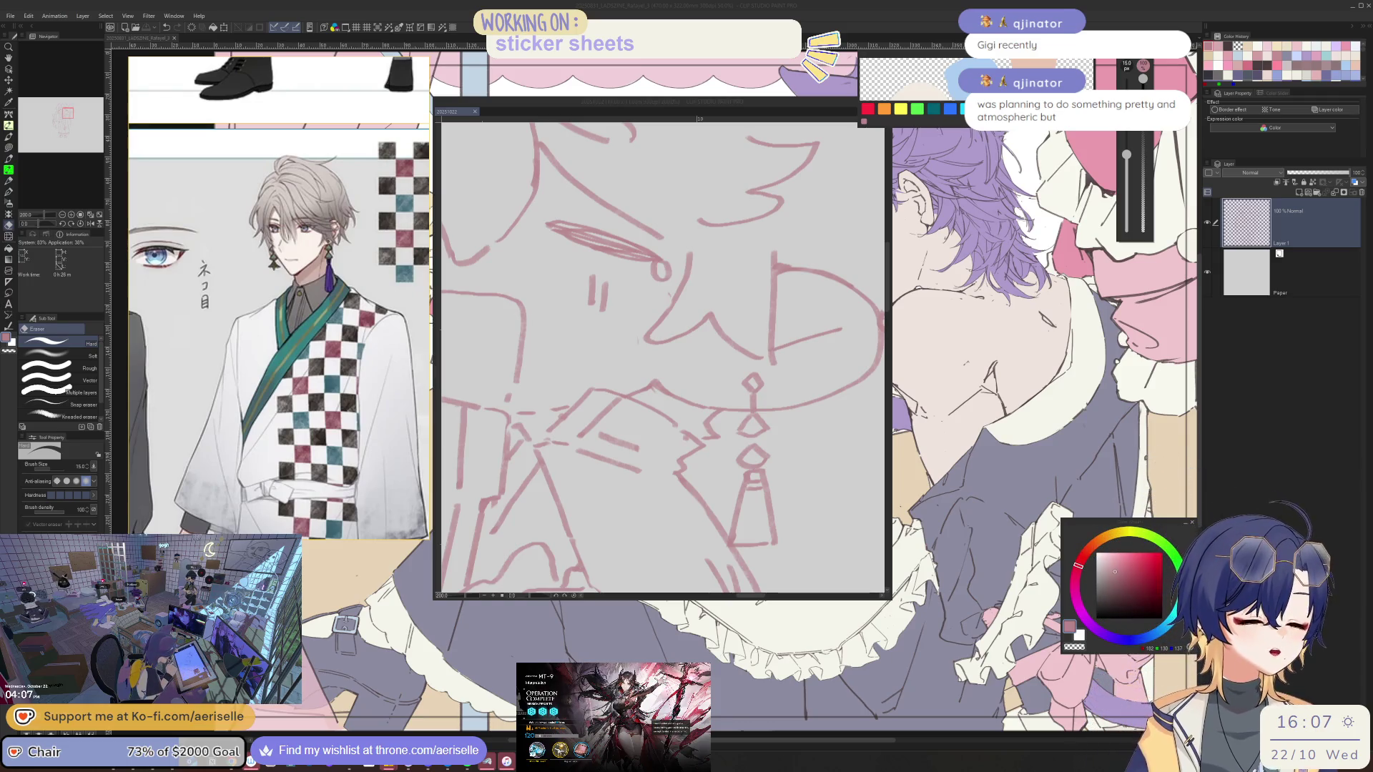
# Zoom out to the whole chibi figure and reset the view upright
pyautogui.hotkey('ctrl', '-')
pyautogui.hotkey('ctrl', '-')
pyautogui.hotkey('ctrl', '-')
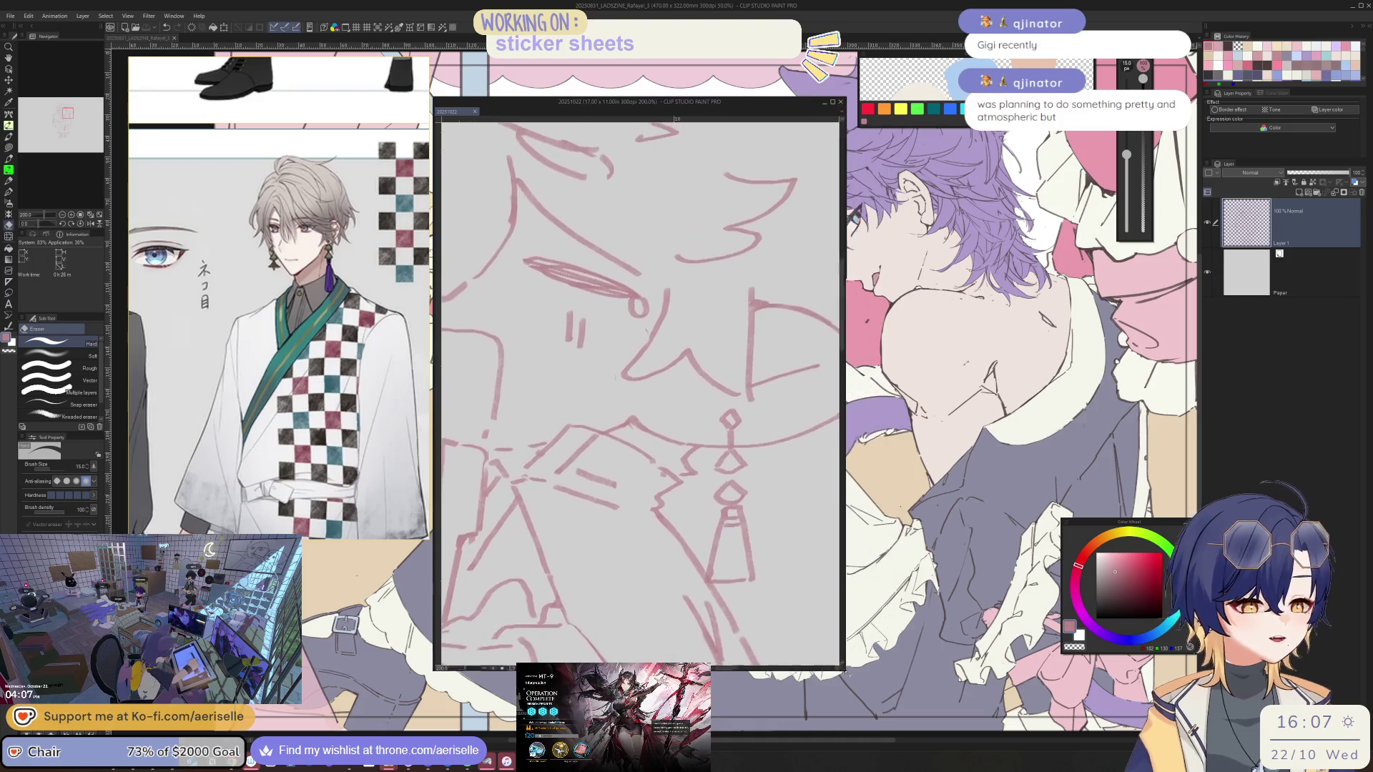
pyautogui.moveTo(636, 486); pyautogui.dragTo(603, 414)
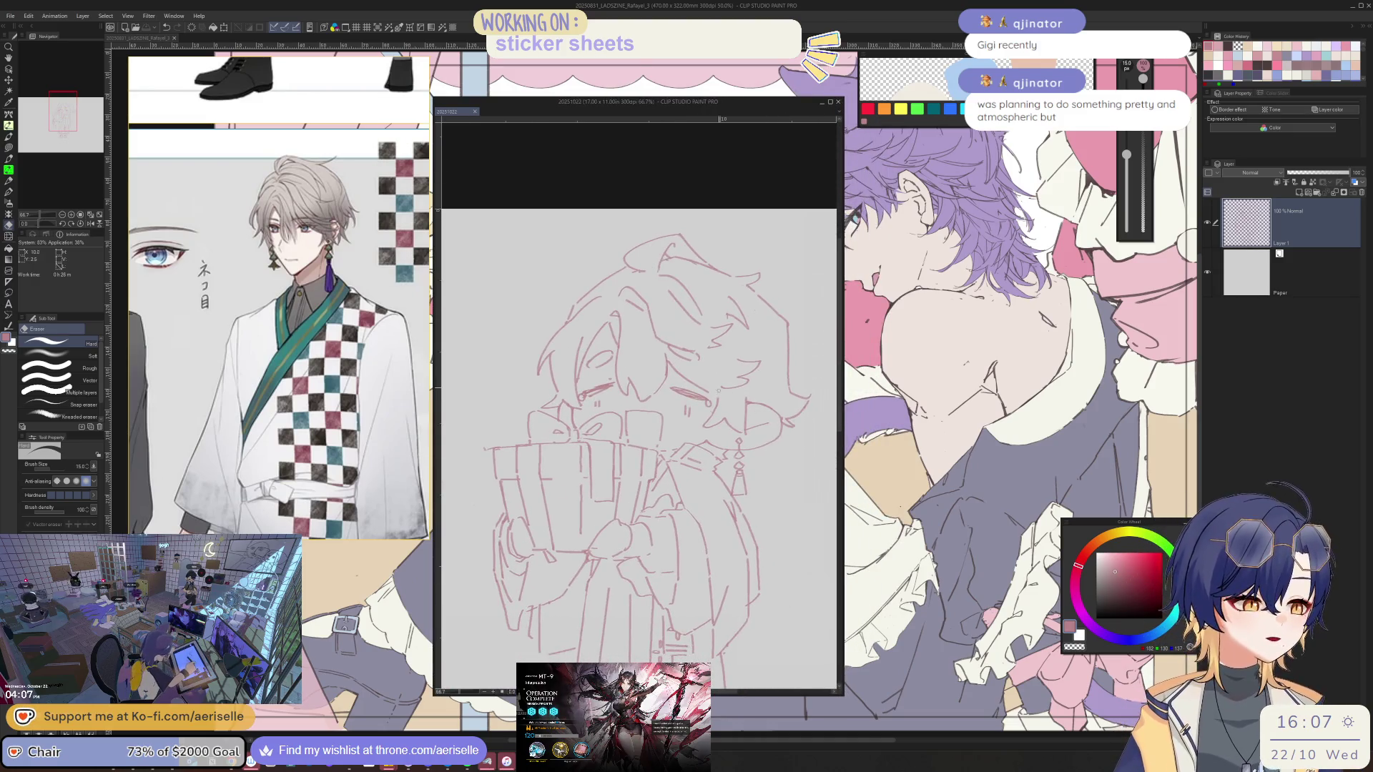
pyautogui.hotkey('ctrl', '+')
pyautogui.hotkey('ctrl', '+')
pyautogui.hotkey('ctrl', '+')
pyautogui.press('p')
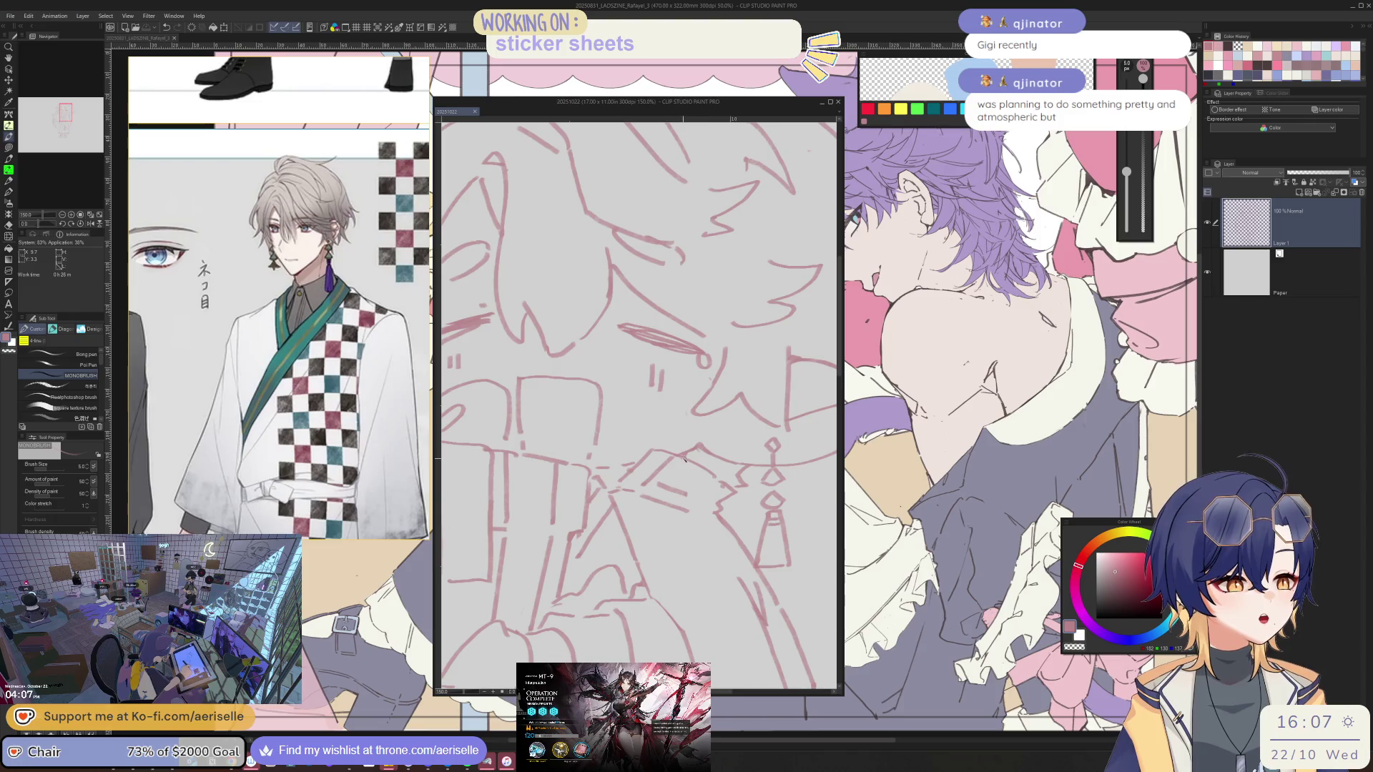
pyautogui.hotkey('ctrl', '-')
pyautogui.hotkey('ctrl', '-')
pyautogui.hotkey('ctrl', '-')
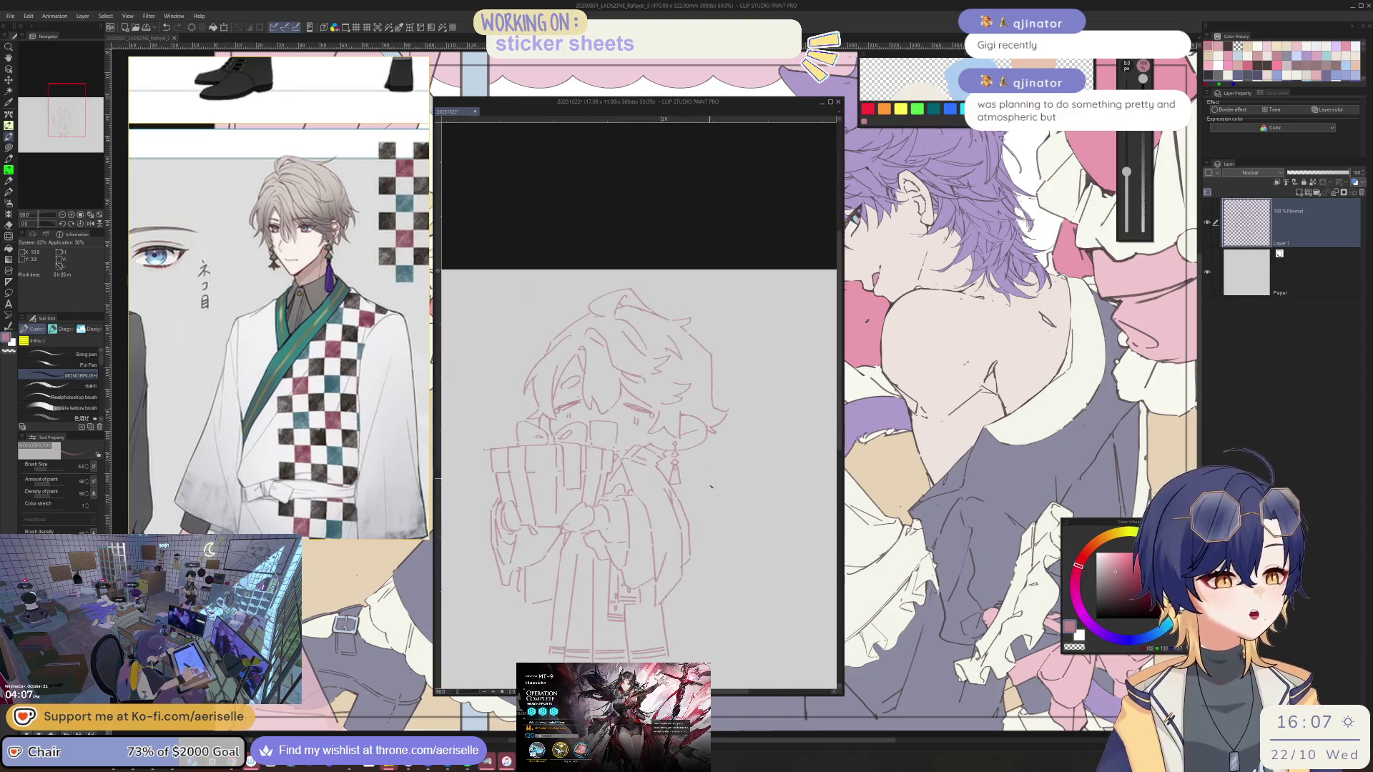
pyautogui.moveTo(688, 487); pyautogui.dragTo(705, 466)
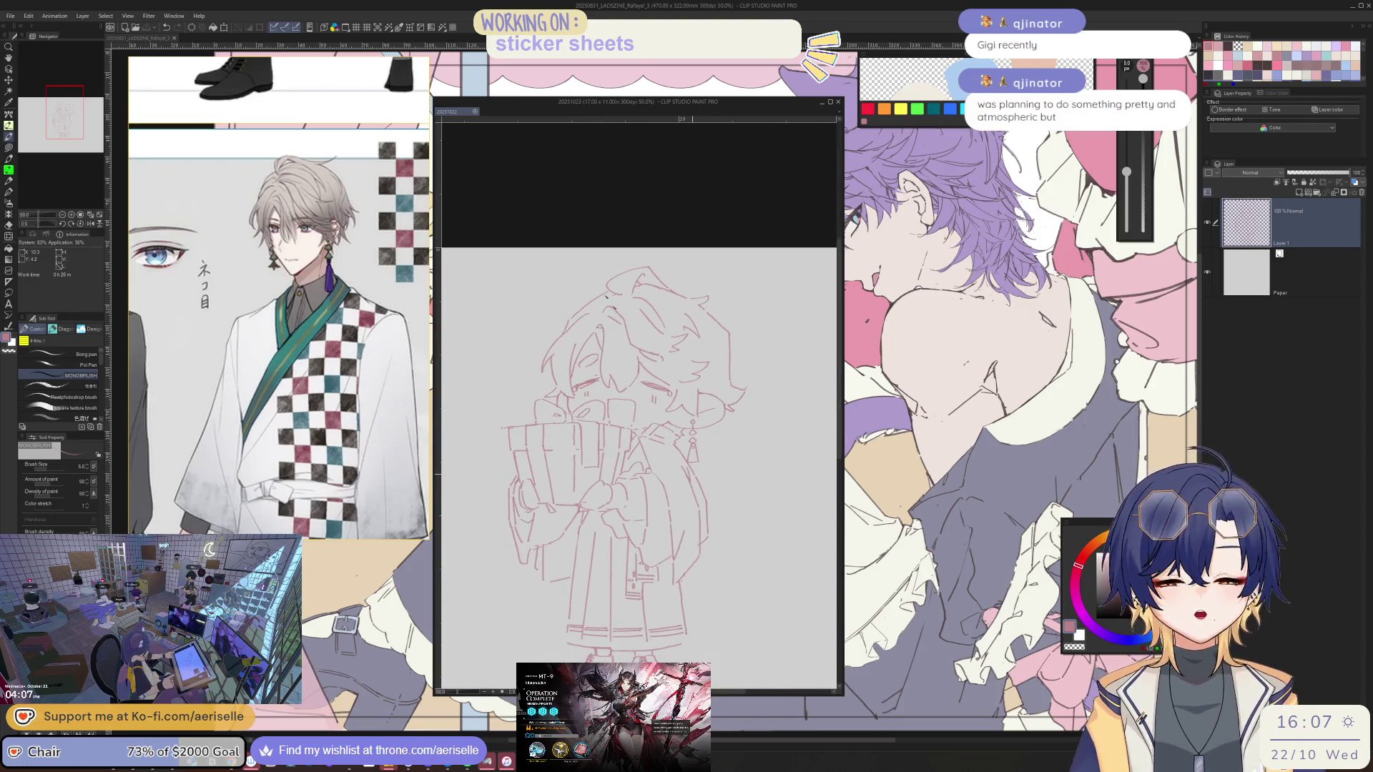
pyautogui.scroll(-5, 251, 231)
pyautogui.scroll(1, 251, 231)
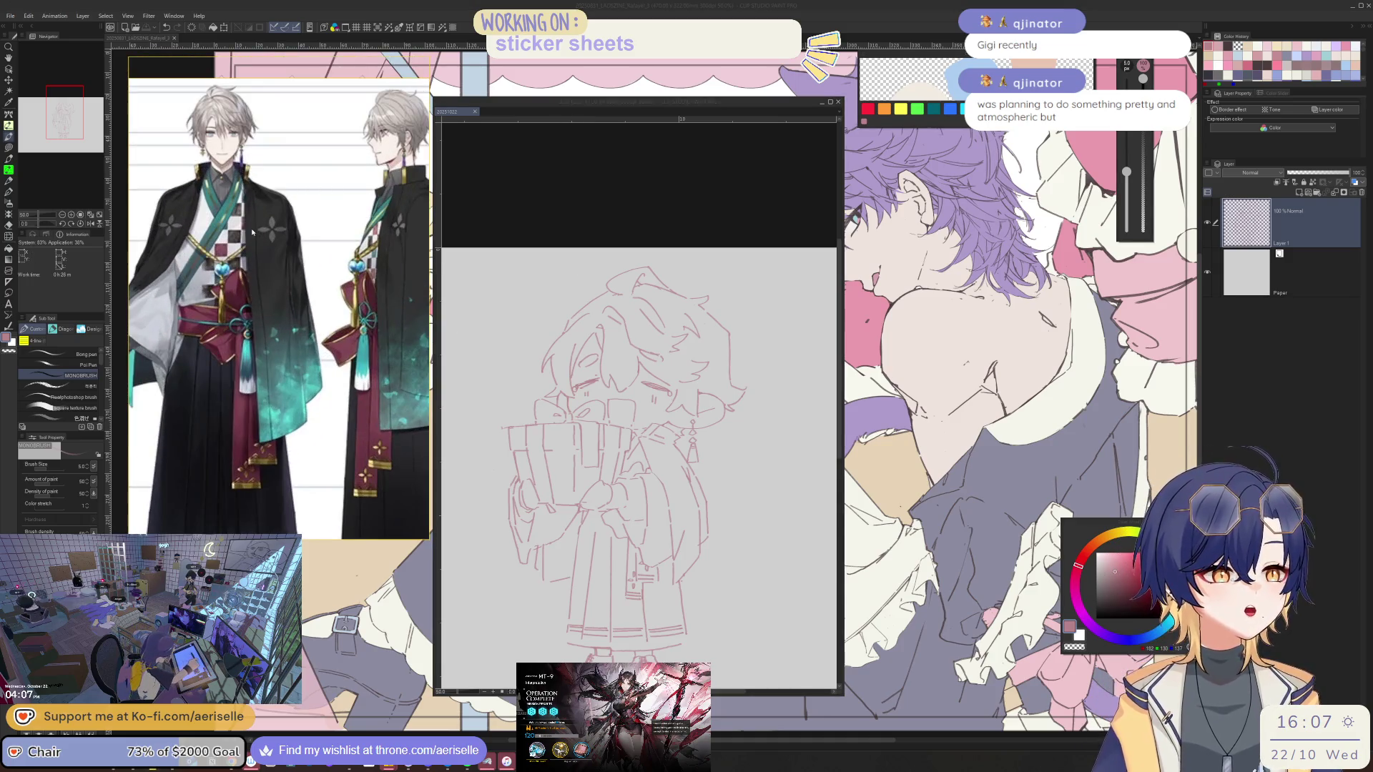
pyautogui.scroll(3, 633, 467)
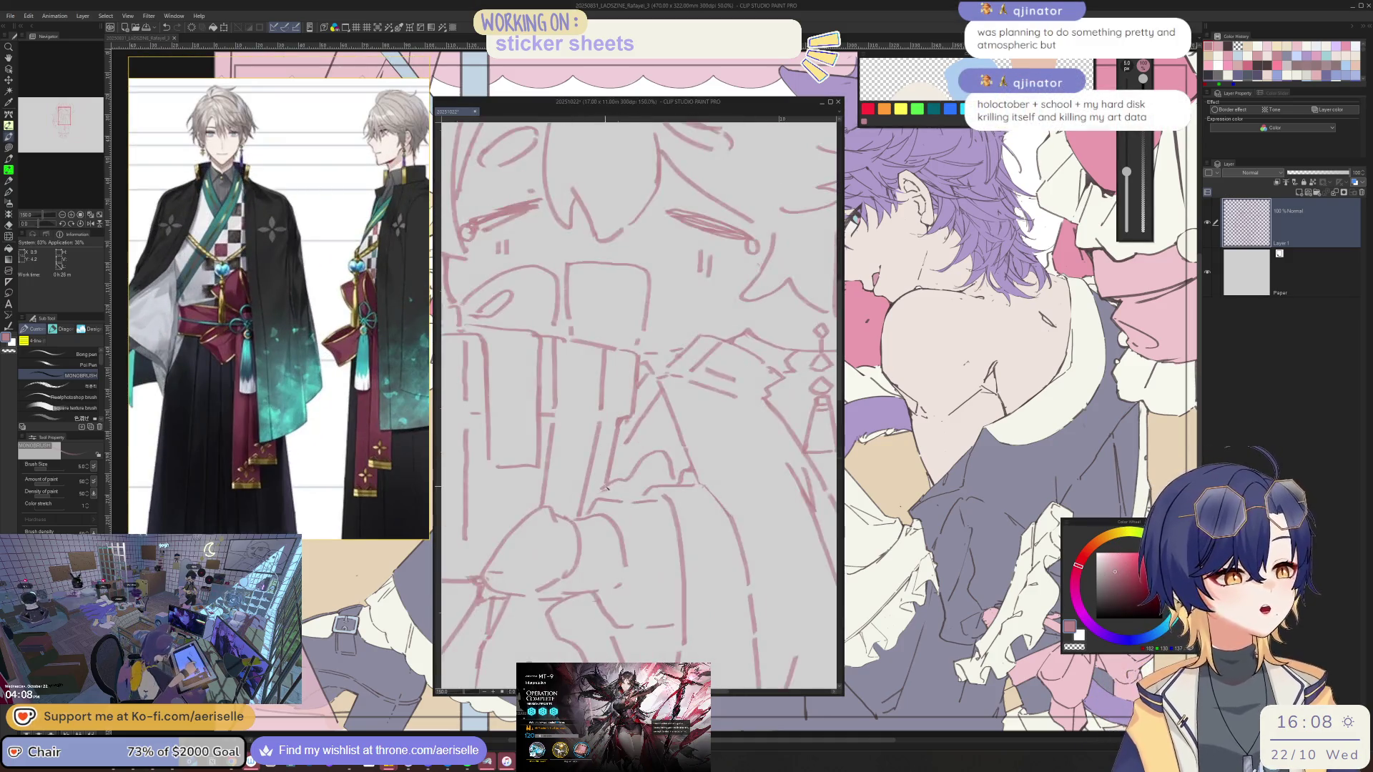
pyautogui.scroll(-3, 630, 428)
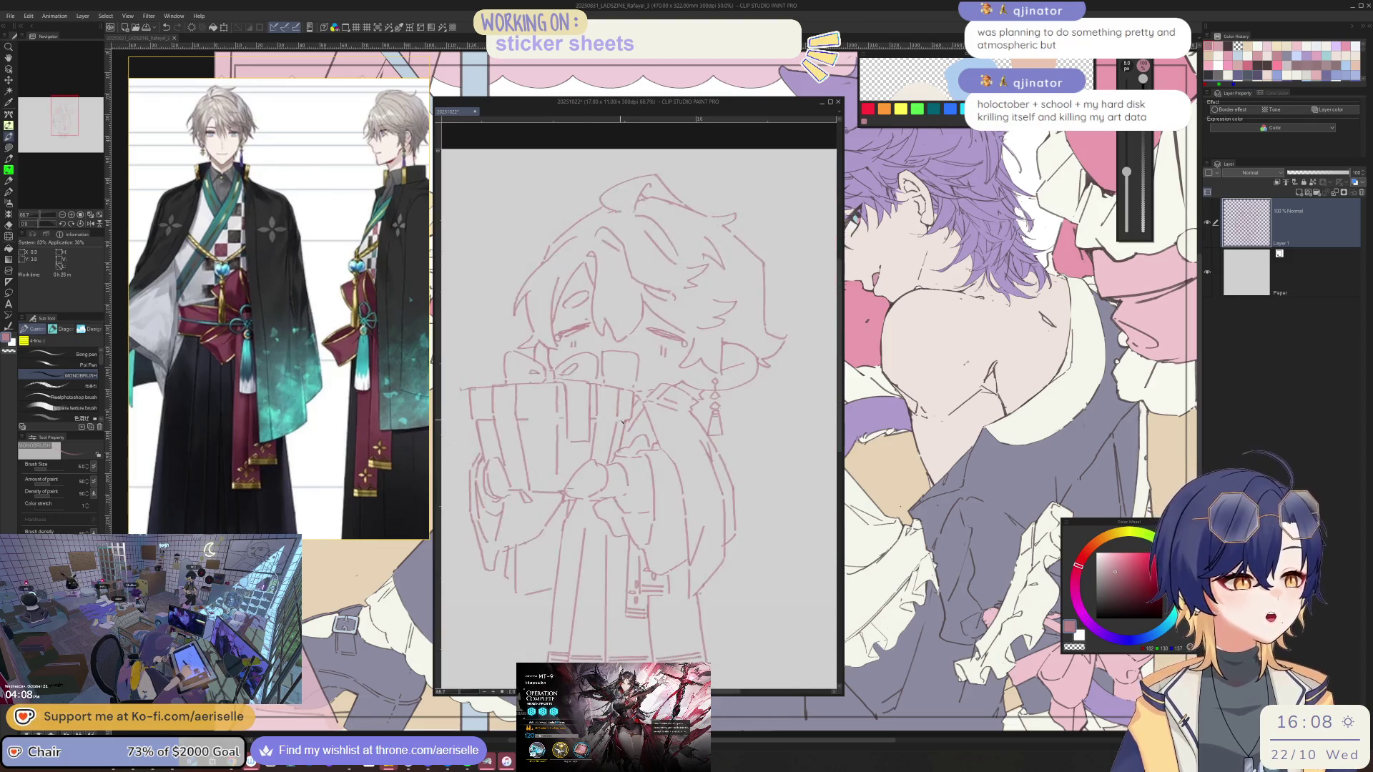
pyautogui.scroll(3, 633, 429)
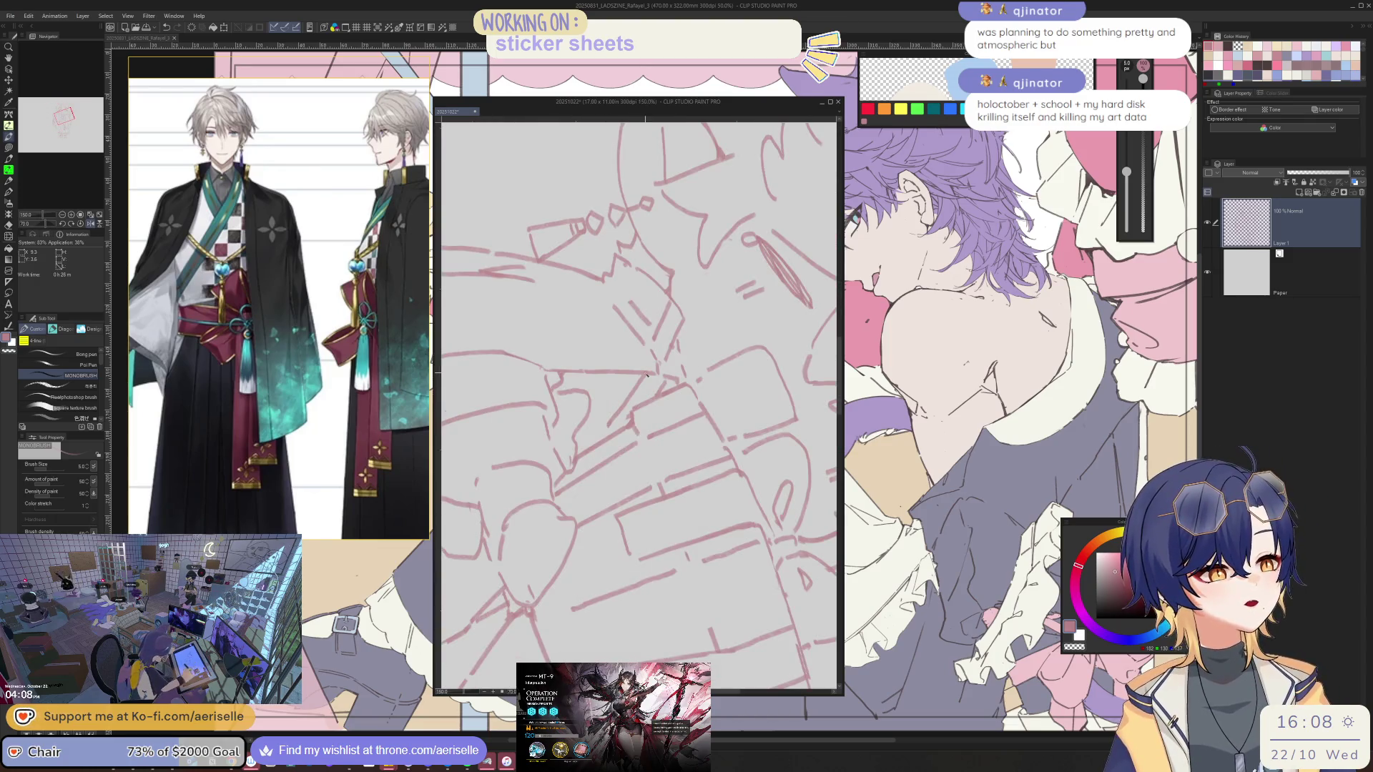
pyautogui.hotkey('ctrl', '0')
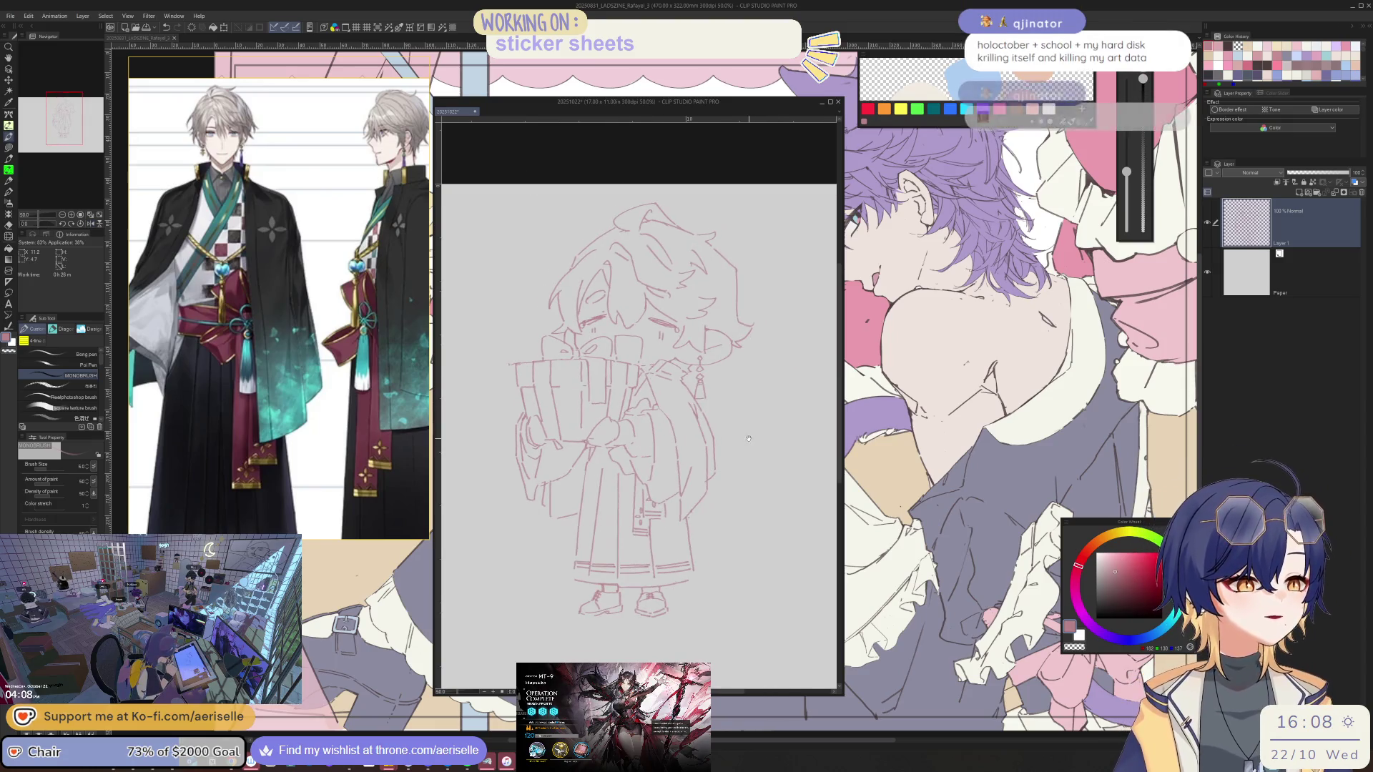
# Recentre the chibi sketch and save it with Ctrl+S
pyautogui.moveTo(747, 438); pyautogui.dragTo(739, 438)
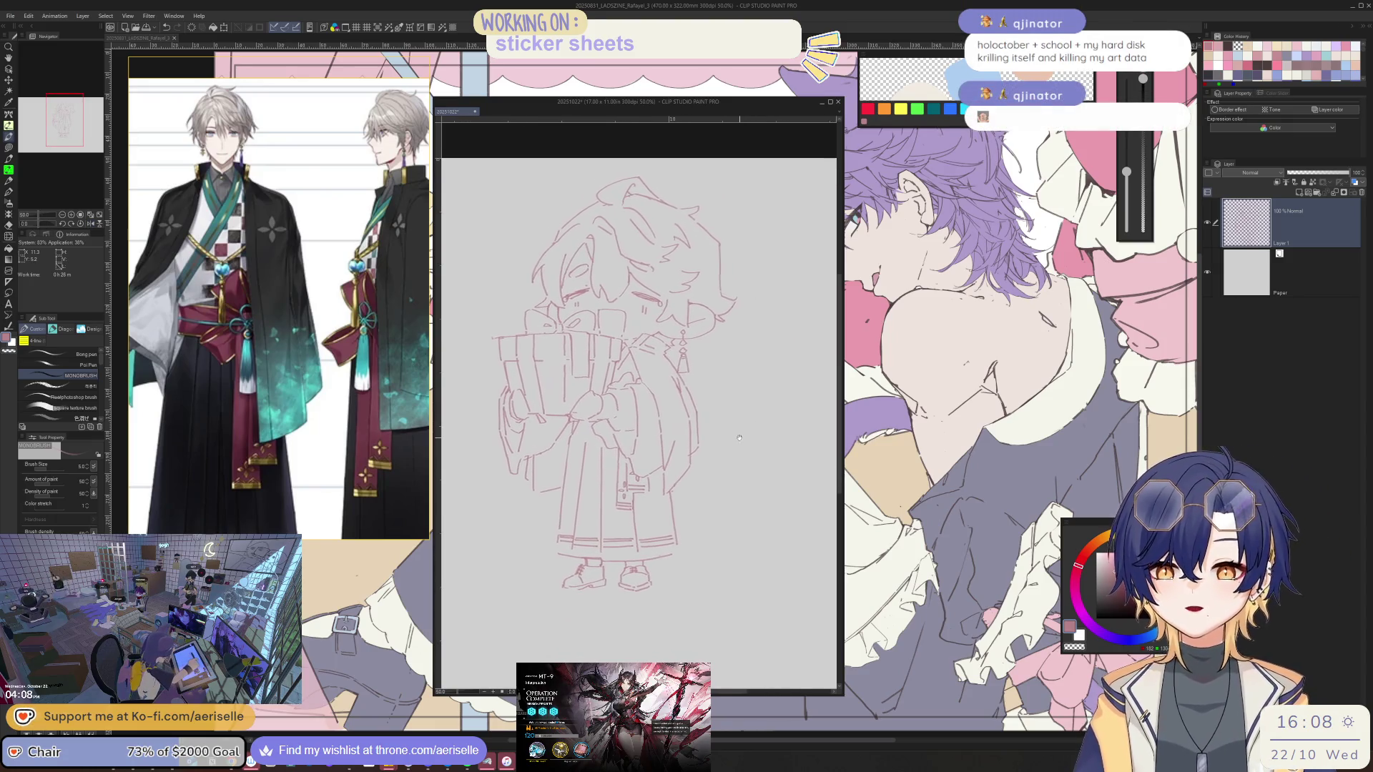
pyautogui.scroll(2, 626, 570)
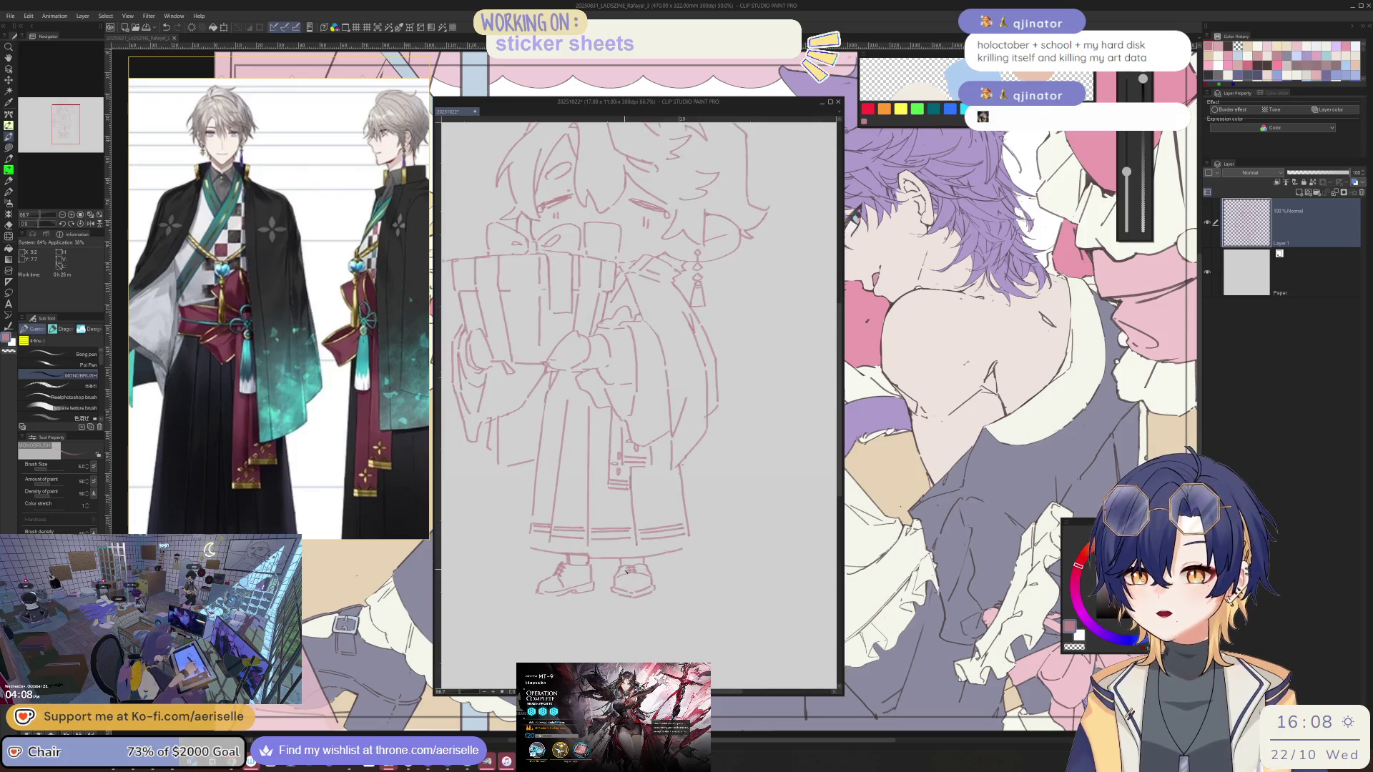
pyautogui.hotkey('ctrl', 's')
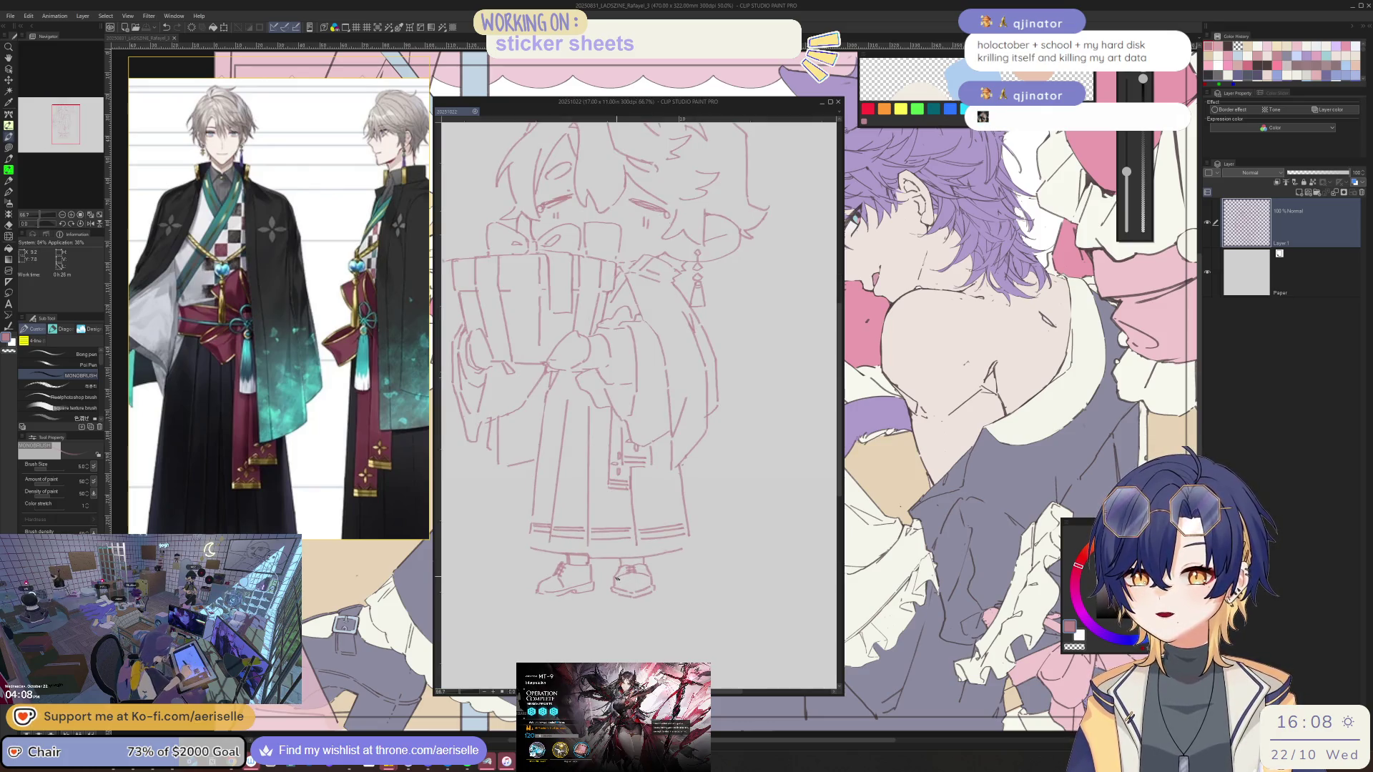
pyautogui.scroll(1, 615, 581)
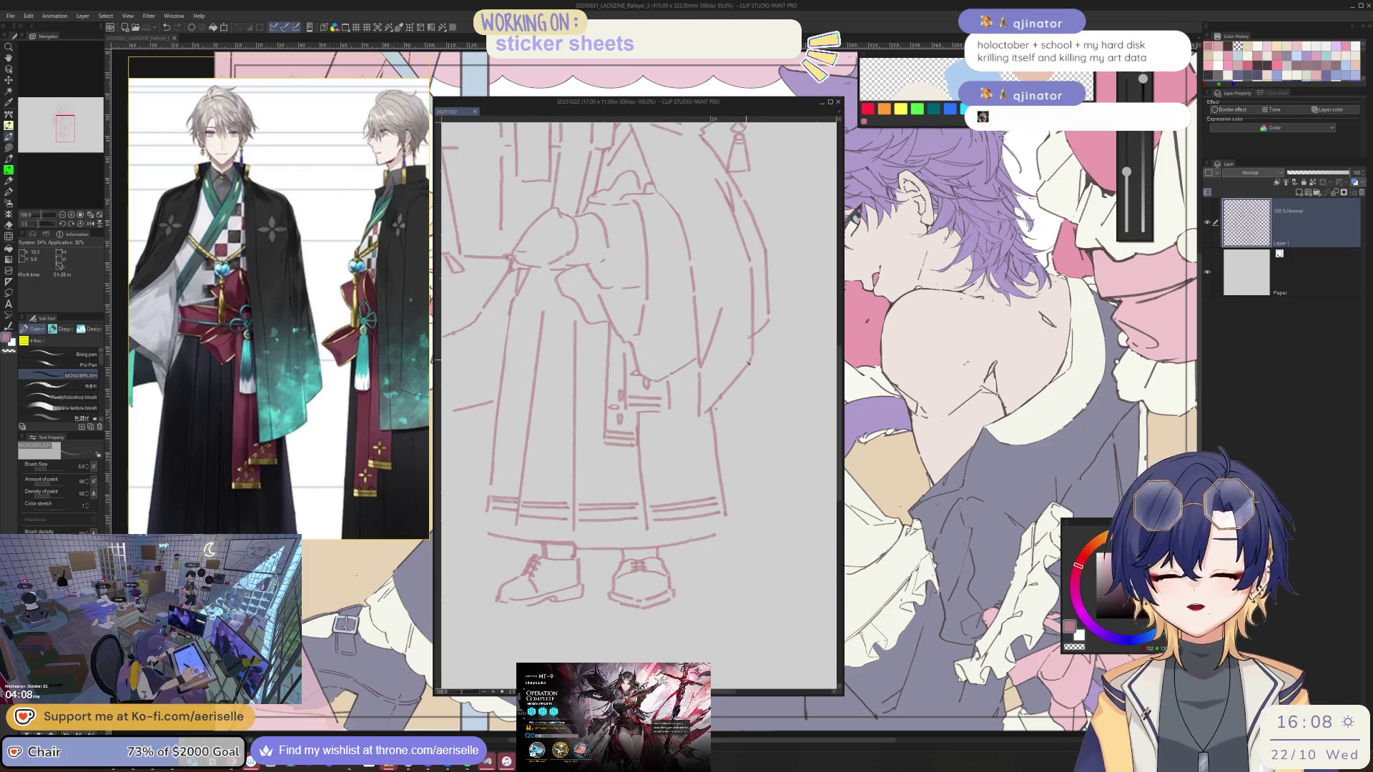
pyautogui.scroll(-2, 735, 430)
pyautogui.scroll(1, 734, 430)
pyautogui.scroll(1, 642, 500)
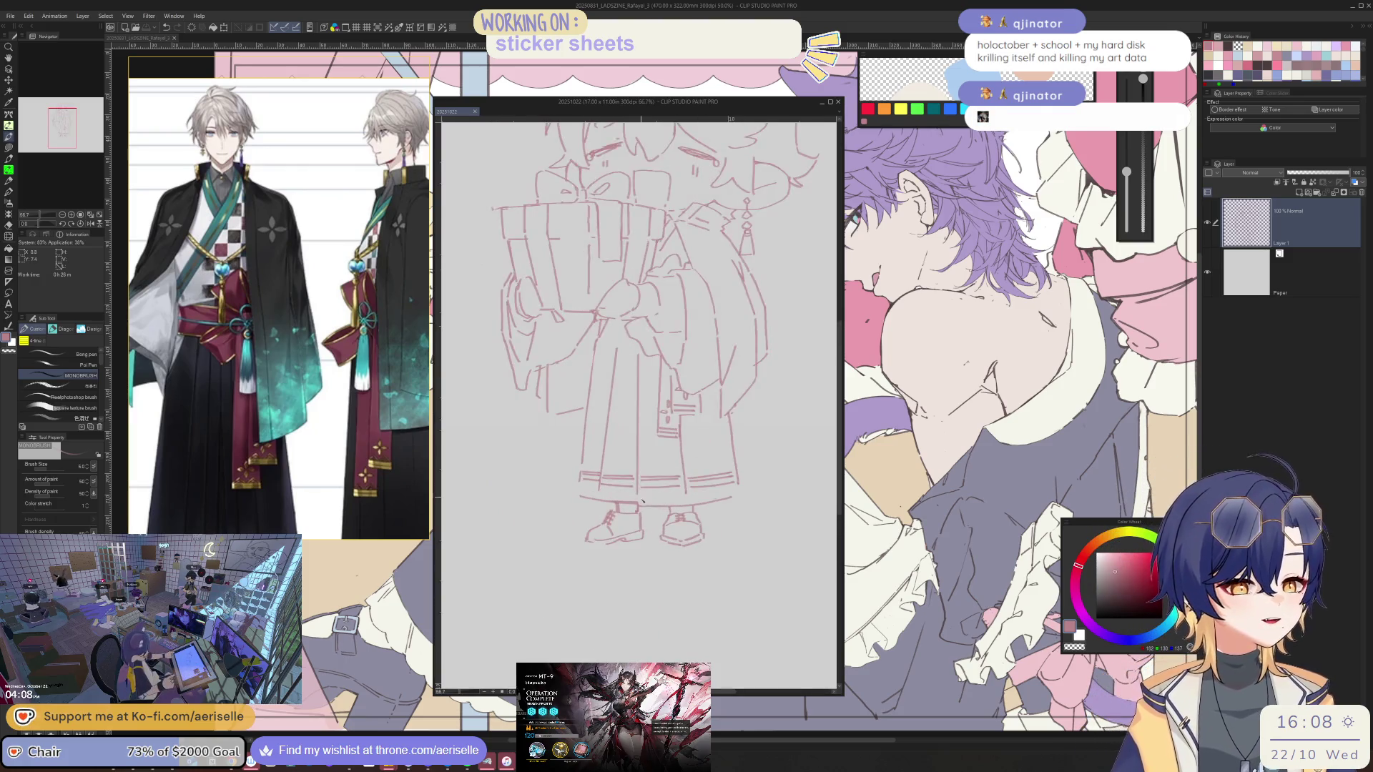
# Add a small pen stroke and erase a stray line near the legs
pyautogui.moveTo(638, 501); pyautogui.dragTo(688, 500)
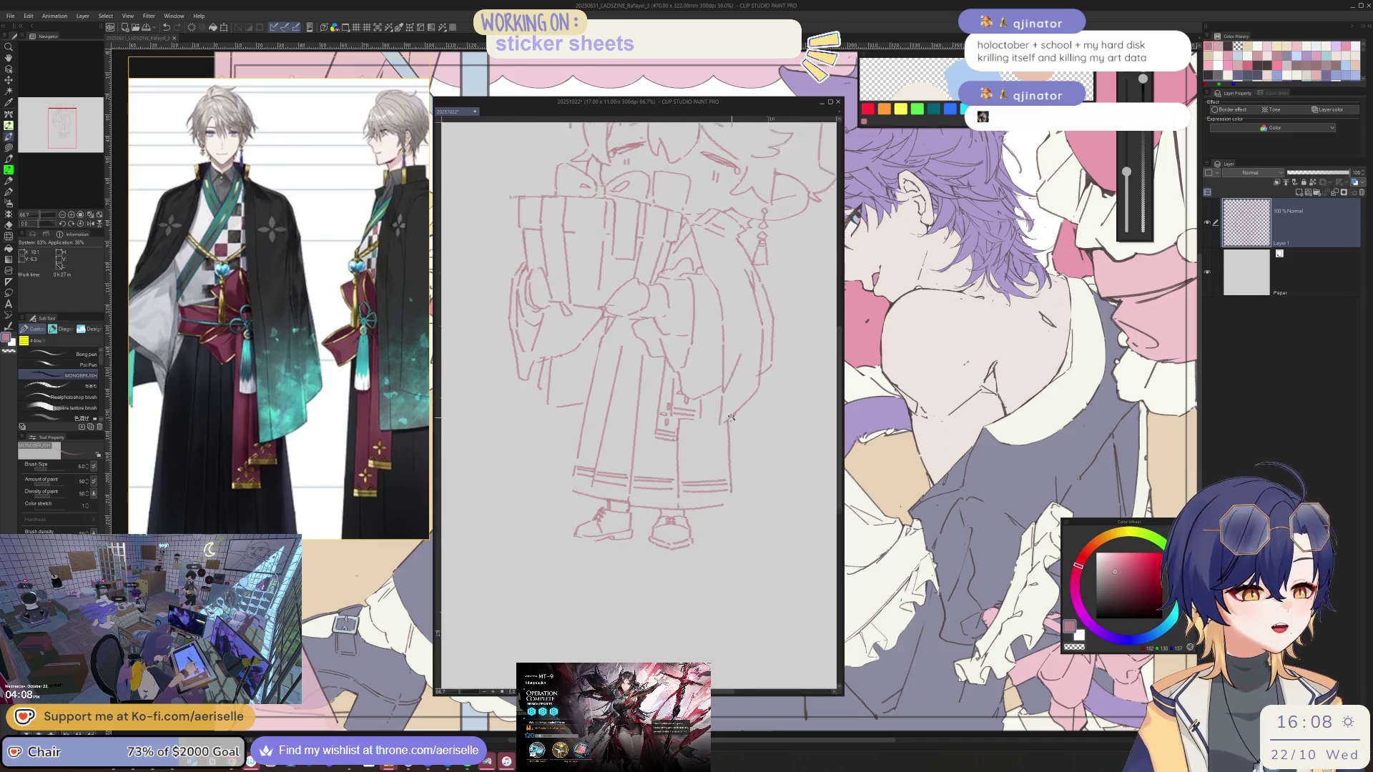
pyautogui.scroll(3, 552, 460)
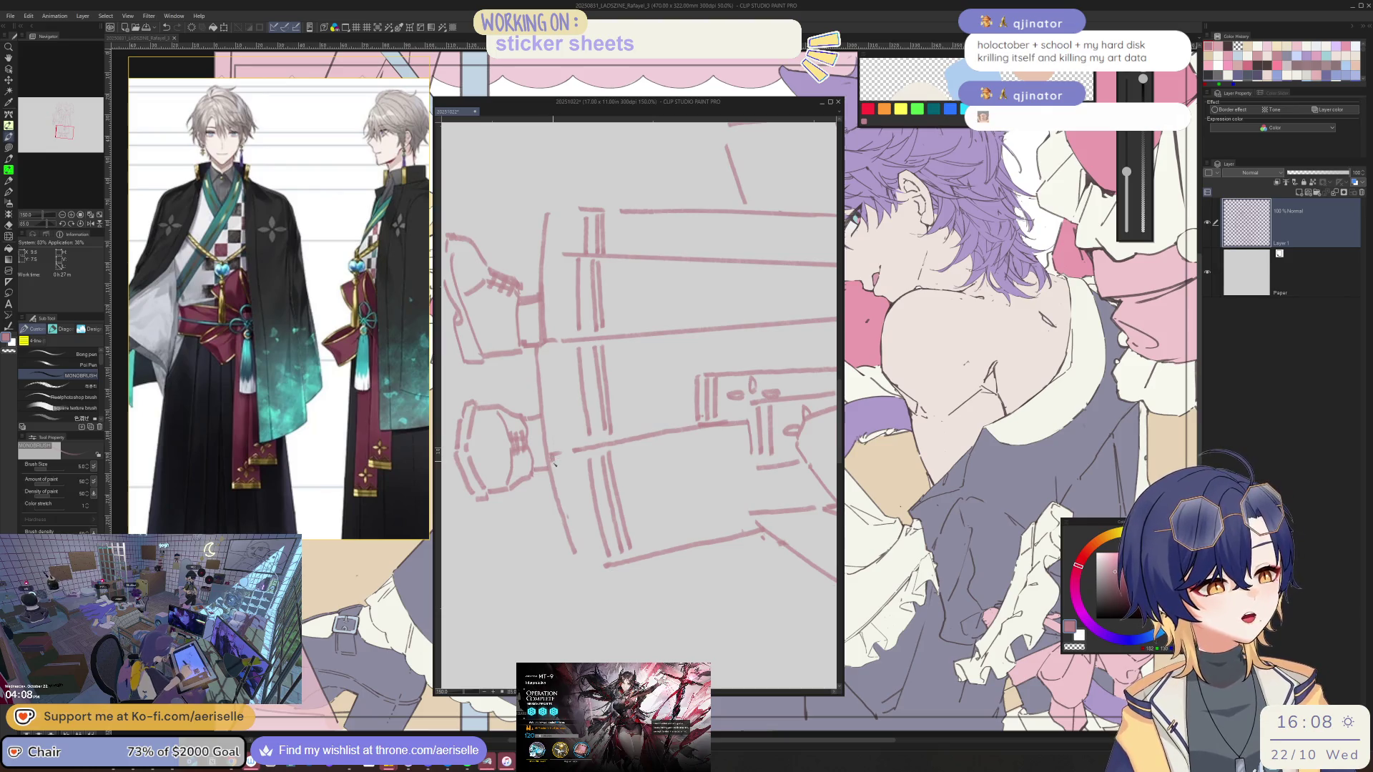
pyautogui.press('e')
pyautogui.moveTo(547, 465); pyautogui.dragTo(572, 554)
pyautogui.press('p')
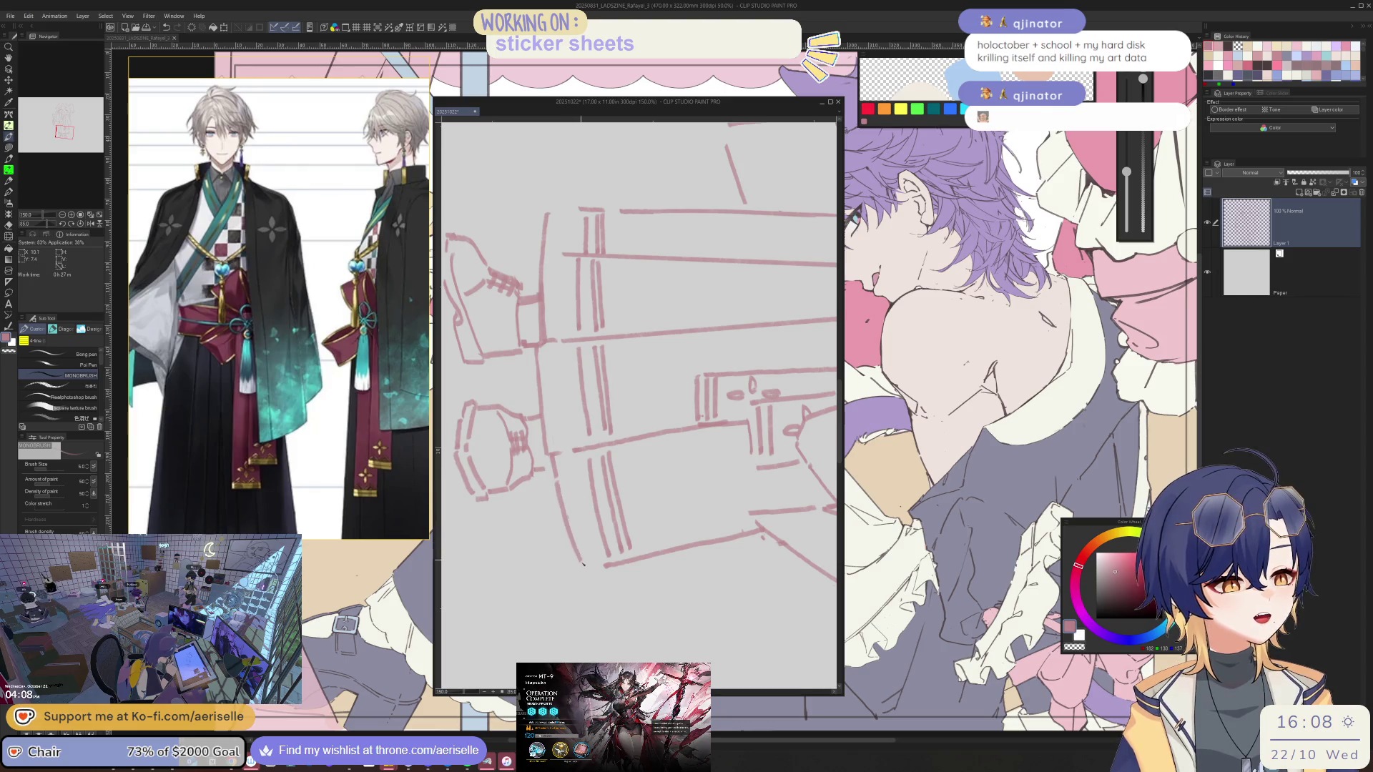
pyautogui.hotkey('ctrl', '@')
pyautogui.scroll(-3, 798, 469)
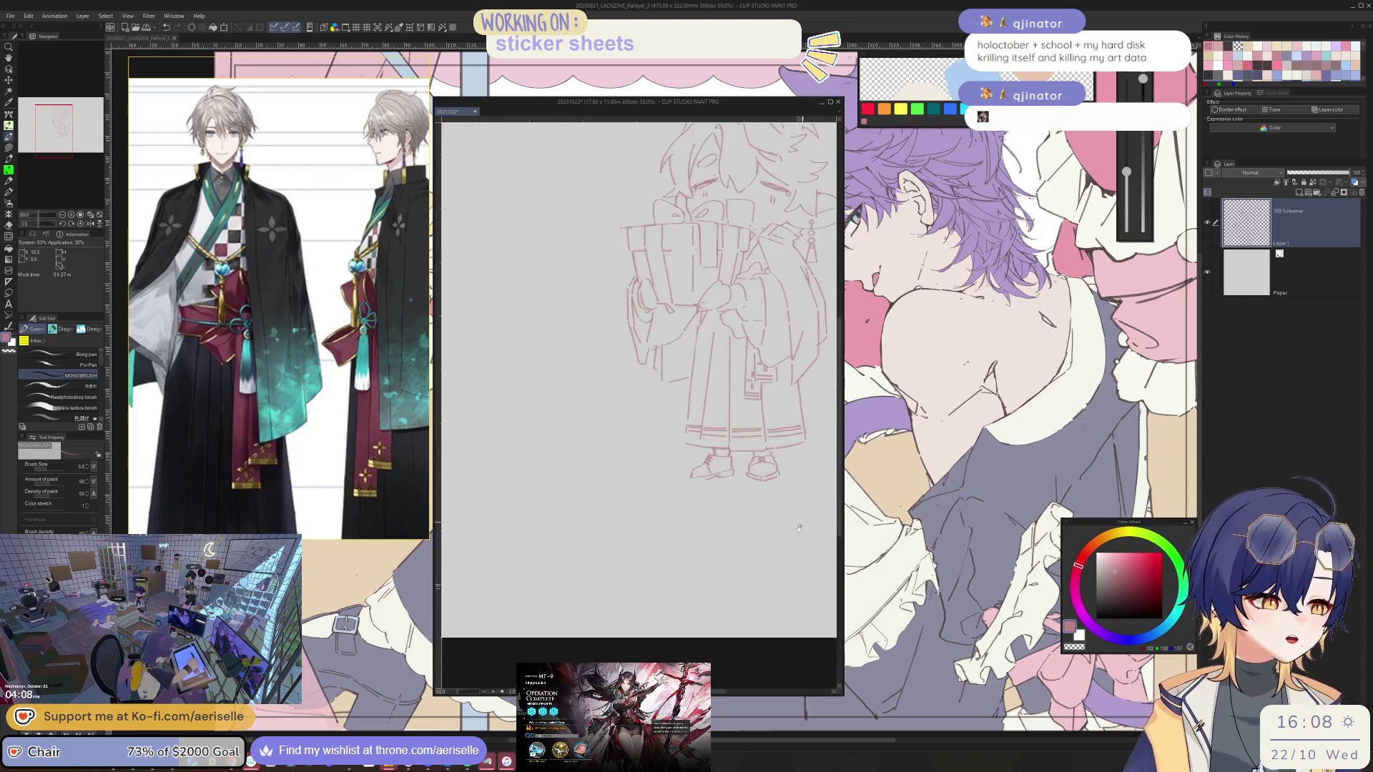
pyautogui.scroll(3, 649, 541)
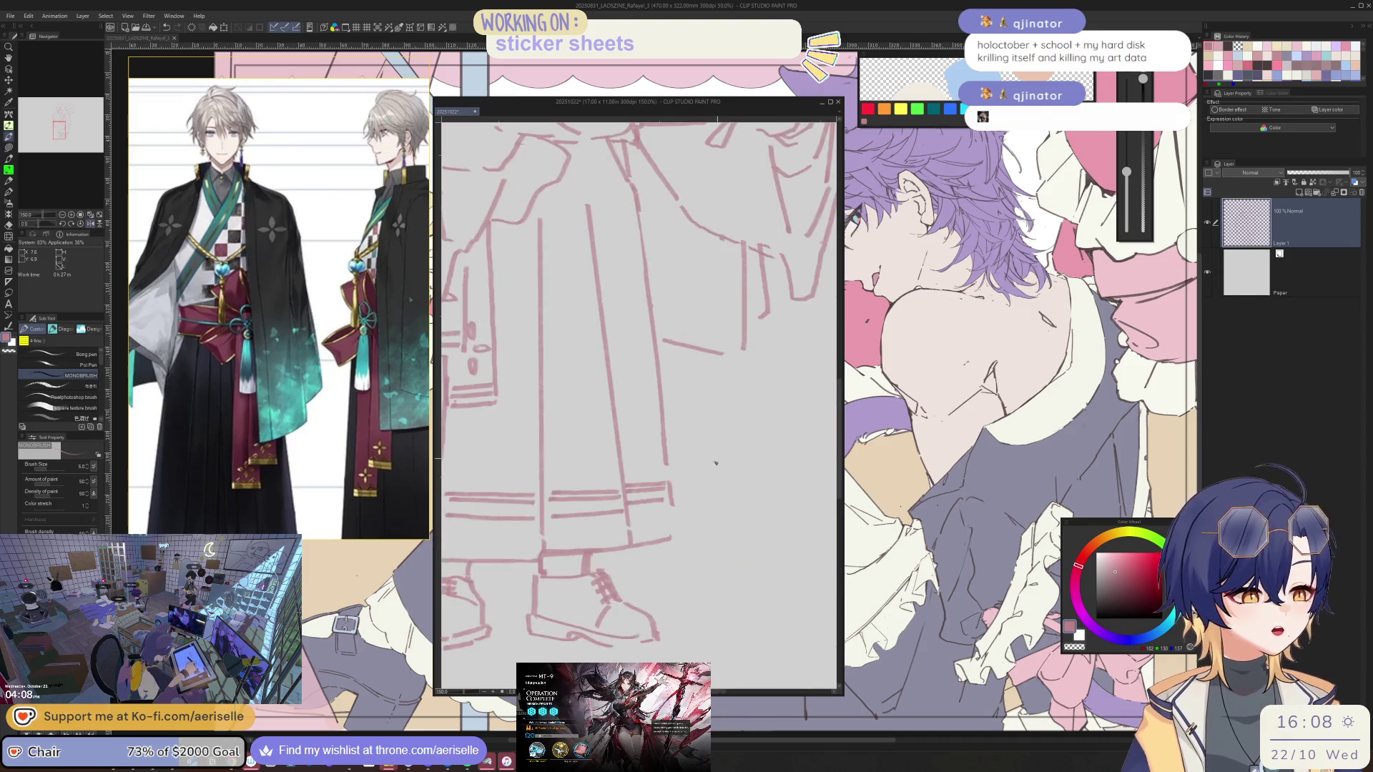
# Lasso-select part of the leg lines, switch to Move layer, then deselect and return to erasing
pyautogui.press('e')
pyautogui.press('^')
pyautogui.press('^')
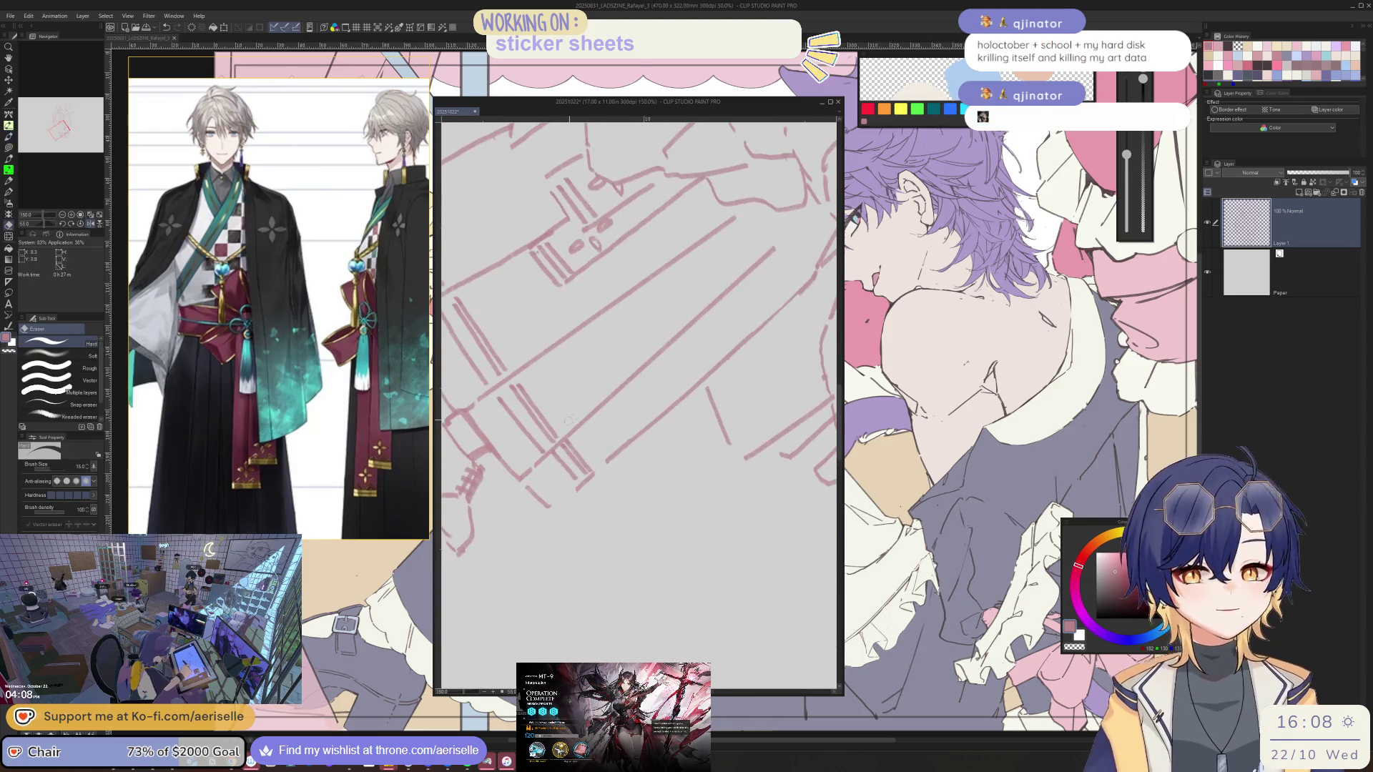
pyautogui.press('m')
pyautogui.moveTo(534, 478)
pyautogui.mouseDown()
pyautogui.moveTo(528, 502)
pyautogui.moveTo(570, 503)
pyautogui.mouseUp()
pyautogui.press('k')
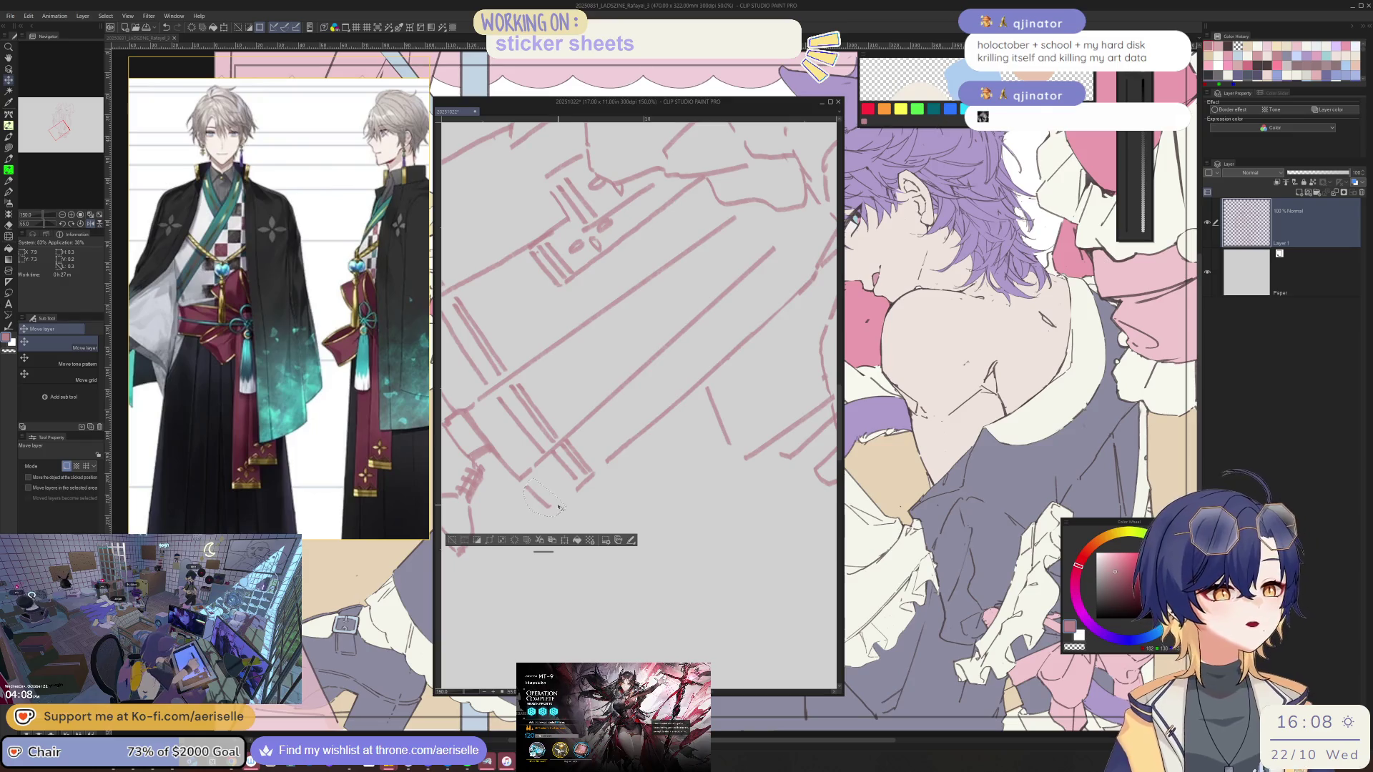
pyautogui.hotkey('ctrl', 'd')
pyautogui.scroll(-5, 752, 547)
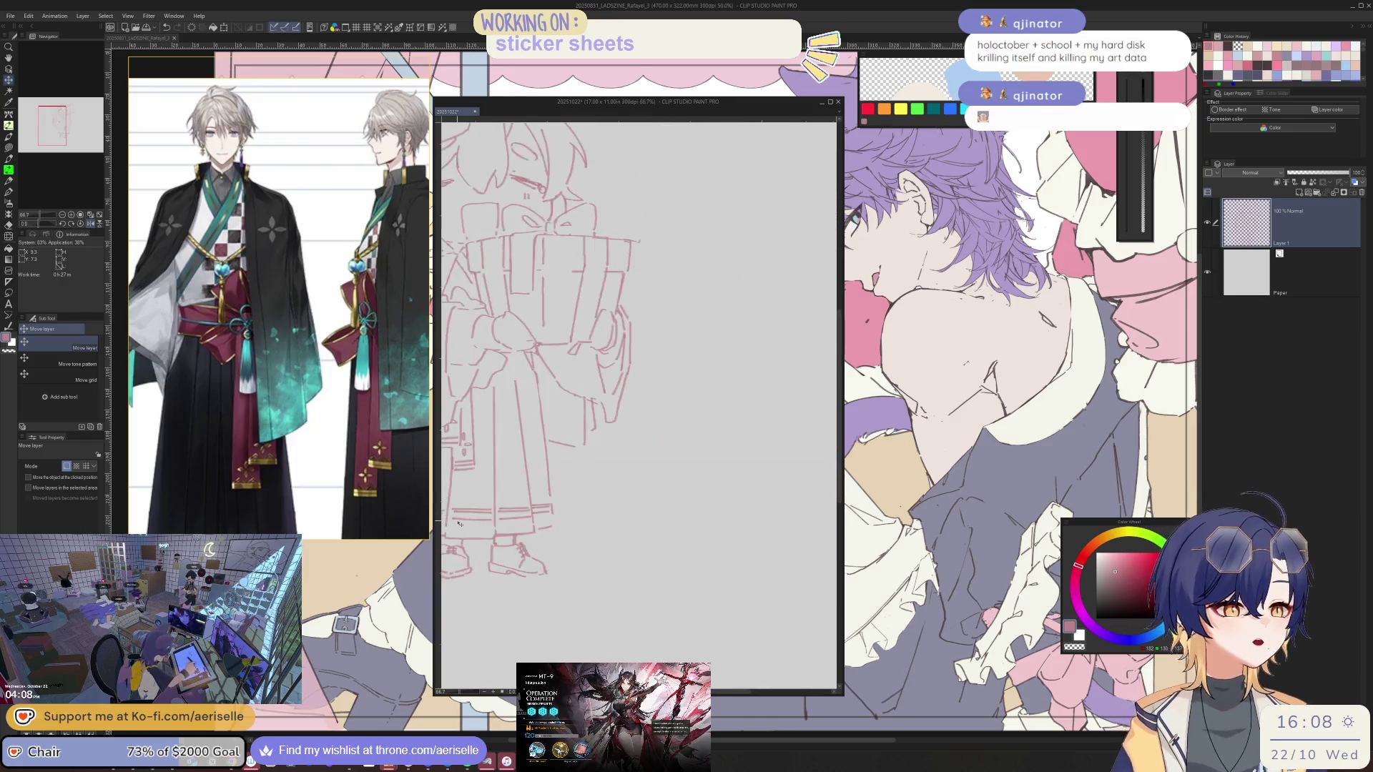
pyautogui.scroll(5, 752, 547)
pyautogui.press('e')
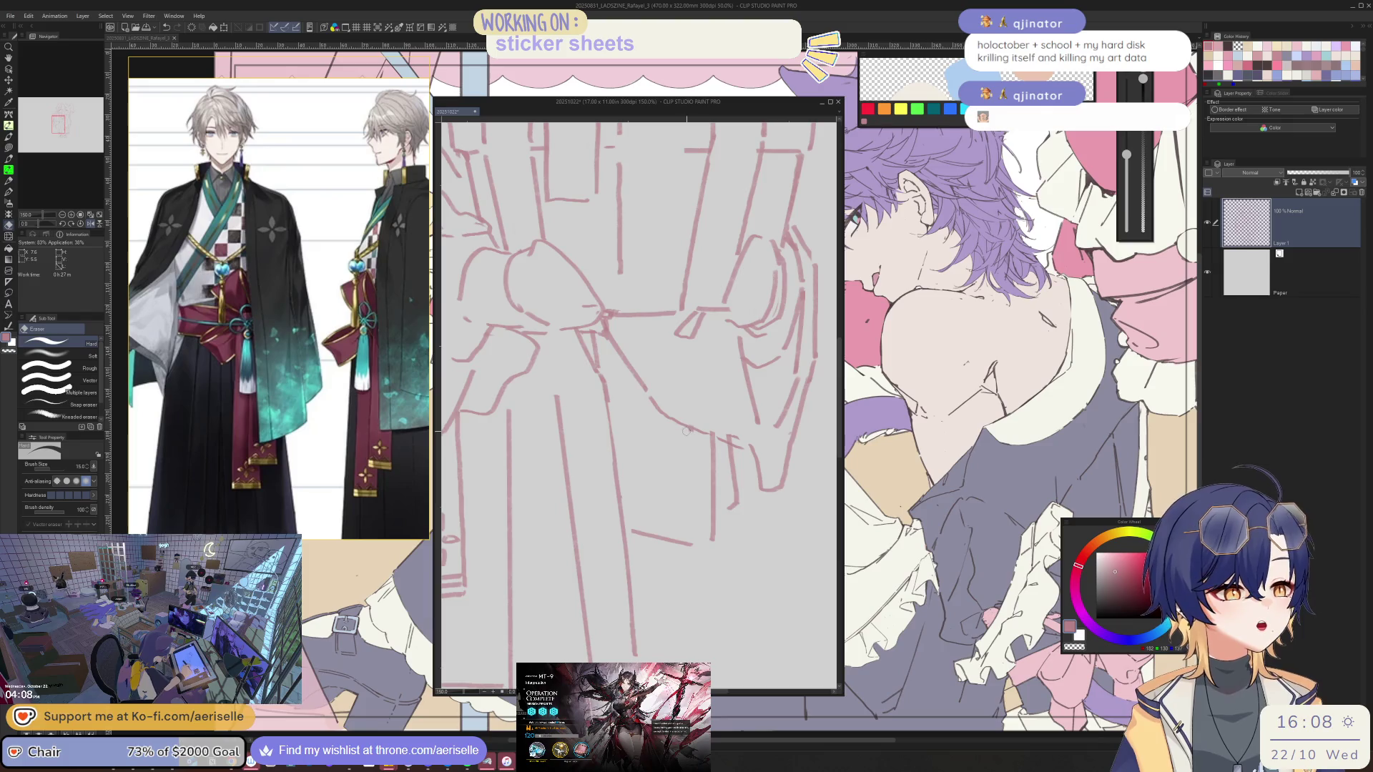
pyautogui.scroll(-3, 737, 404)
pyautogui.scroll(2, 737, 404)
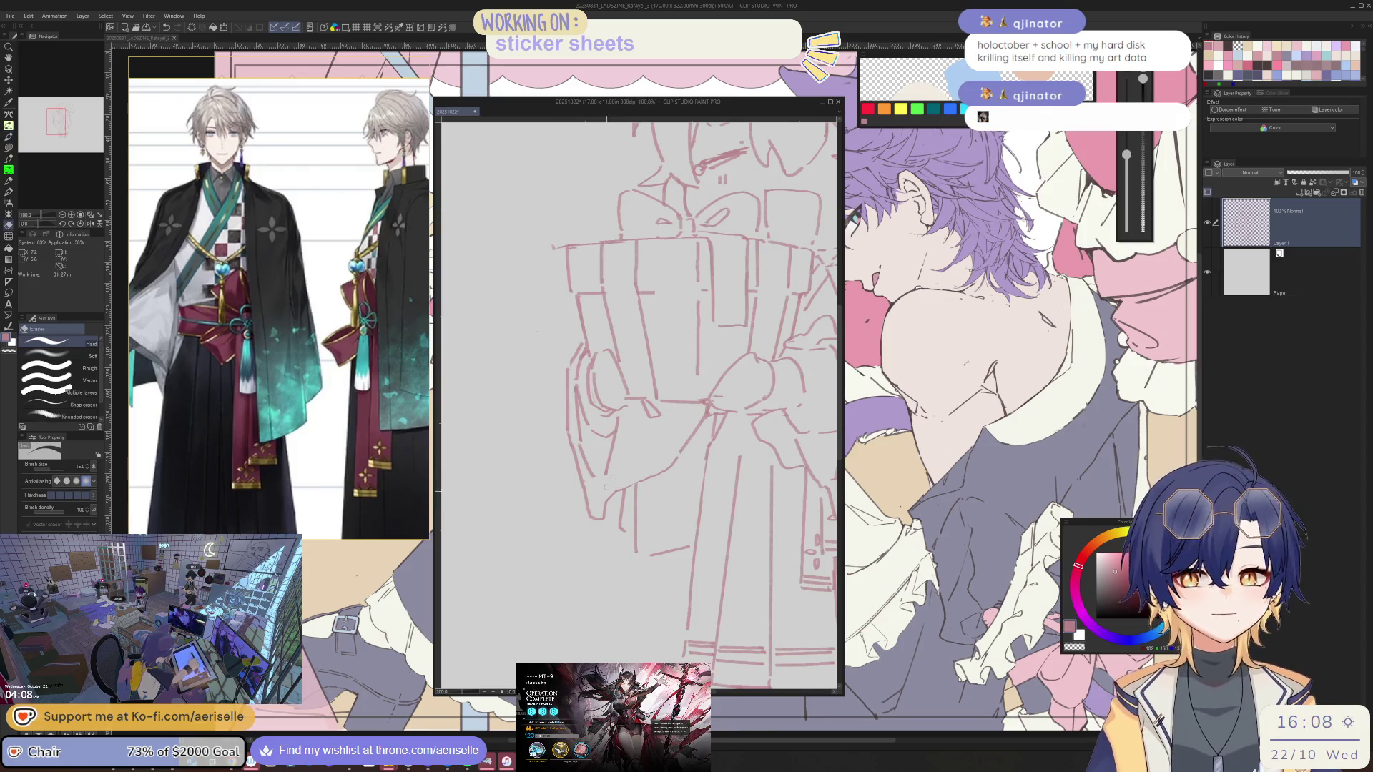
pyautogui.scroll(-2, 684, 461)
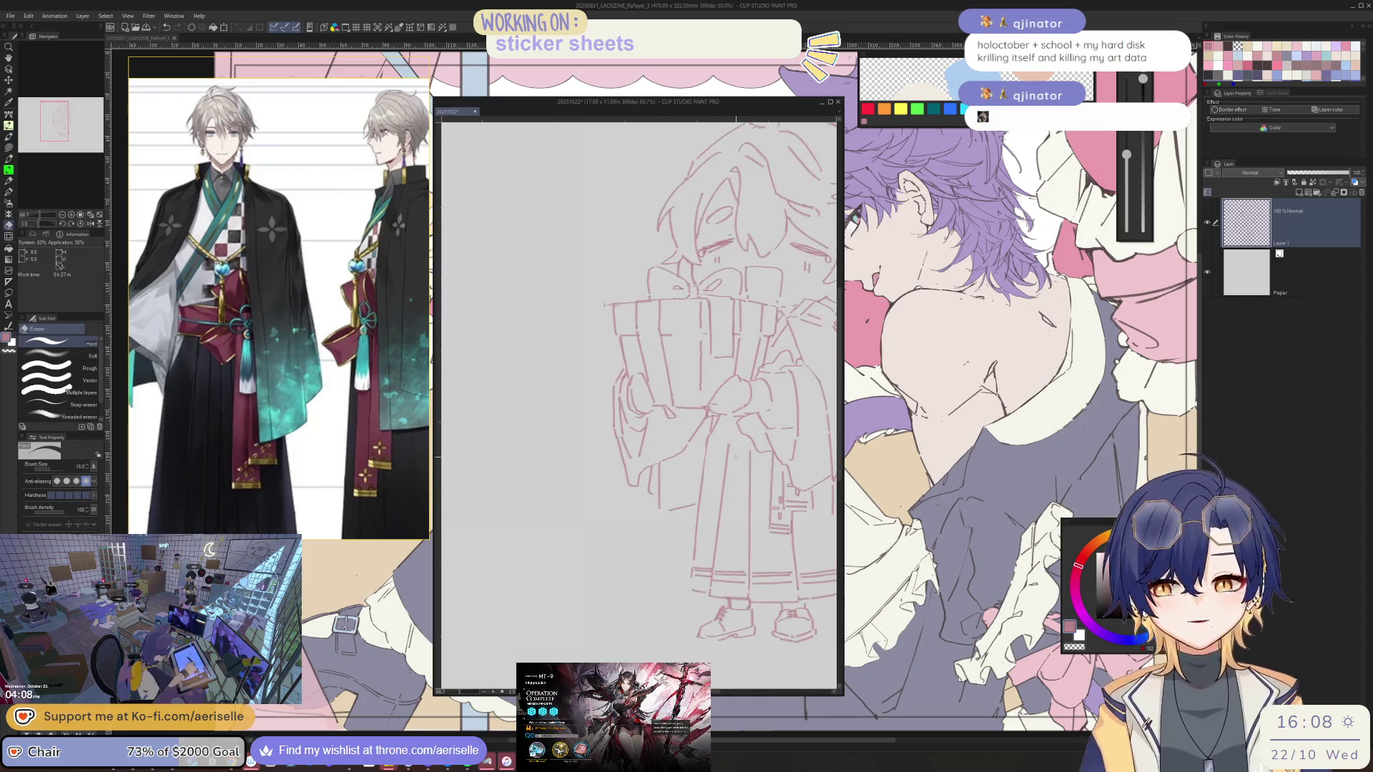
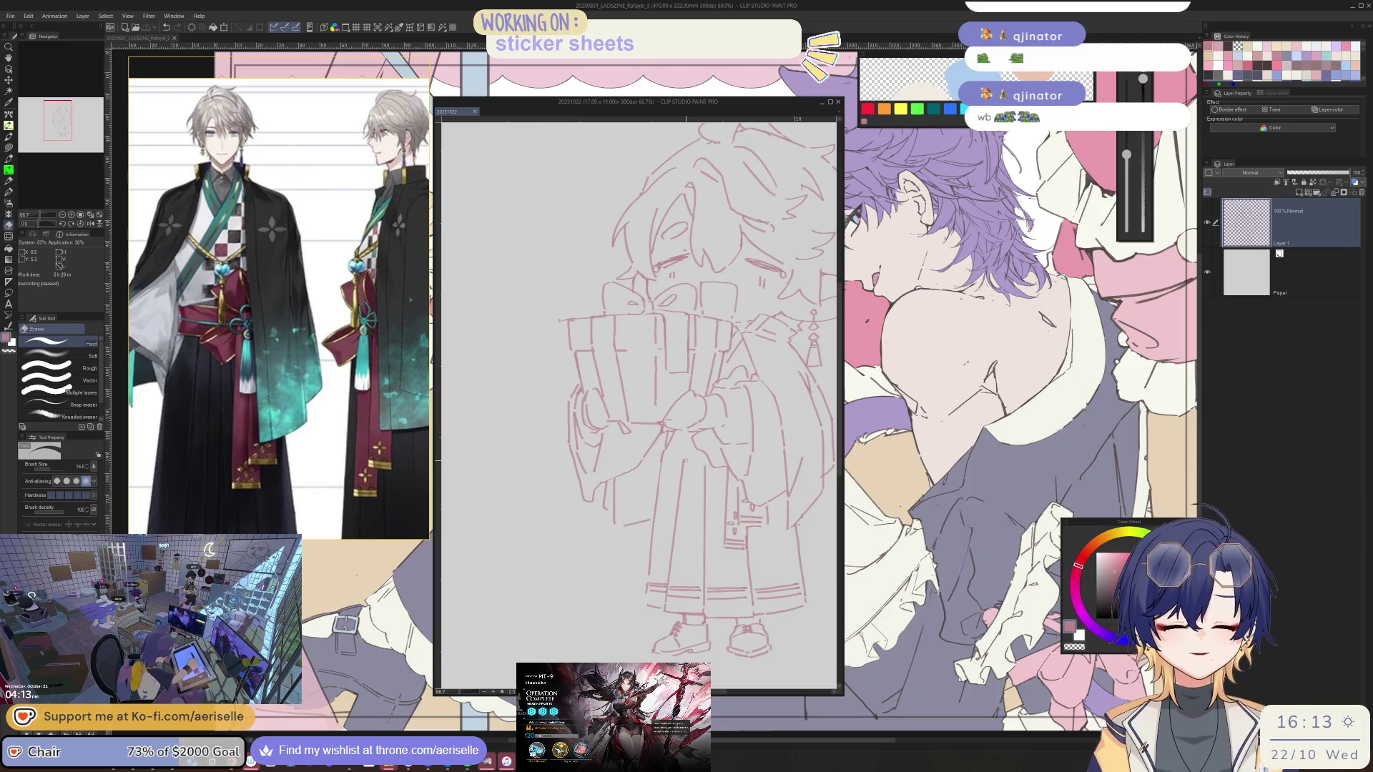
# Erase the stray line near the hands, check it at 150%, then zoom out to 33.3%
pyautogui.click(804, 524)
pyautogui.moveTo(803, 563); pyautogui.dragTo(786, 563)
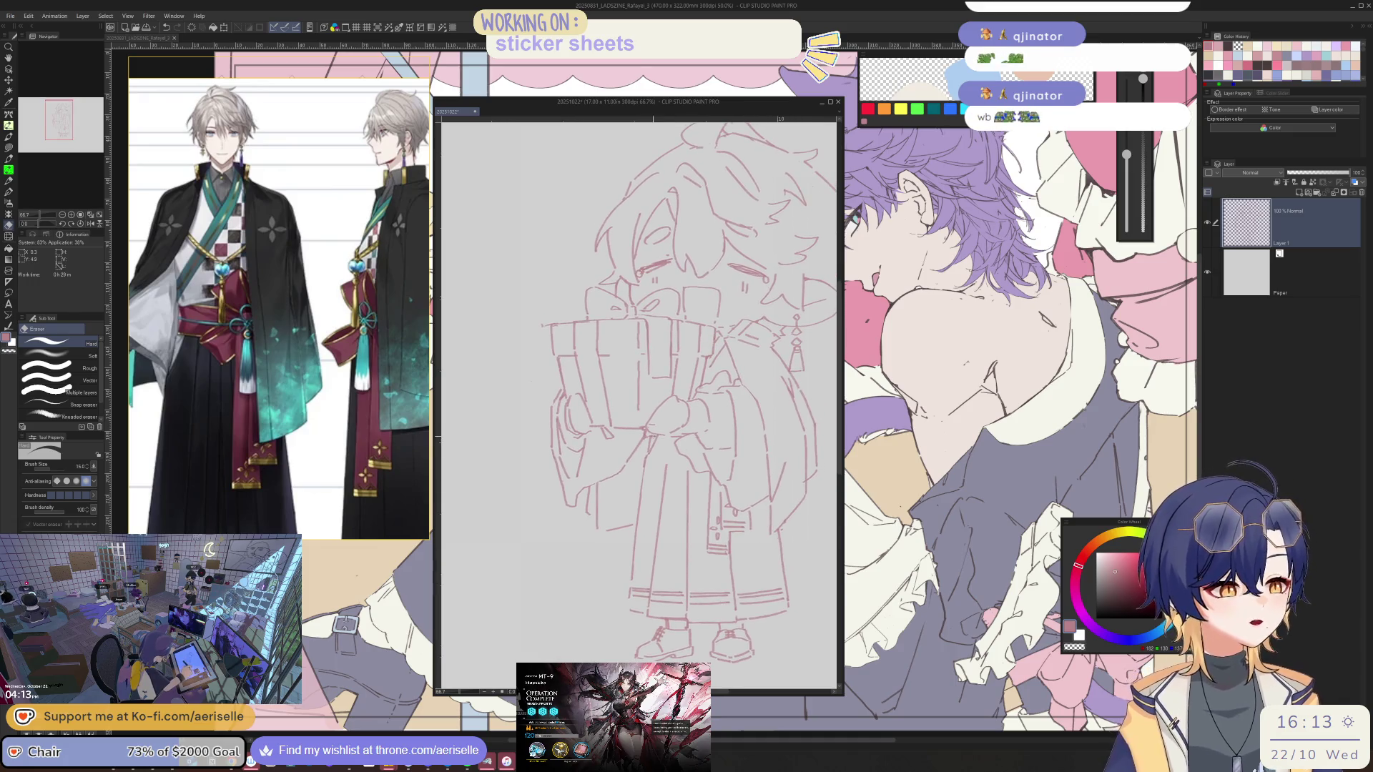
pyautogui.scroll(3, 651, 434)
pyautogui.press('[')
pyautogui.press(']')
pyautogui.press(']')
pyautogui.press(']')
pyautogui.scroll(-5, 712, 408)
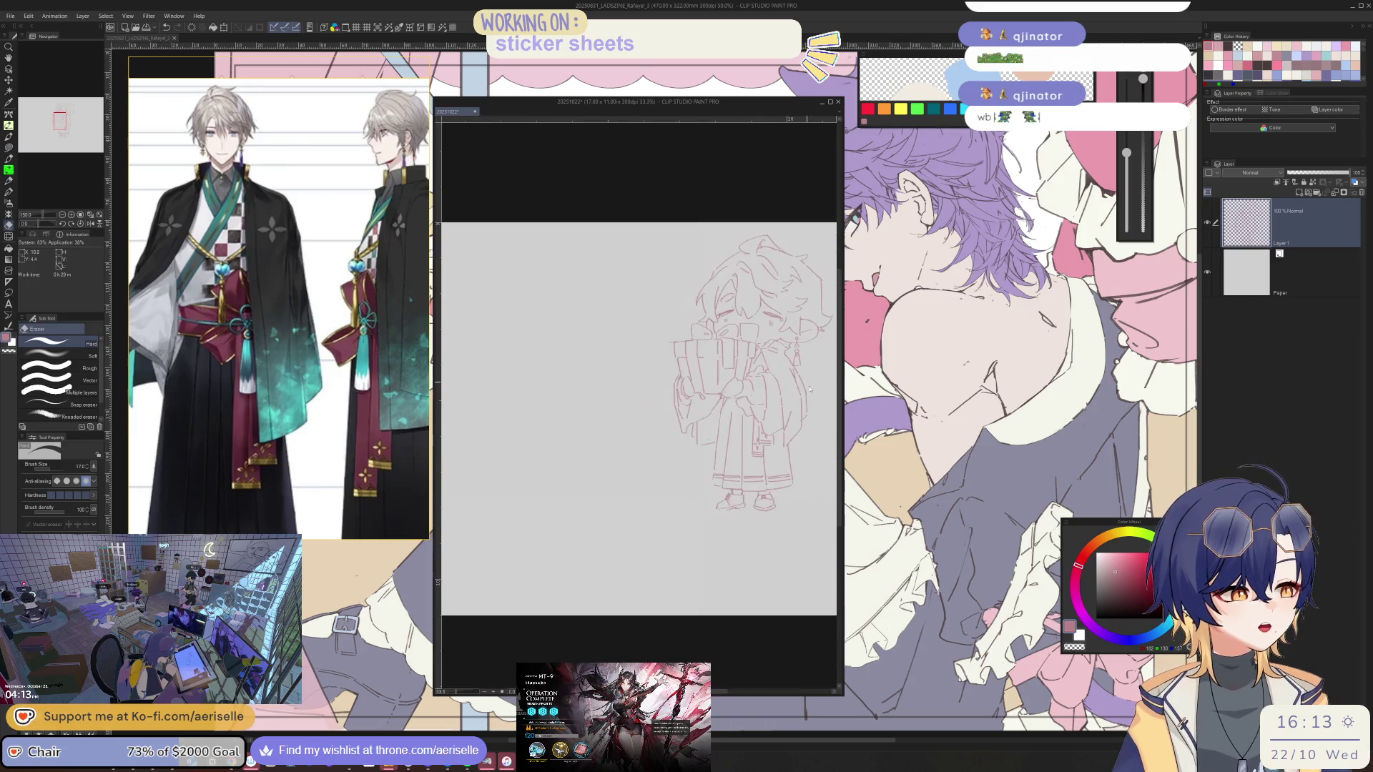
# Shift the sketch layer's contents up and toward the left of the canvas
pyautogui.press('k')
pyautogui.moveTo(684, 578)
pyautogui.mouseDown()
pyautogui.moveTo(690, 533)
pyautogui.moveTo(533, 572)
pyautogui.moveTo(537, 561)
pyautogui.mouseUp()
pyautogui.hscroll(3, 675, 586)
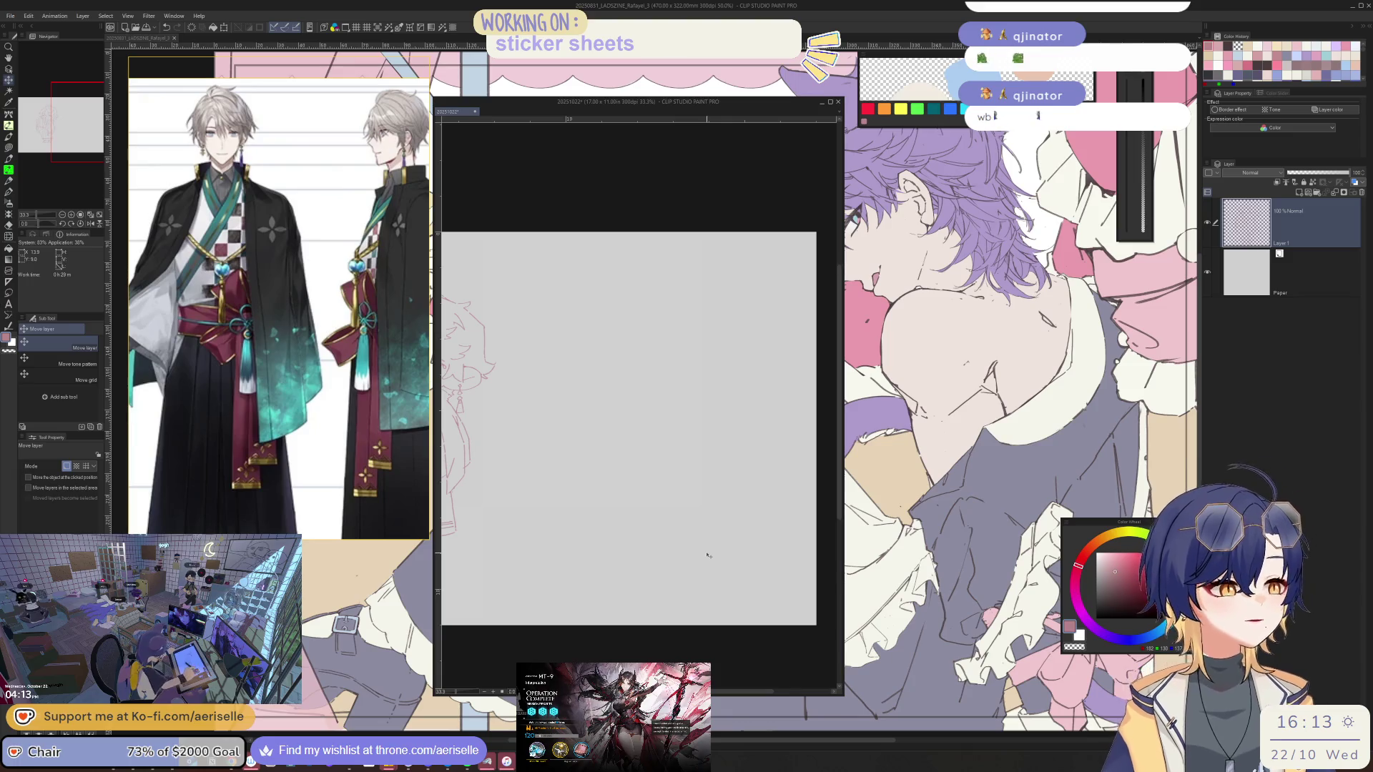
pyautogui.hscroll(-6, 707, 552)
# Rotate the canvas view, then reset the rotation and return to 100% zoom
pyautogui.hotkey('ctrl', 'alt', '0')
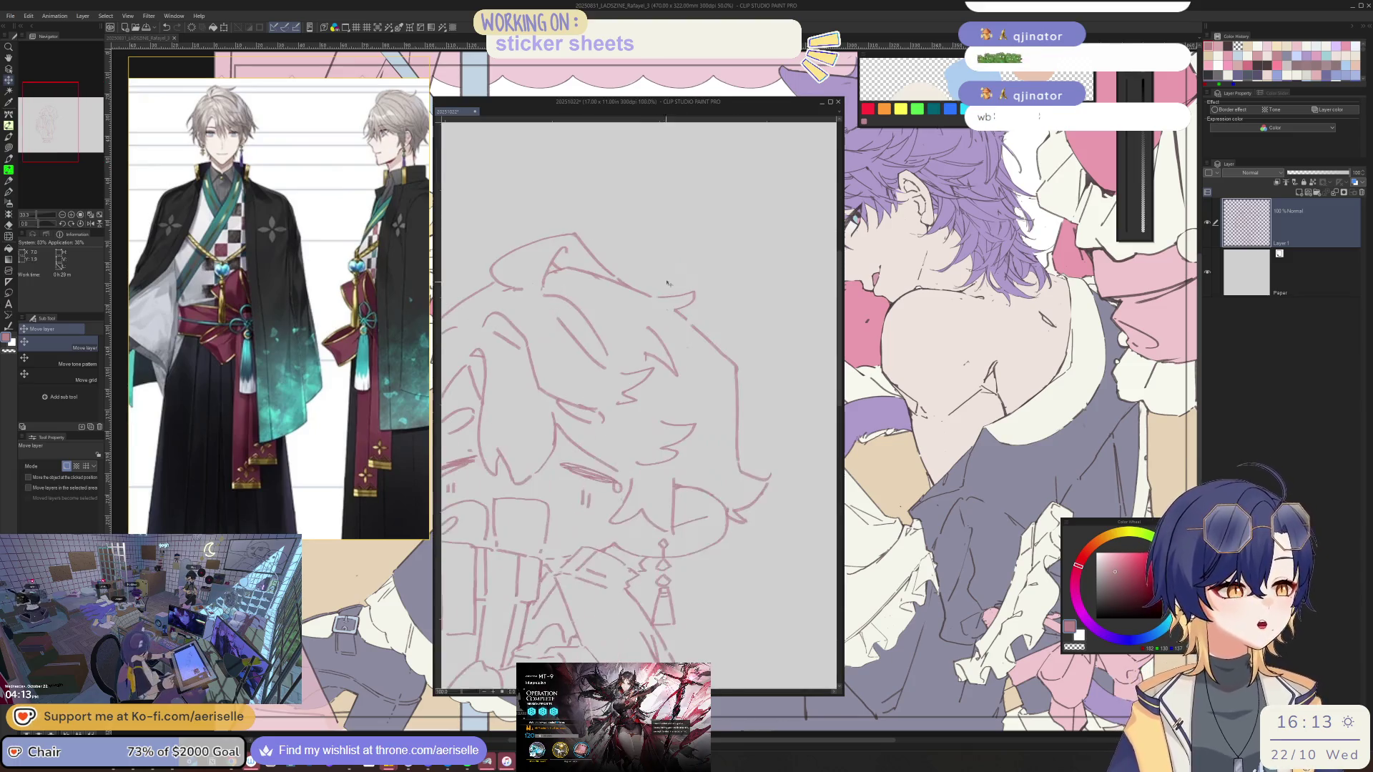
pyautogui.press('e')
pyautogui.moveTo(751, 406)
pyautogui.mouseDown()
pyautogui.moveTo(737, 353)
pyautogui.moveTo(701, 313)
pyautogui.mouseUp()
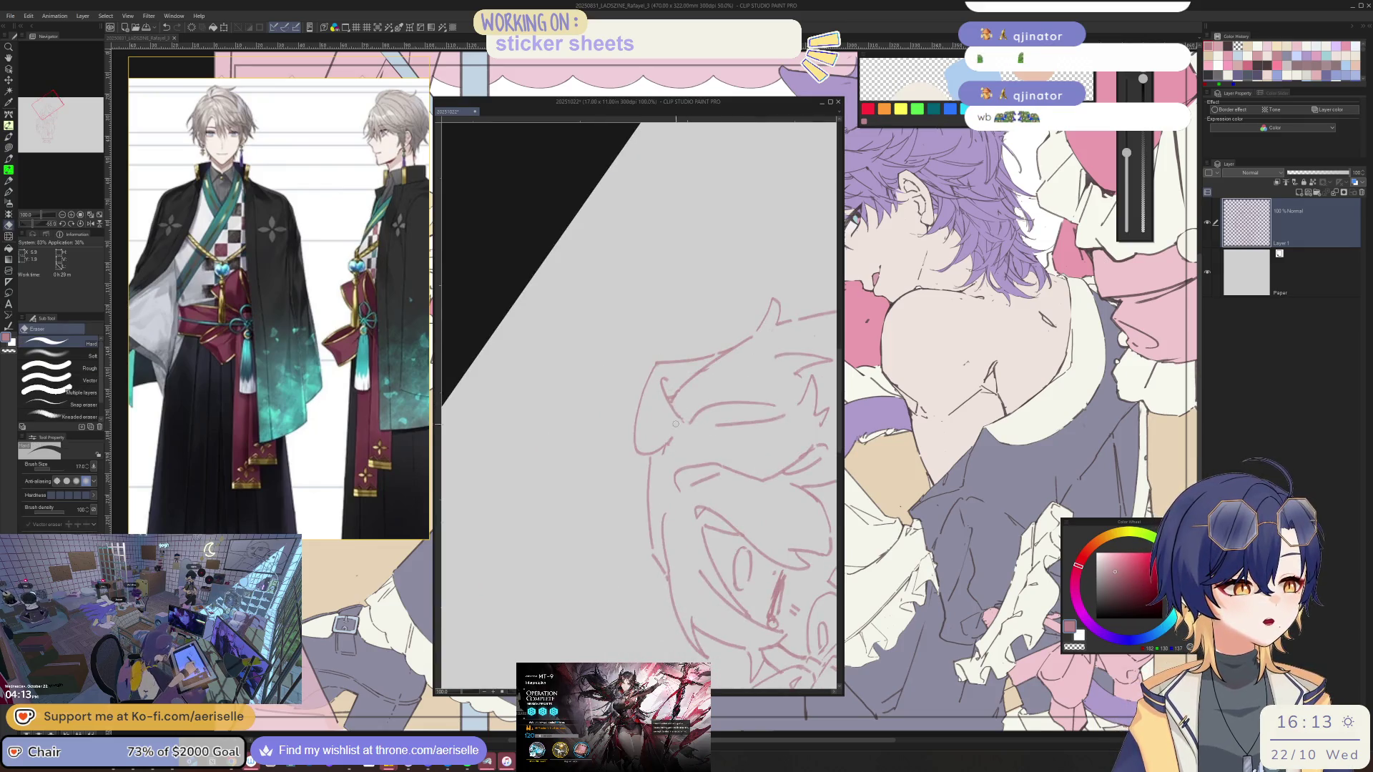
pyautogui.press('p')
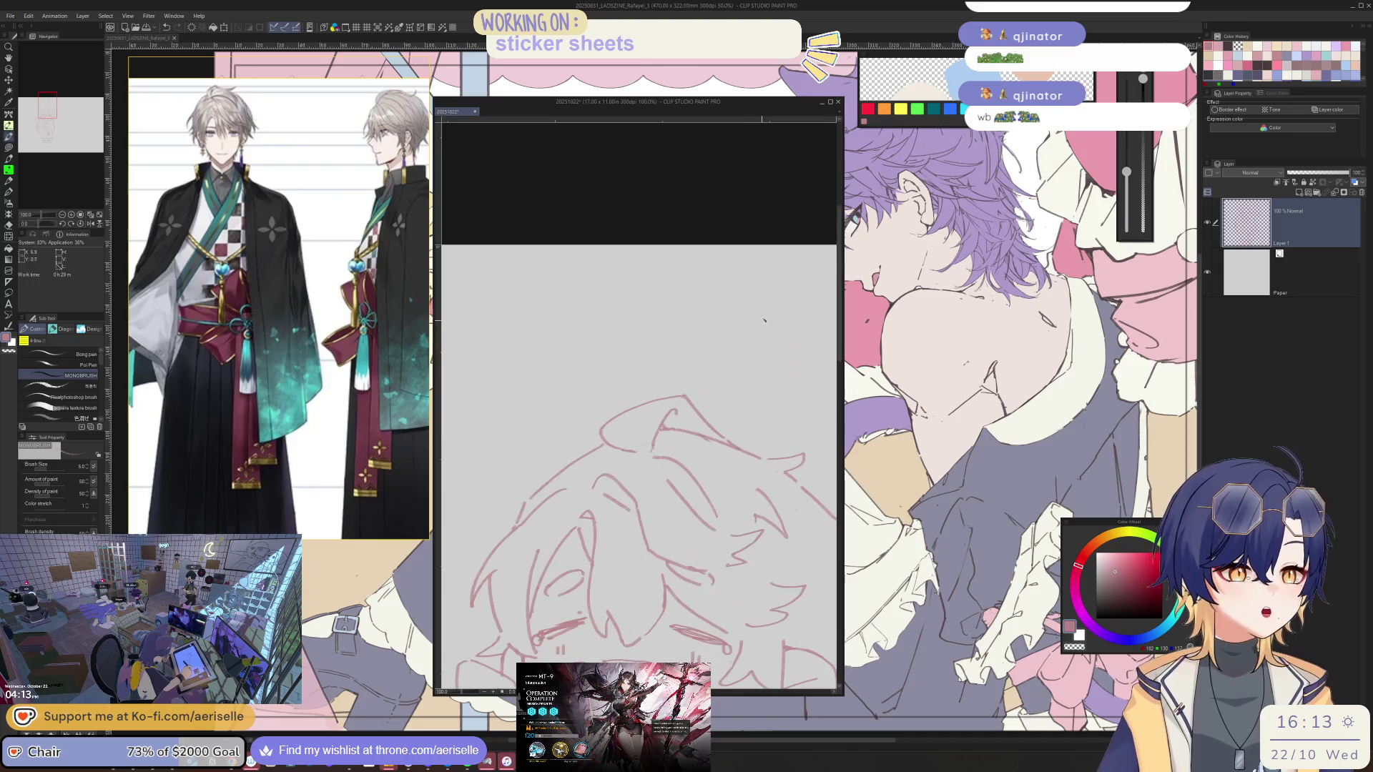
pyautogui.hotkey('ctrl', '0')
pyautogui.hotkey('ctrl', 'alt', '0')
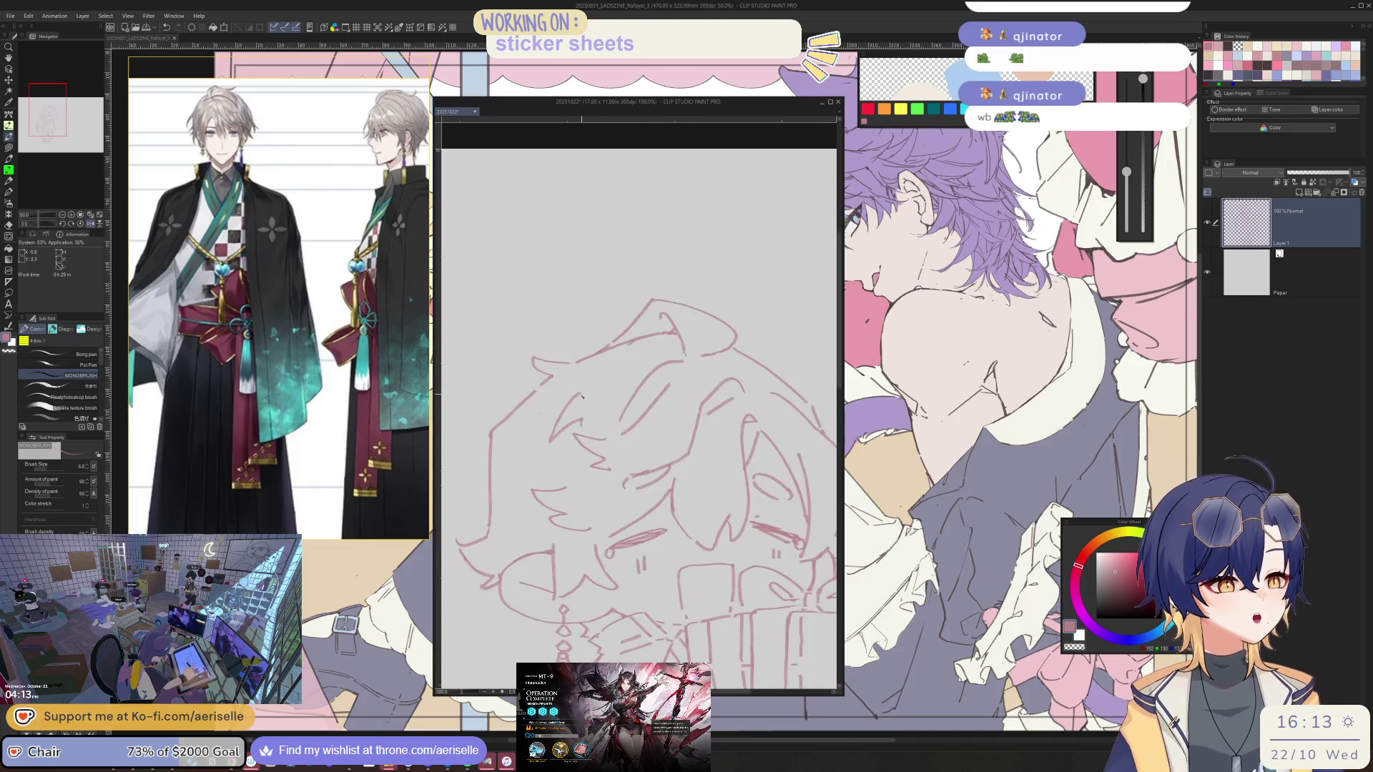
pyautogui.press('e')
# Draw a new MONOBRUSH pink line on the head, then erase the vertical stroke beside it with the size-25 Hard eraser
pyautogui.press('p')
pyautogui.press('-')
pyautogui.press('-')
pyautogui.moveTo(636, 325)
pyautogui.mouseDown()
pyautogui.moveTo(604, 336)
pyautogui.moveTo(602, 434)
pyautogui.mouseUp()
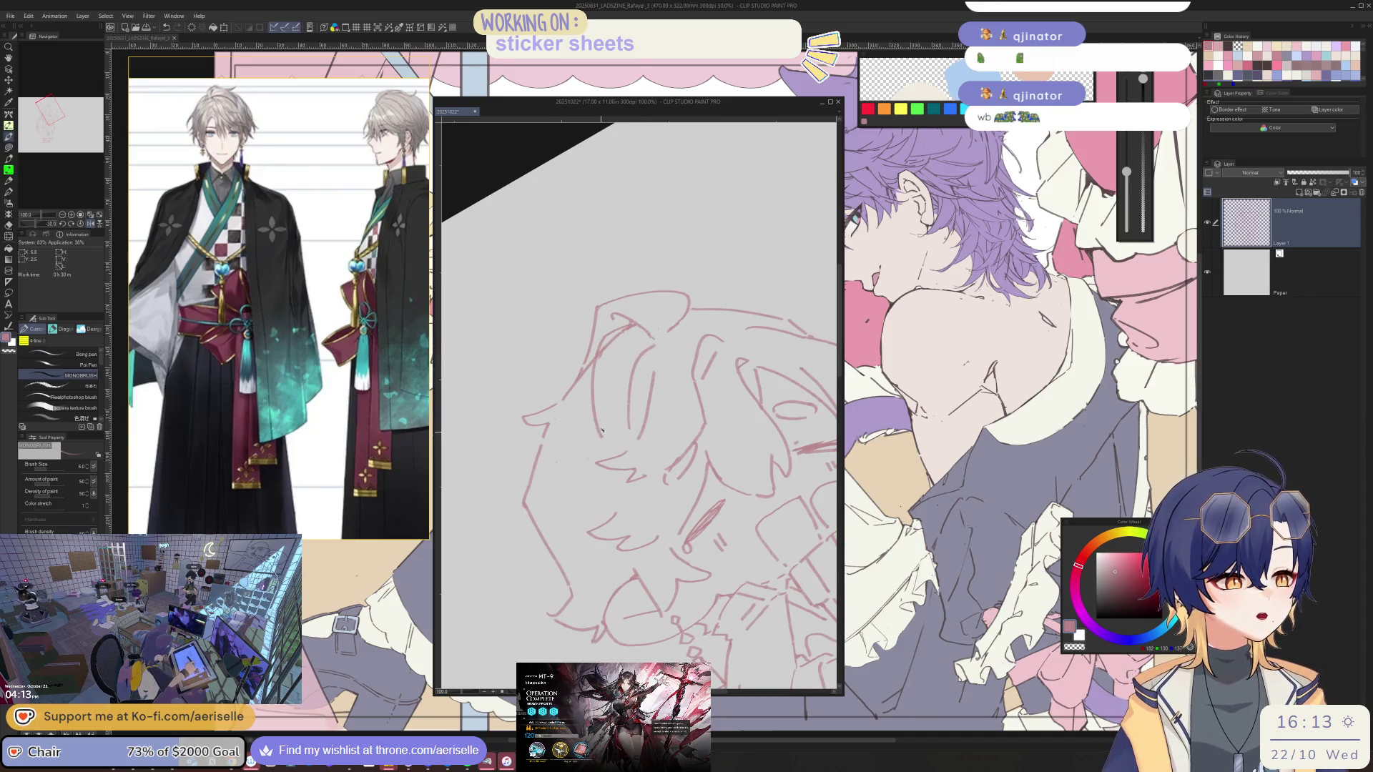
pyautogui.press('e')
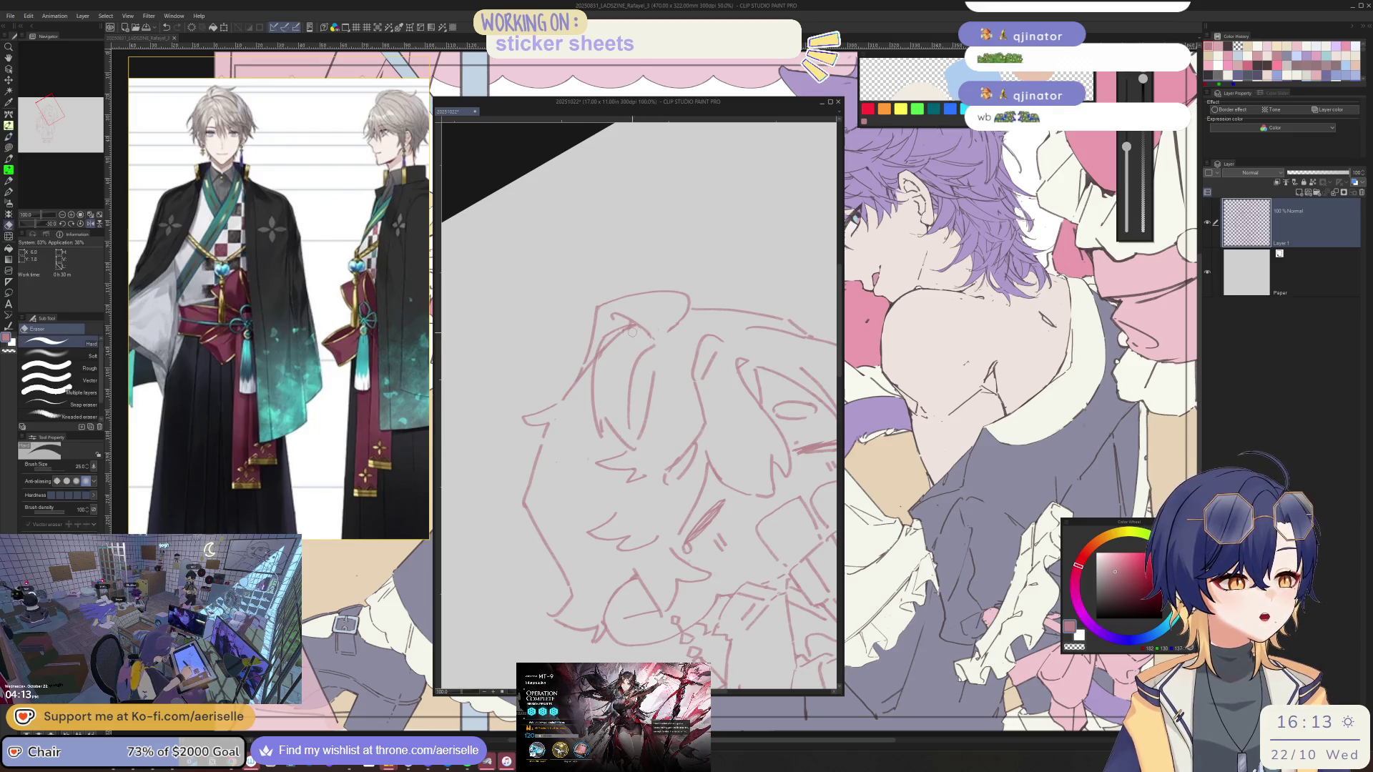
pyautogui.moveTo(608, 343); pyautogui.dragTo(598, 438)
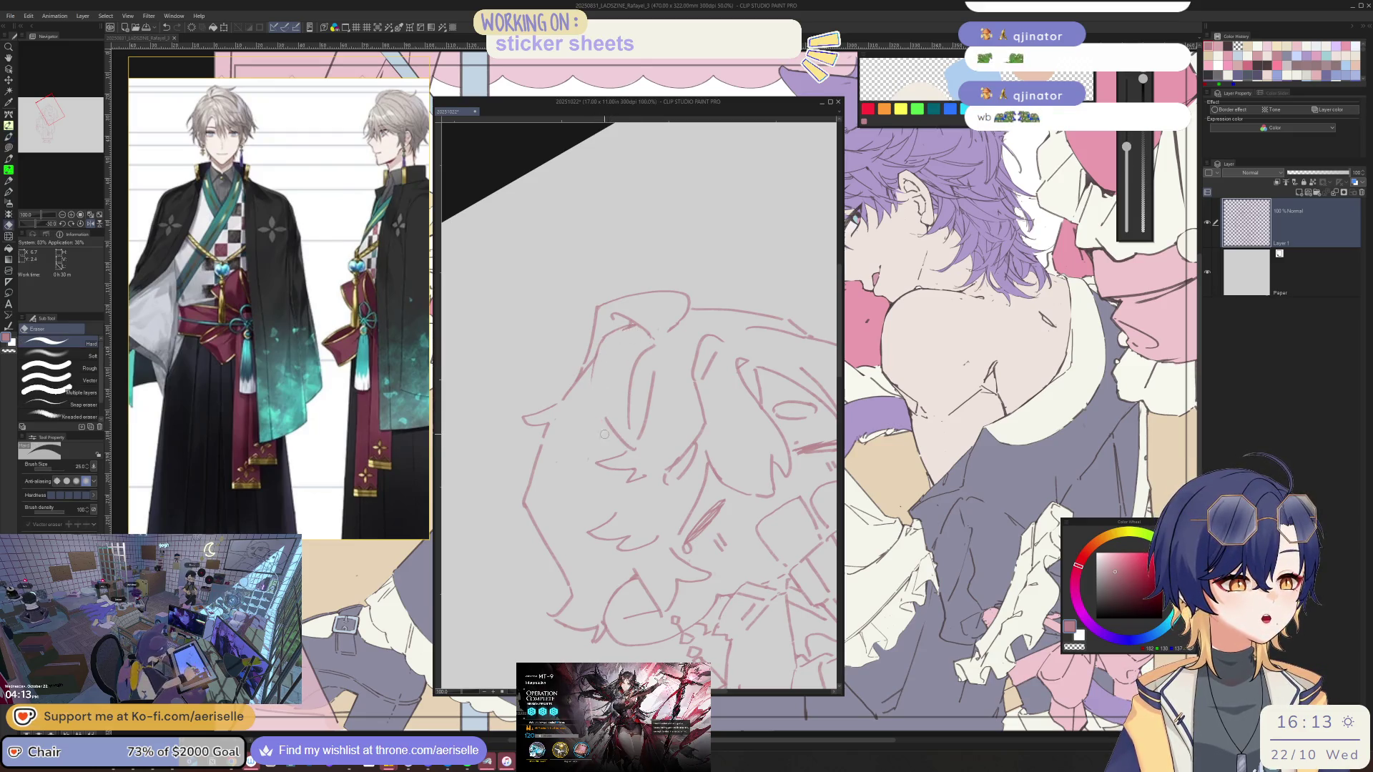